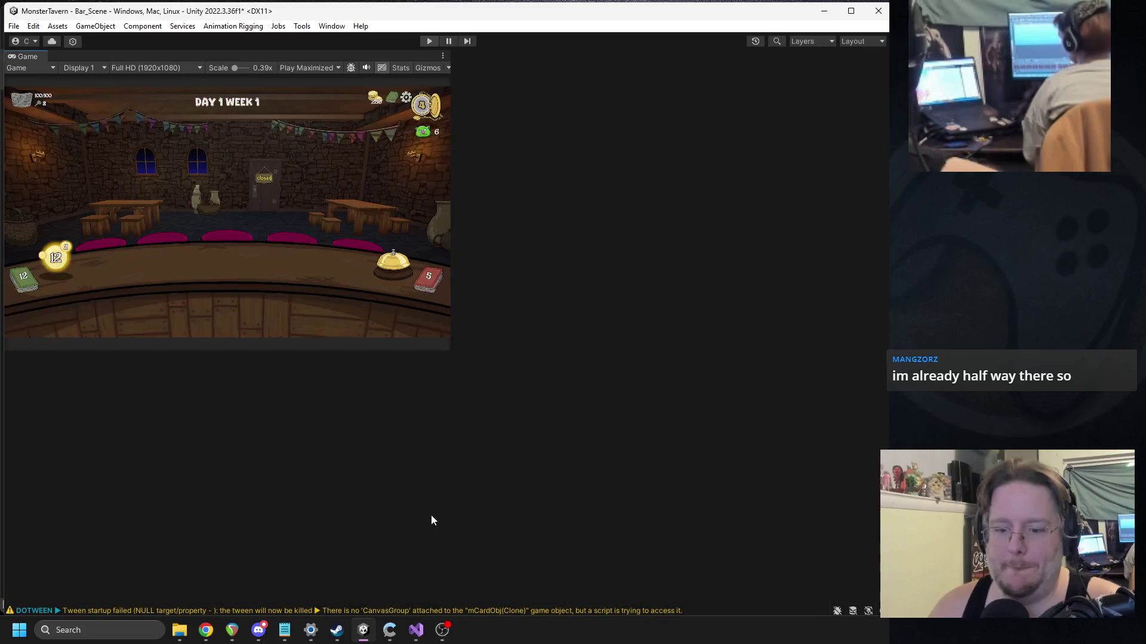
# Step: Add a trial 'bool fadein = false' parameter to Play's signature in AnimCardFlyToDeck.cs
pyautogui.click(416, 631)
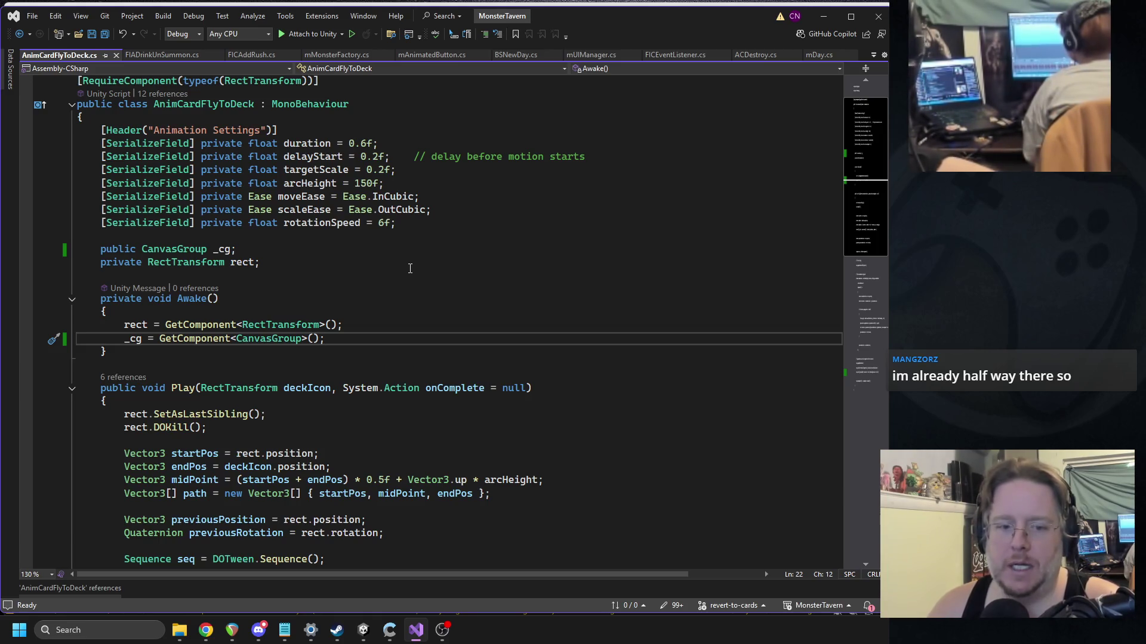
pyautogui.doubleClick(472, 389)
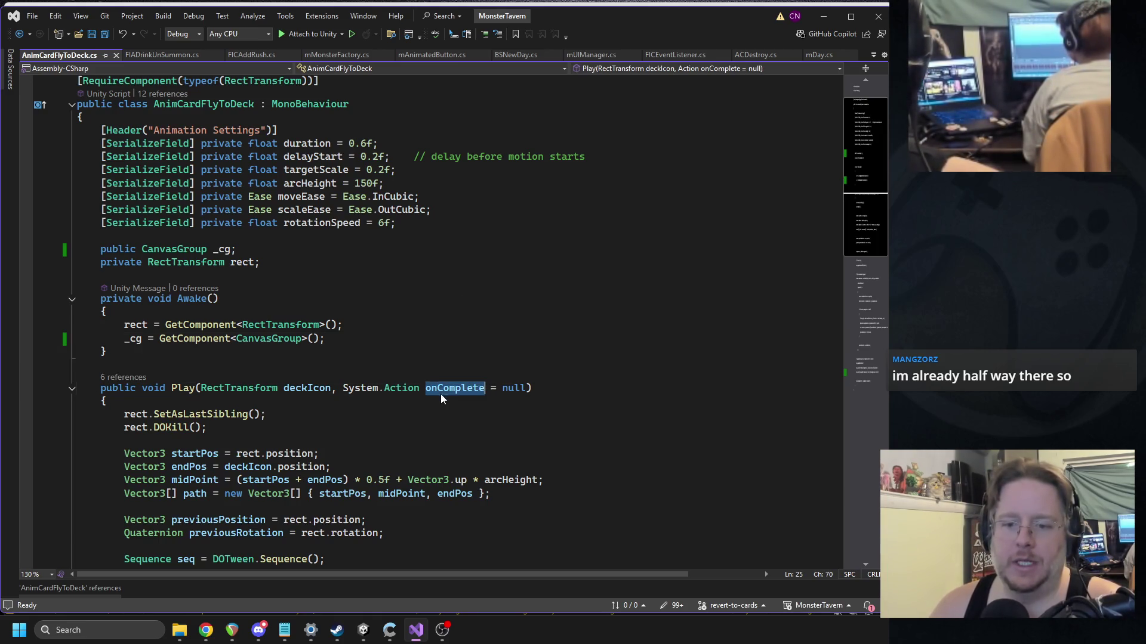
pyautogui.click(528, 390)
pyautogui.write(', bool')
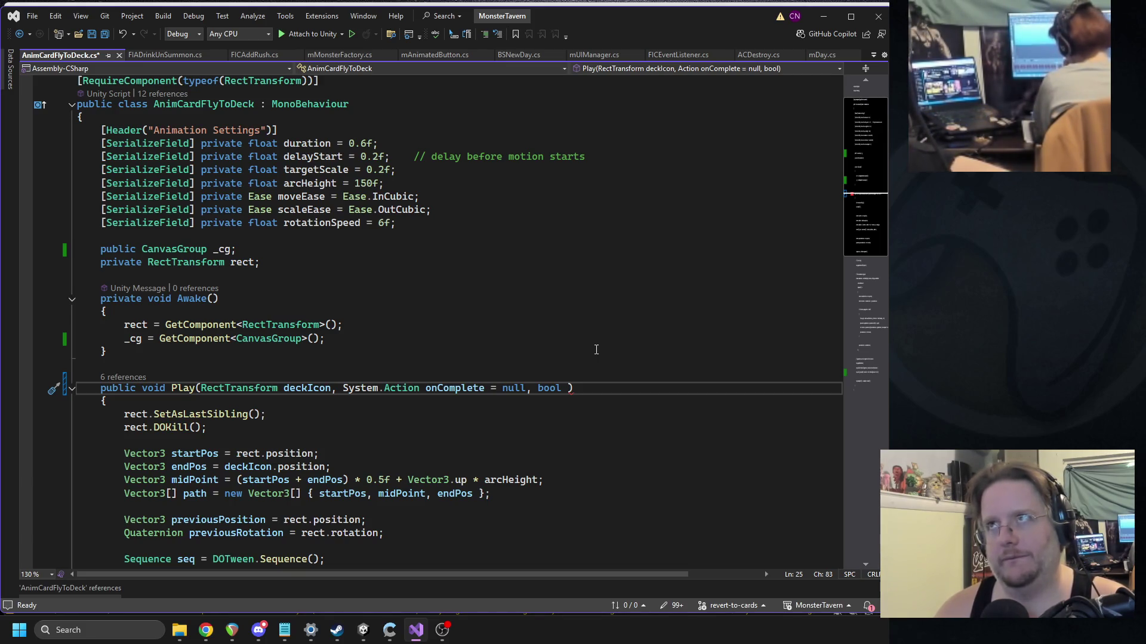
pyautogui.write('dein = true')
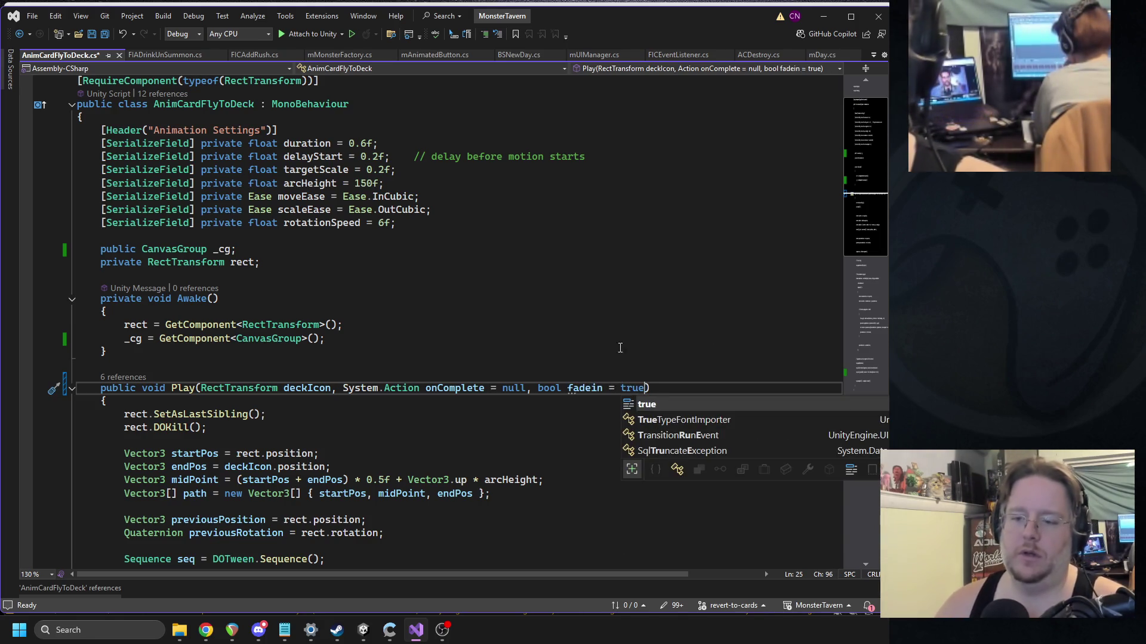
pyautogui.press('BackSpace')
pyautogui.press('BackSpace')
pyautogui.press('BackSpace')
pyautogui.write('false')
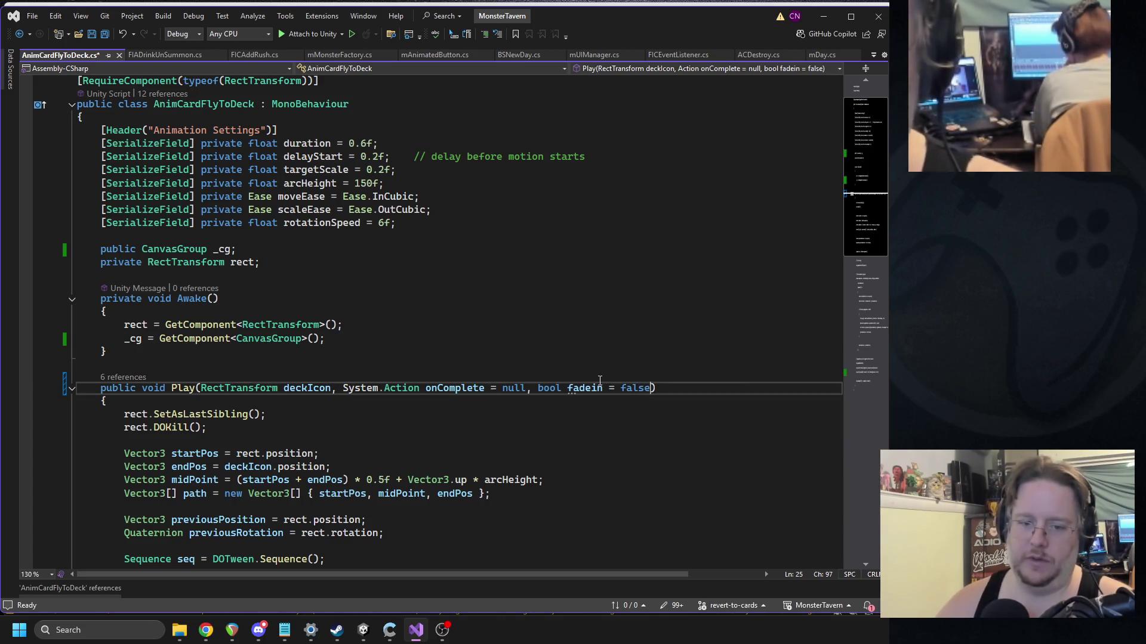
pyautogui.scroll(-6, 446, 380)
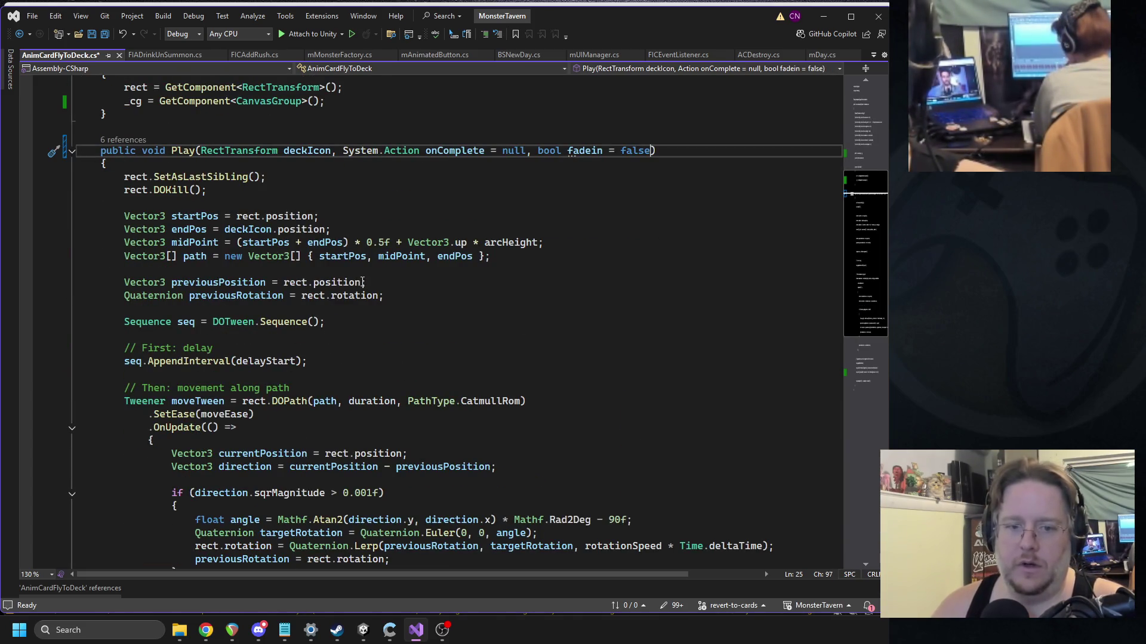
pyautogui.scroll(-5, 334, 247)
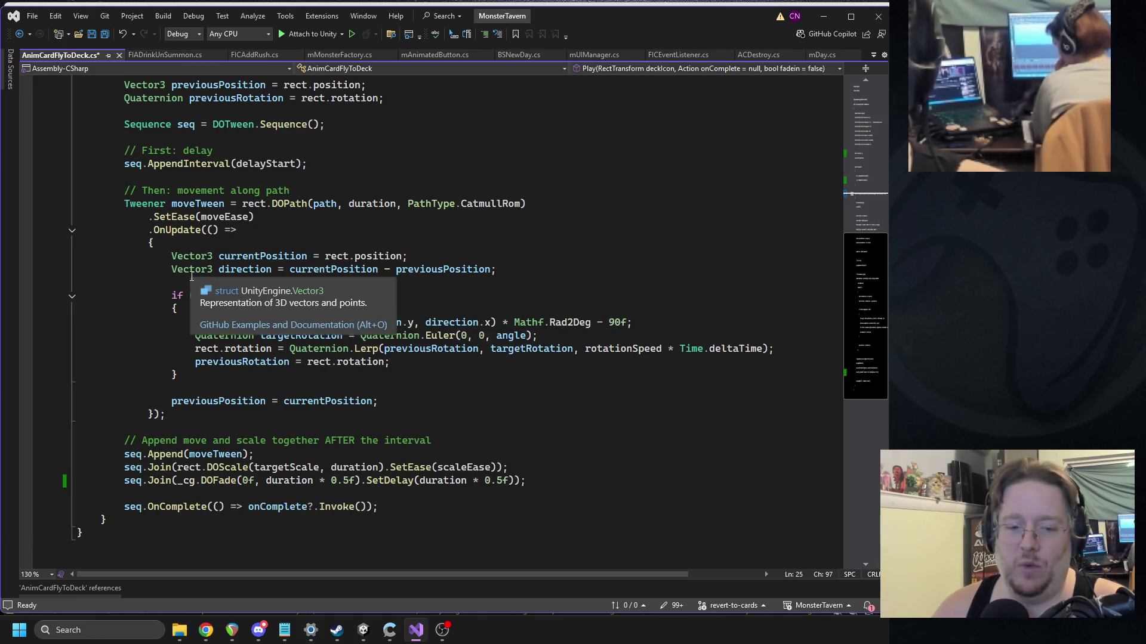
pyautogui.scroll(1, 194, 276)
pyautogui.scroll(6, 193, 276)
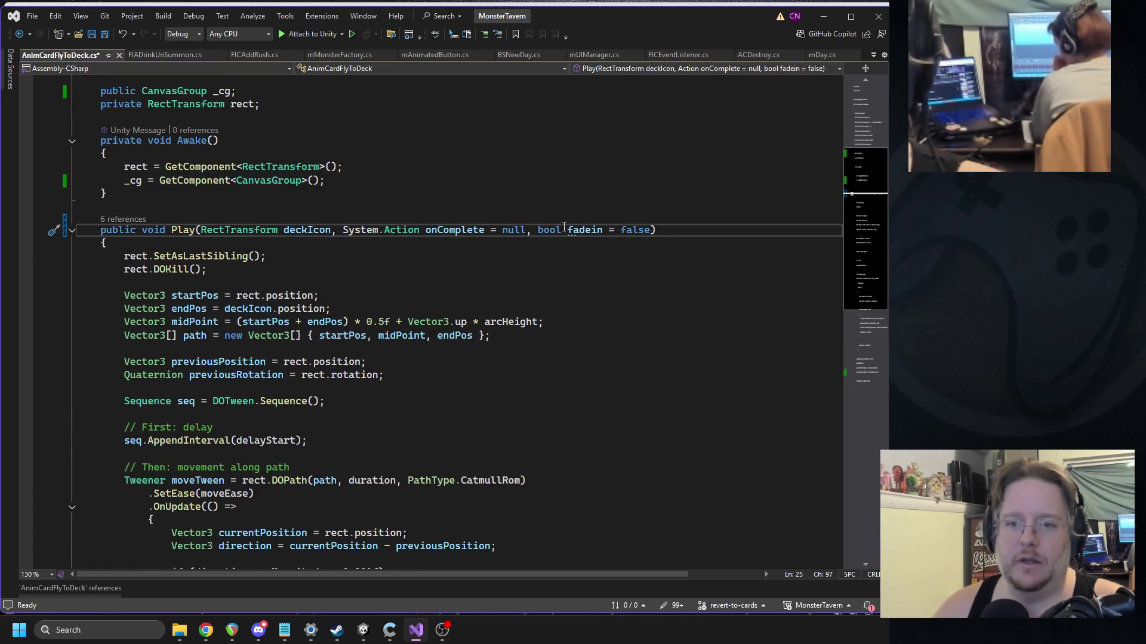
# Step: Delete the fadein parameter again and save the script
pyautogui.moveTo(529, 234); pyautogui.dragTo(648, 237)
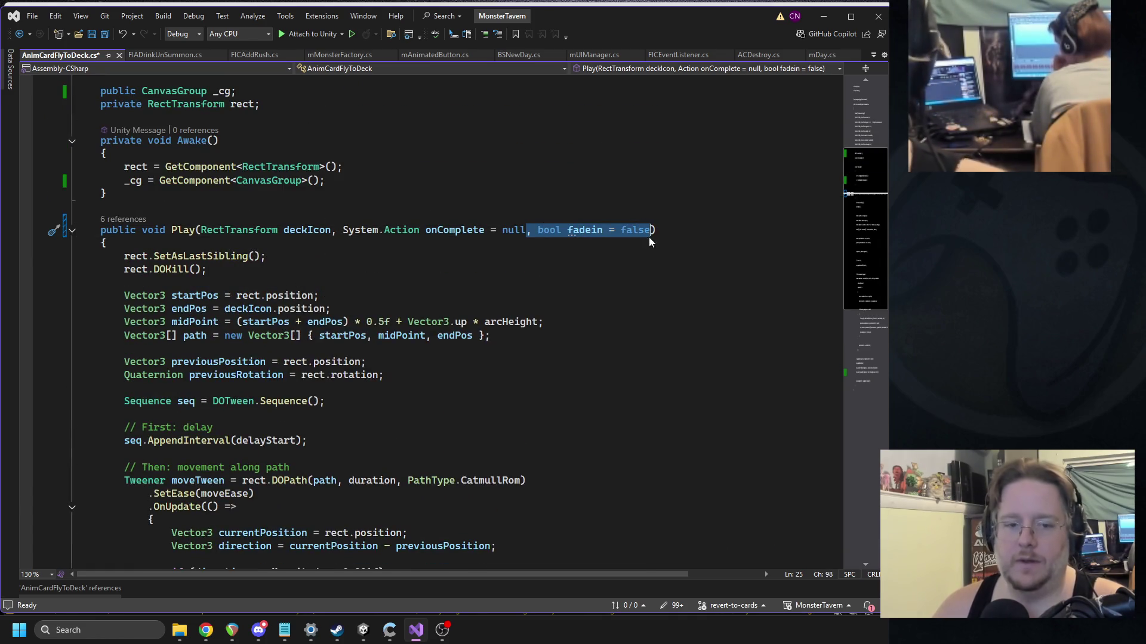
pyautogui.press('Delete')
pyautogui.click(373, 272)
pyautogui.hotkey('ctrl', 's')
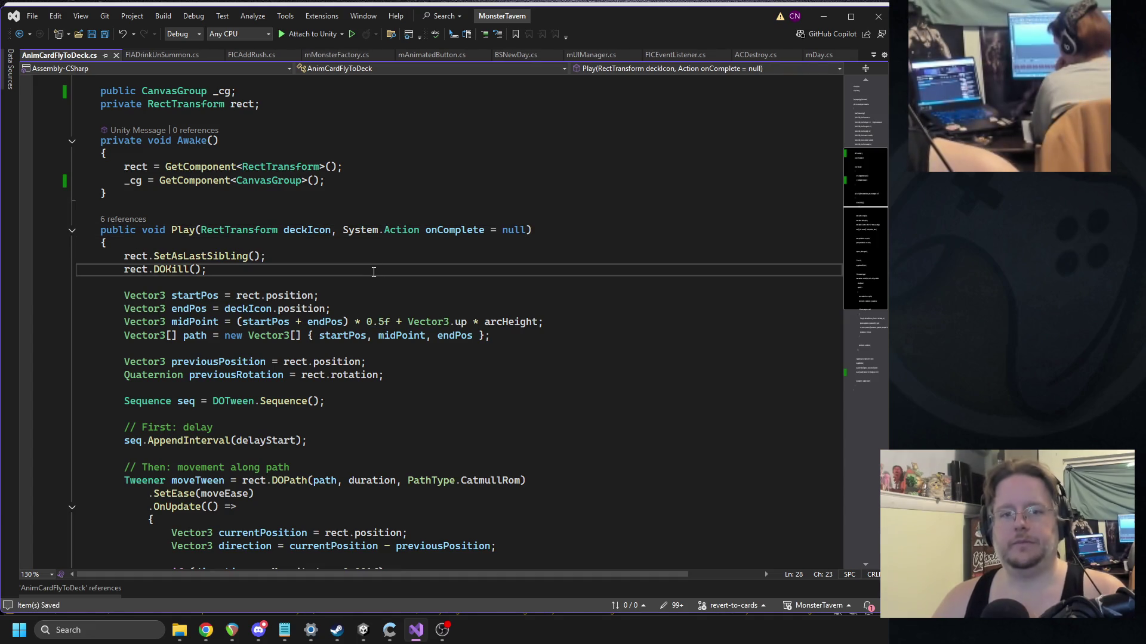
# Step: Start a new _cg.DOFade( call below the _cg assignment in Awake
pyautogui.click(344, 184)
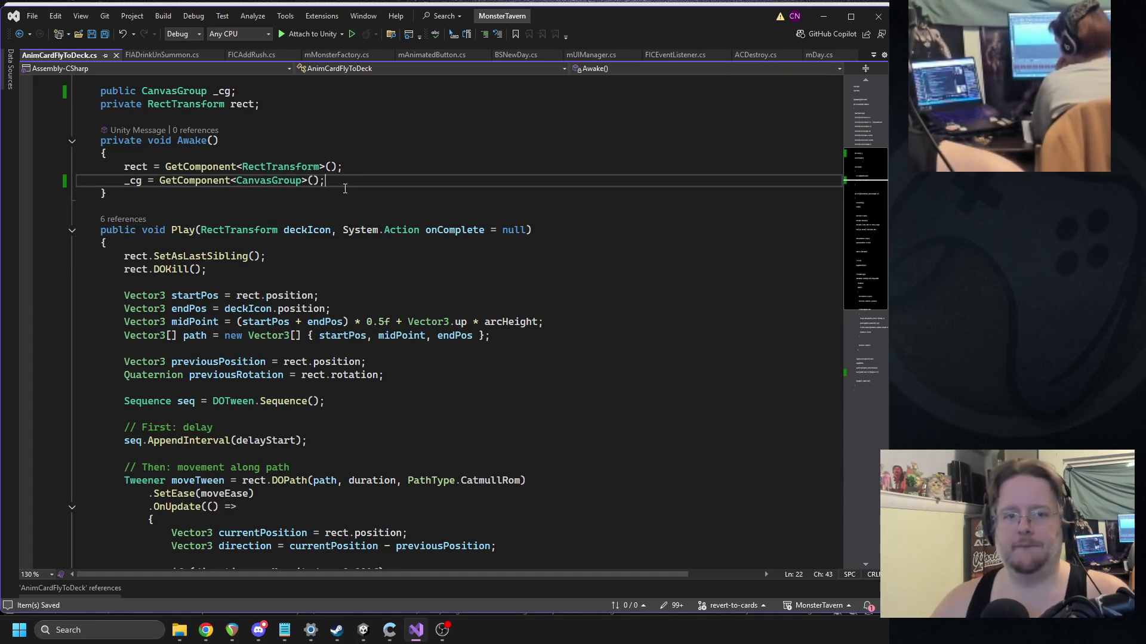
pyautogui.press('Return')
pyautogui.write('_cg.')
pyautogui.press('Down')
pyautogui.press('Down')
pyautogui.press('Down')
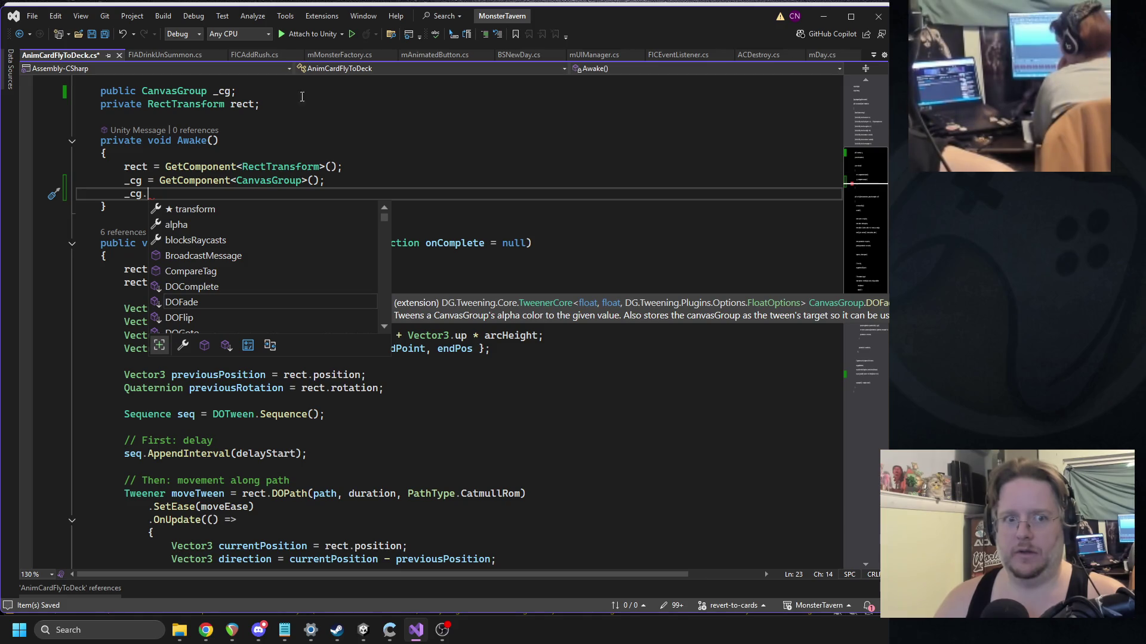
pyautogui.write('dofa')
pyautogui.press('Tab')
pyautogui.write('(')
pyautogui.scroll(-10, 192, 410)
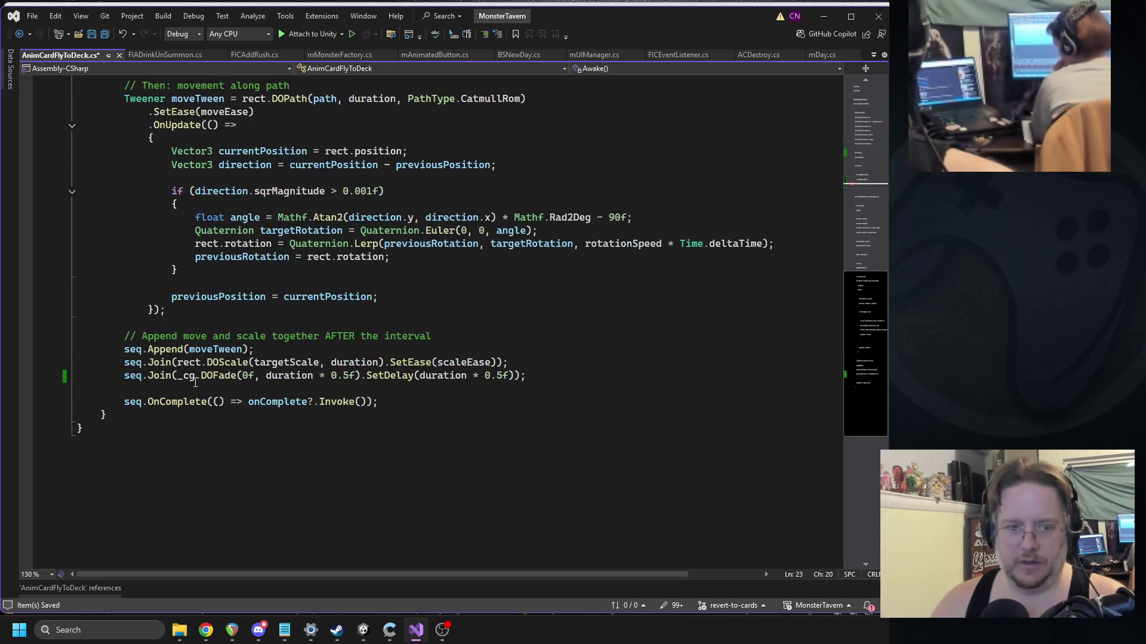
# Step: Paste the sequence's existing DOFade call into Awake with a fade time of 0, and save
pyautogui.moveTo(179, 376)
pyautogui.mouseDown()
pyautogui.moveTo(382, 375)
pyautogui.moveTo(345, 374)
pyautogui.mouseUp()
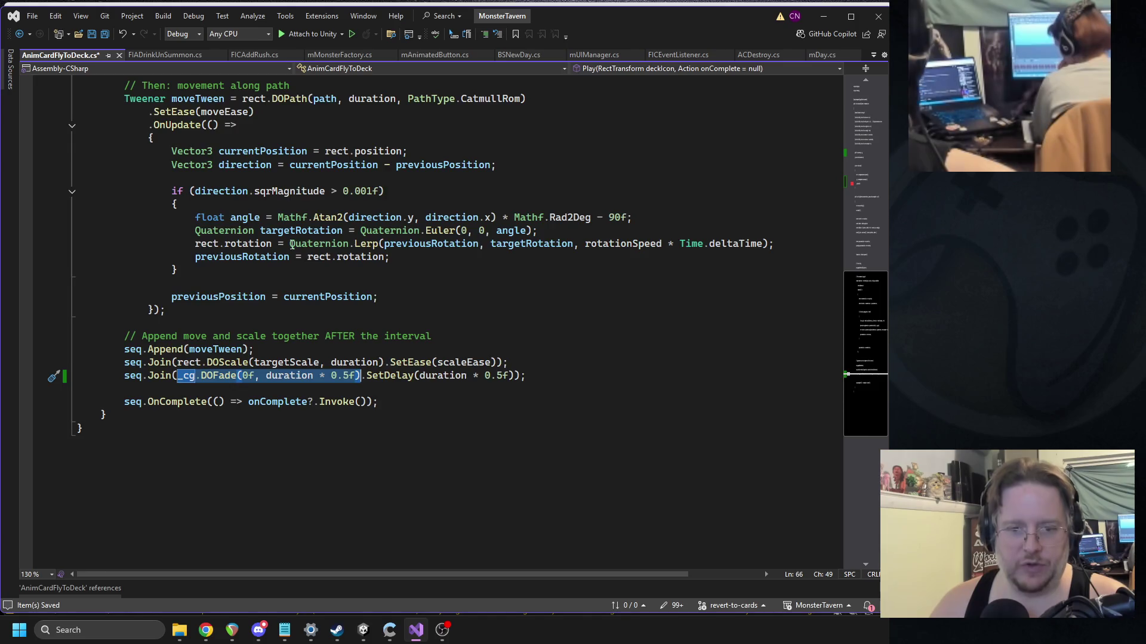
pyautogui.scroll(15, 292, 244)
pyautogui.moveTo(196, 313); pyautogui.dragTo(127, 313)
pyautogui.write('_cg.DOFade(0f, duration * 0.5f)')
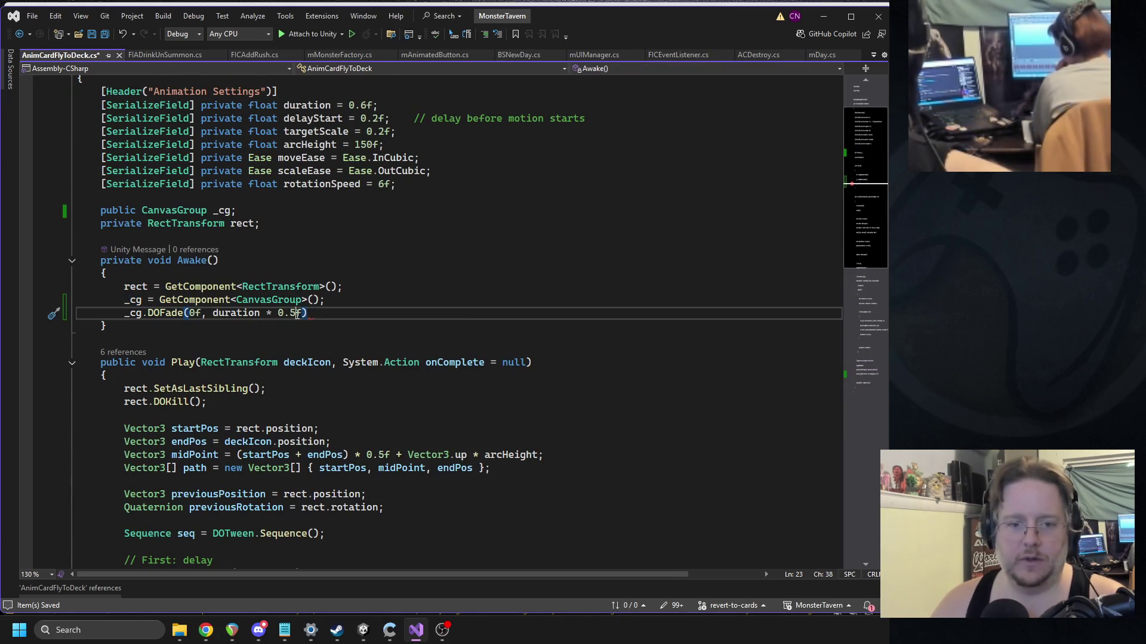
pyautogui.moveTo(296, 313); pyautogui.dragTo(213, 313)
pyautogui.write('0')
pyautogui.click(226, 239)
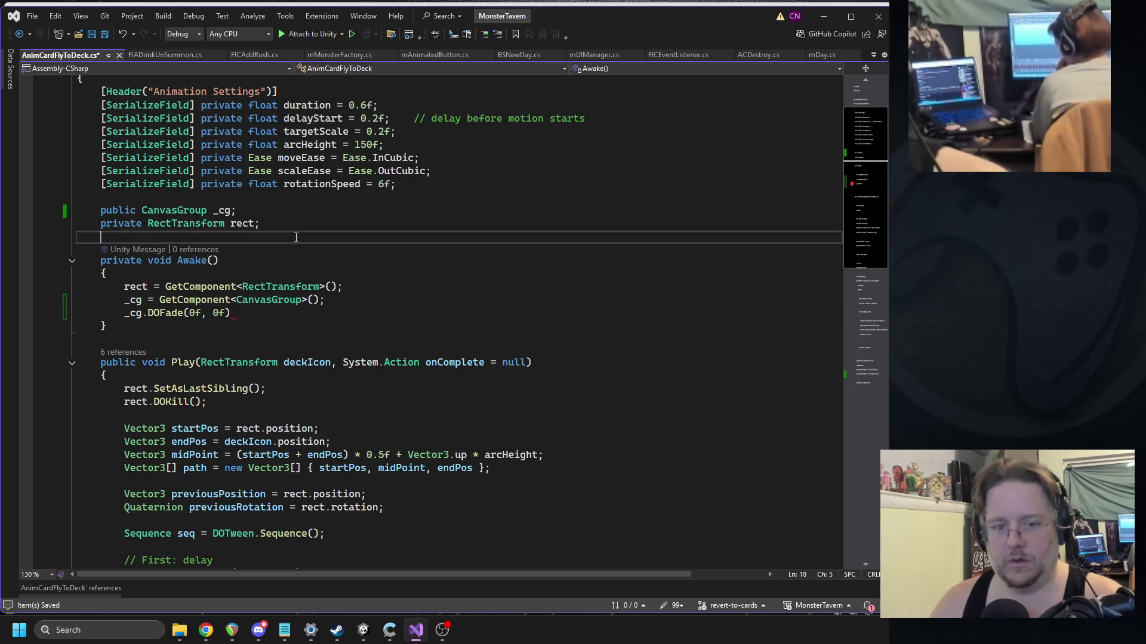
pyautogui.hotkey('ctrl', 's')
# Step: Change the Awake DOFade alpha value to .8f
pyautogui.click(190, 314)
pyautogui.press('Right')
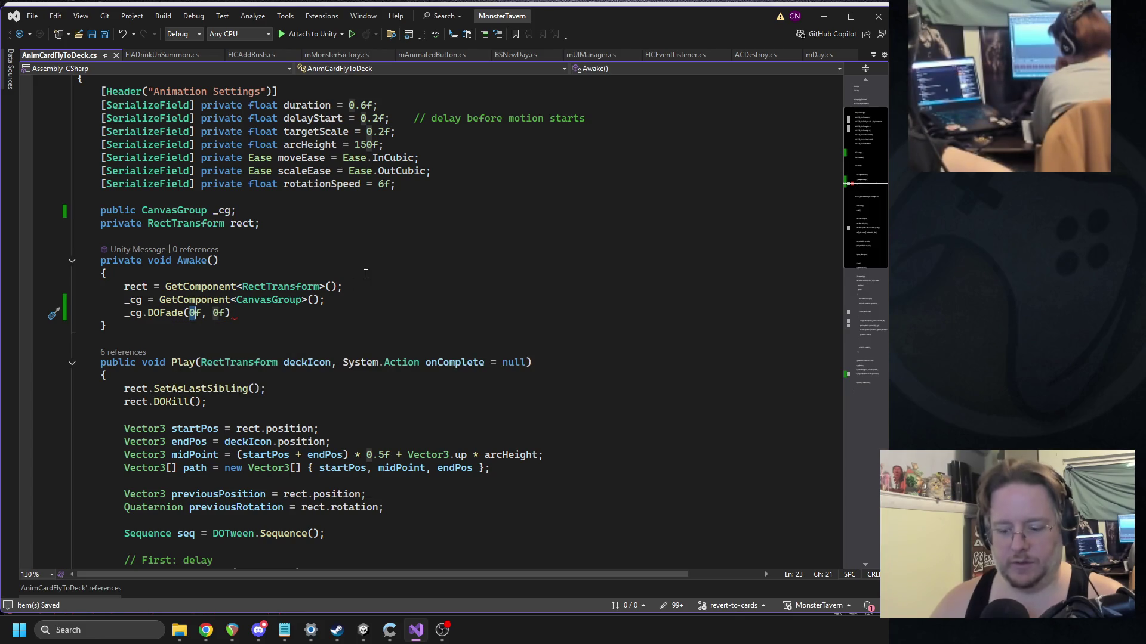
pyautogui.press('BackSpace')
pyautogui.write('.8f')
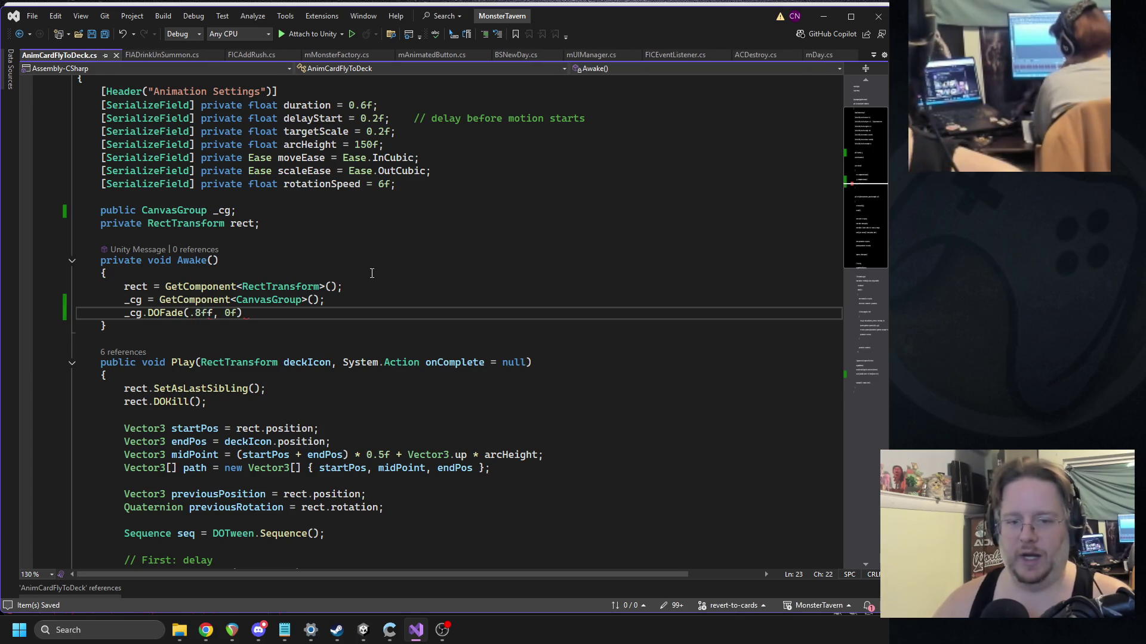
pyautogui.press('Right')
pyautogui.scroll(-8, 316, 333)
pyautogui.scroll(-5, 317, 334)
# Step: Save the script and bring Unity forward, where a CS1002 compile error appears
pyautogui.click(302, 415)
pyautogui.hotkey('ctrl', 's')
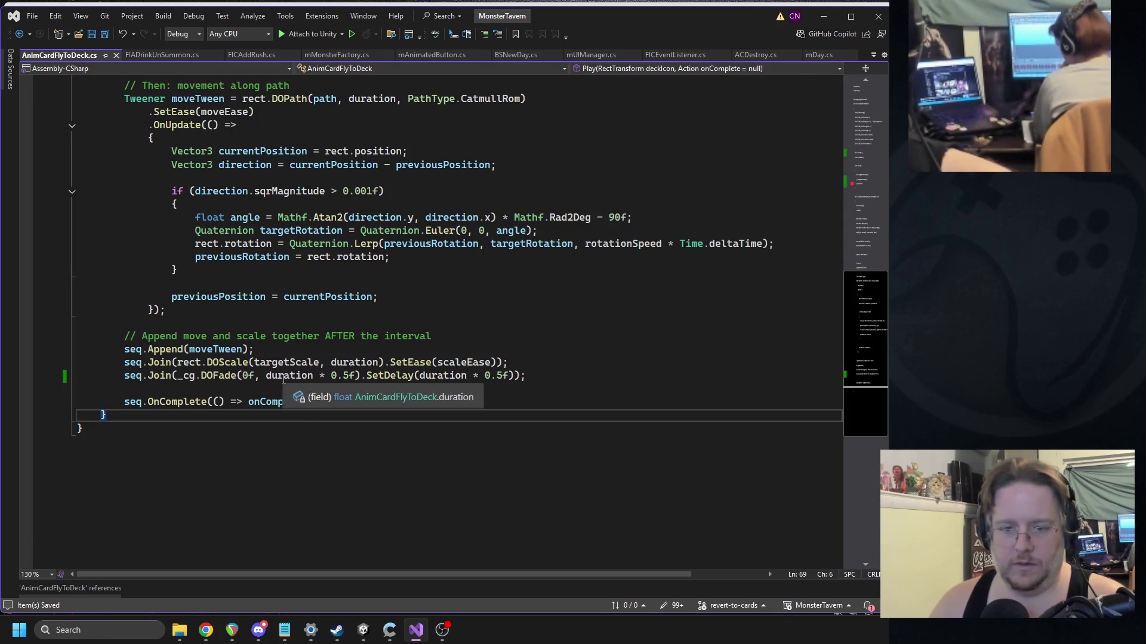
pyautogui.moveTo(229, 378)
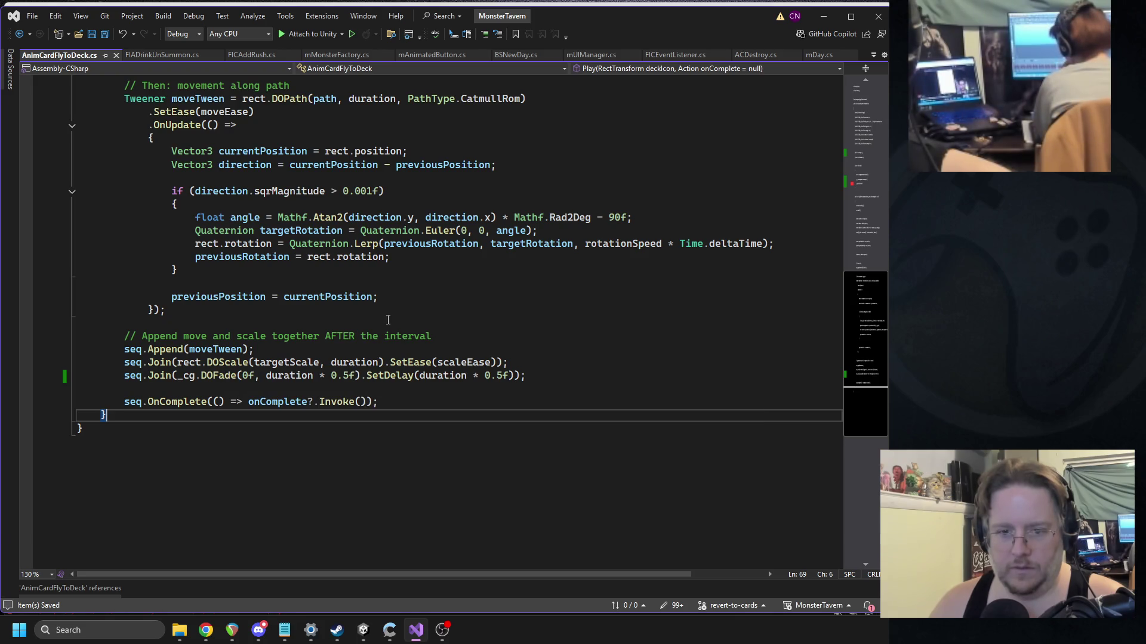
pyautogui.click(366, 634)
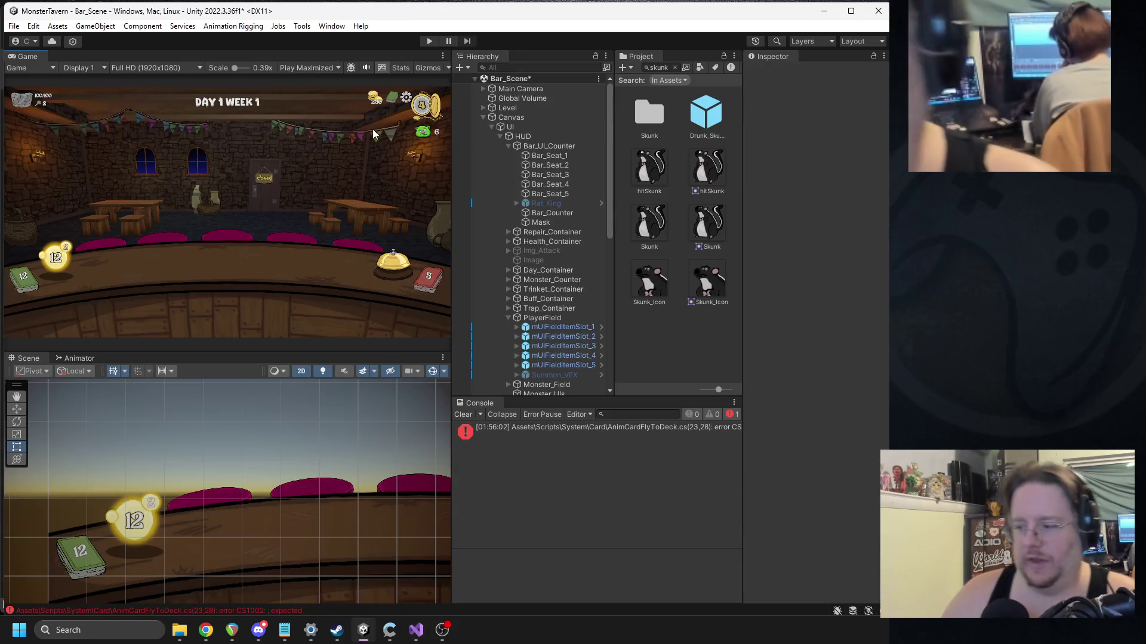
# Step: Jump to the CS1002 error line, add the missing ';' after _cg.DOFade(.8f, 0f), and return to Unity
pyautogui.doubleClick(596, 427)
pyautogui.write(';')
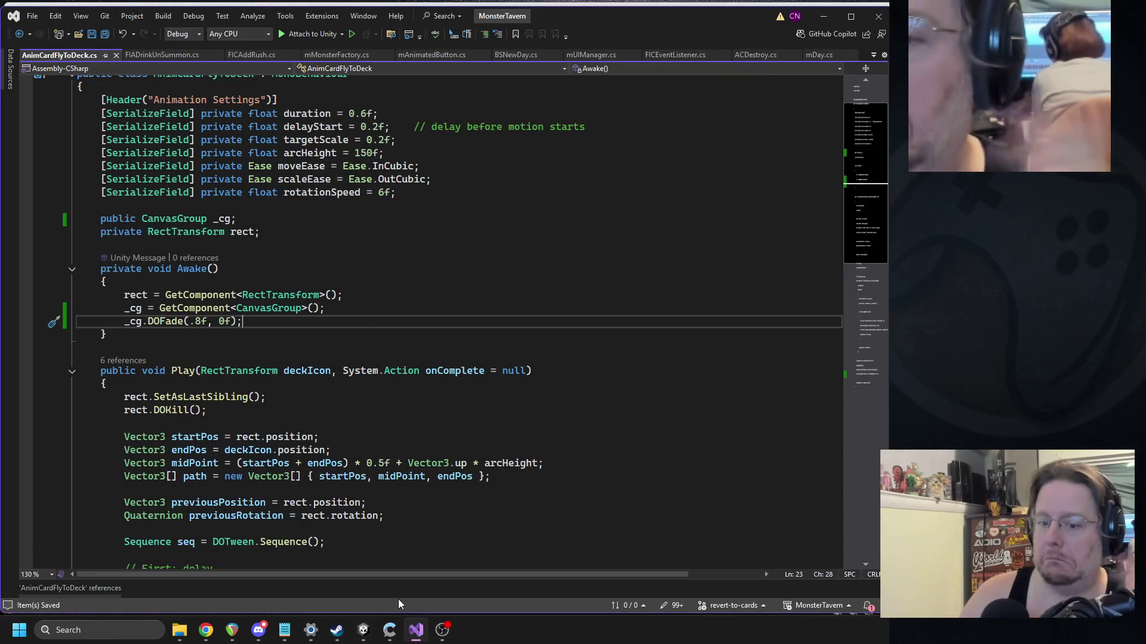
pyautogui.click(363, 630)
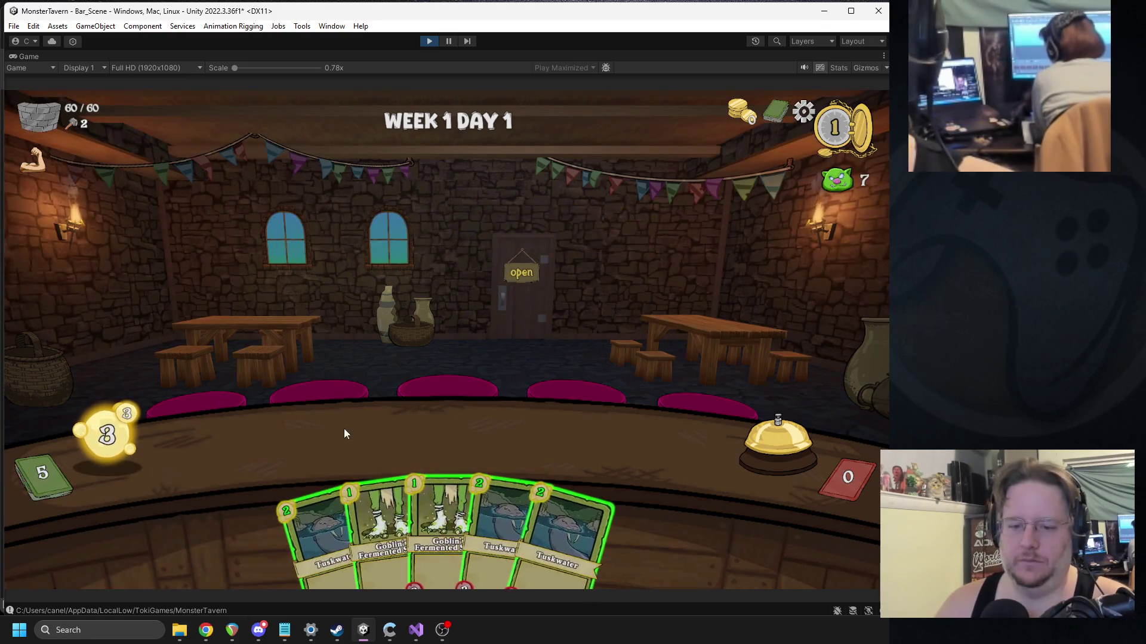
# Step: Play two cards onto the bar counter, ring the bell, play the beer card, then stop play mode
pyautogui.moveTo(285, 500); pyautogui.dragTo(276, 445)
pyautogui.moveTo(391, 519); pyautogui.dragTo(363, 443)
pyautogui.click(761, 426)
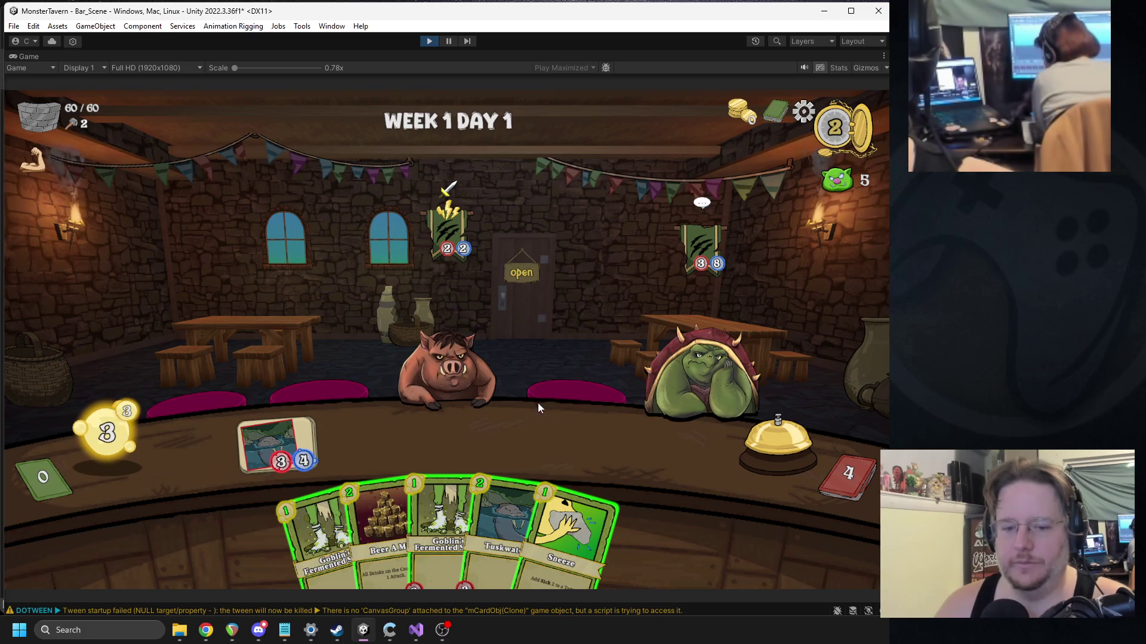
pyautogui.moveTo(377, 506); pyautogui.dragTo(511, 429)
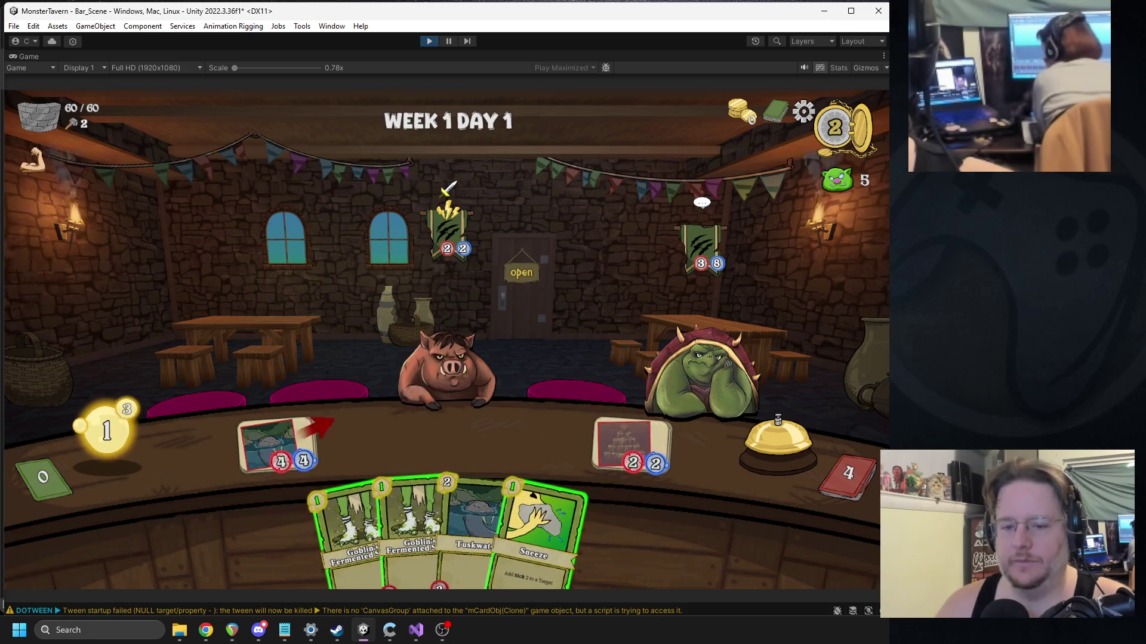
pyautogui.click(429, 42)
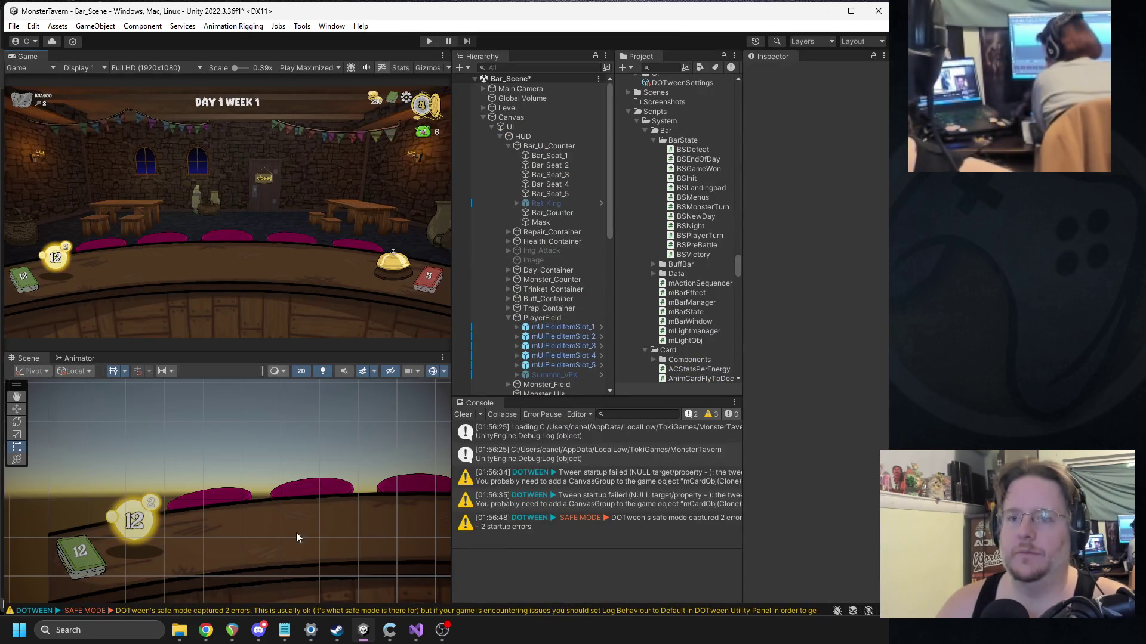
# Step: Search the Project for 'fiadrink' and open FIADrinkSummon.cs in Visual Studio
pyautogui.click(664, 67)
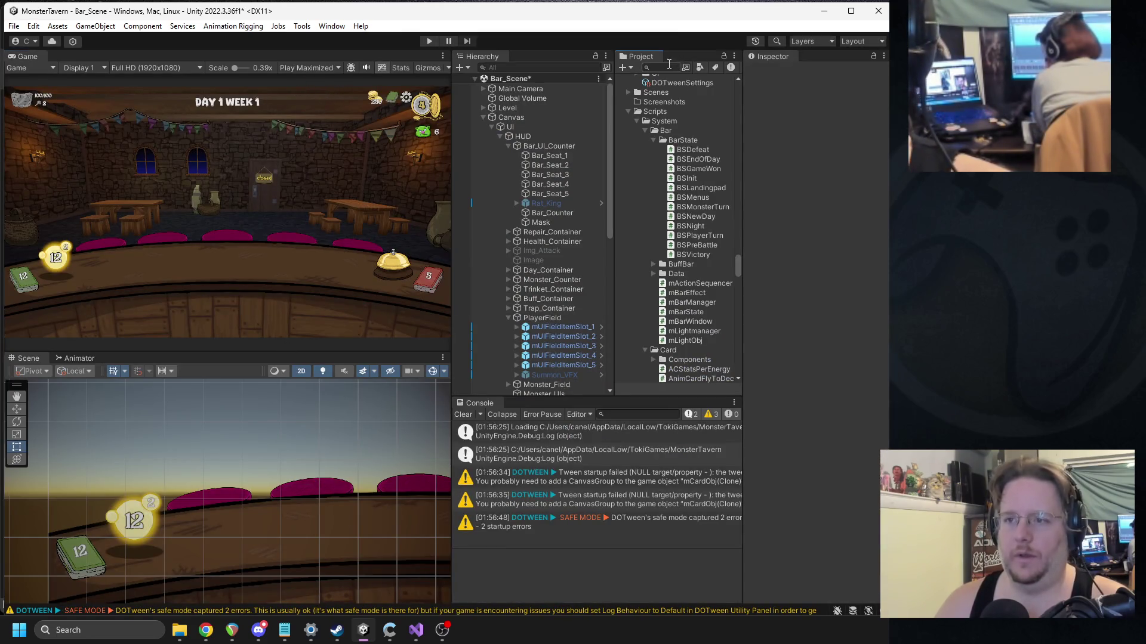
pyautogui.write('fiadrink')
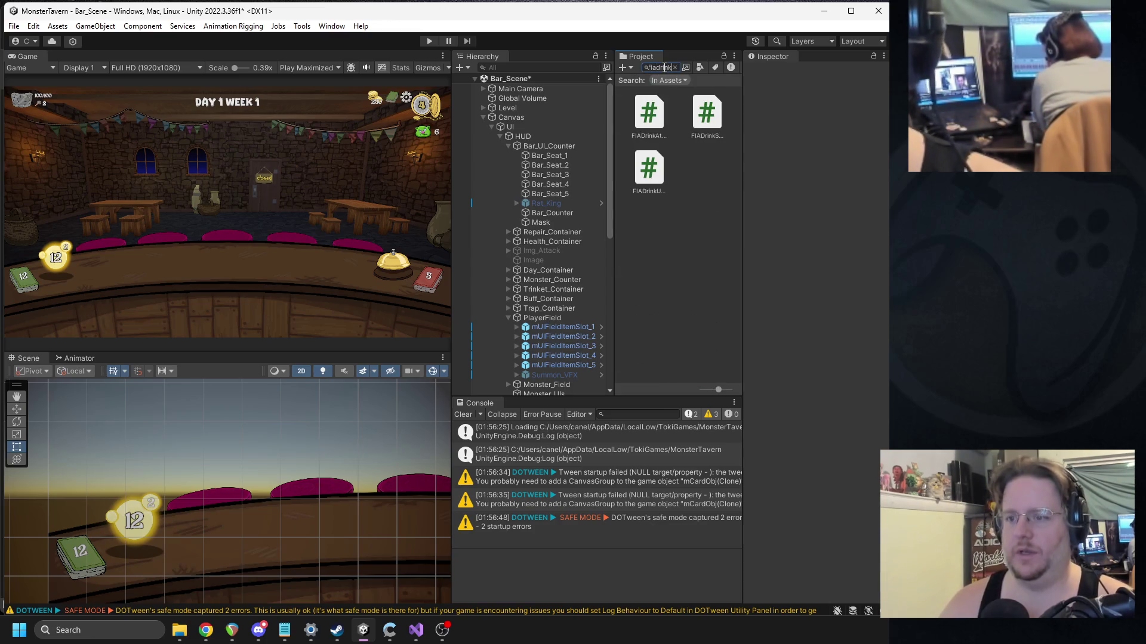
pyautogui.doubleClick(707, 114)
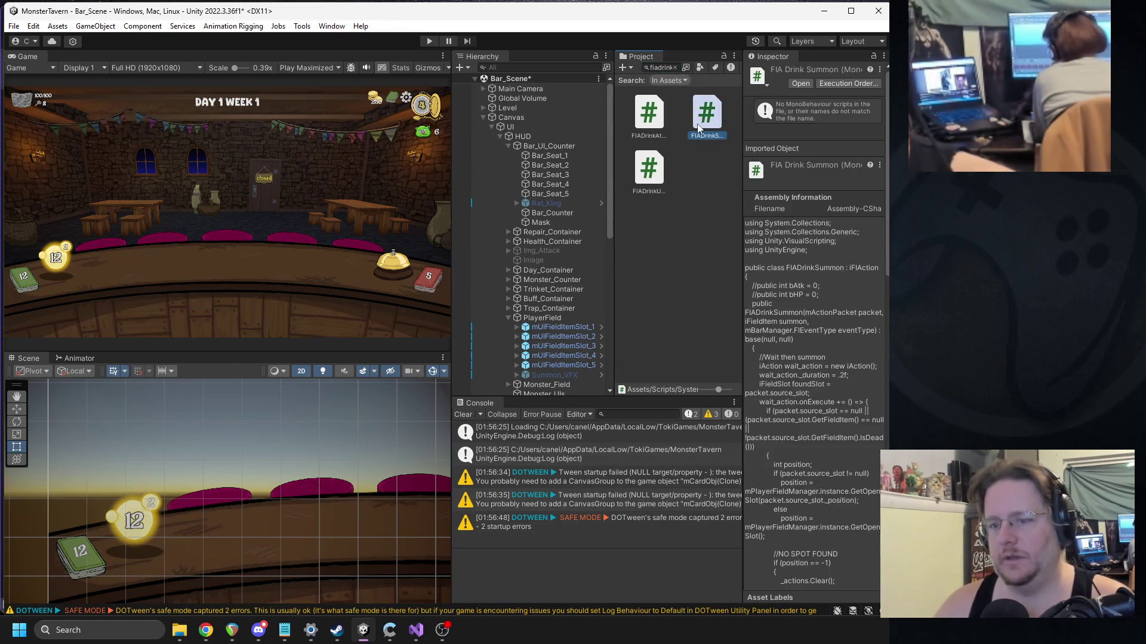
pyautogui.scroll(8, 402, 361)
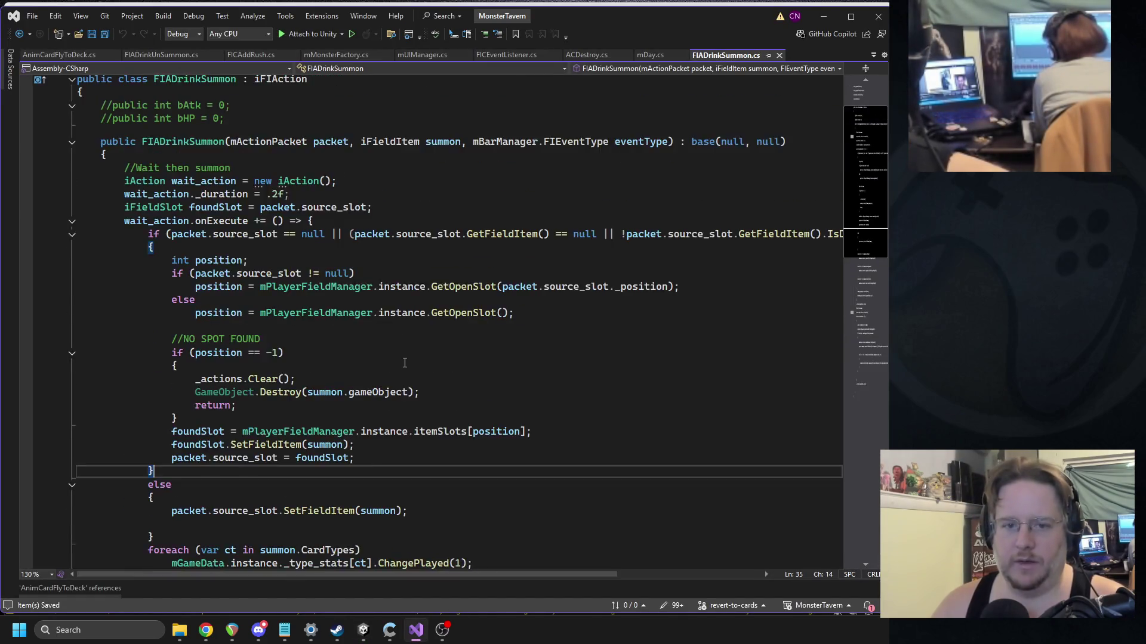
# Step: Search FIADrinkSummon.cs for 'vfx' and go to the FIADrinkSummon constructor
pyautogui.scroll(-11, 394, 358)
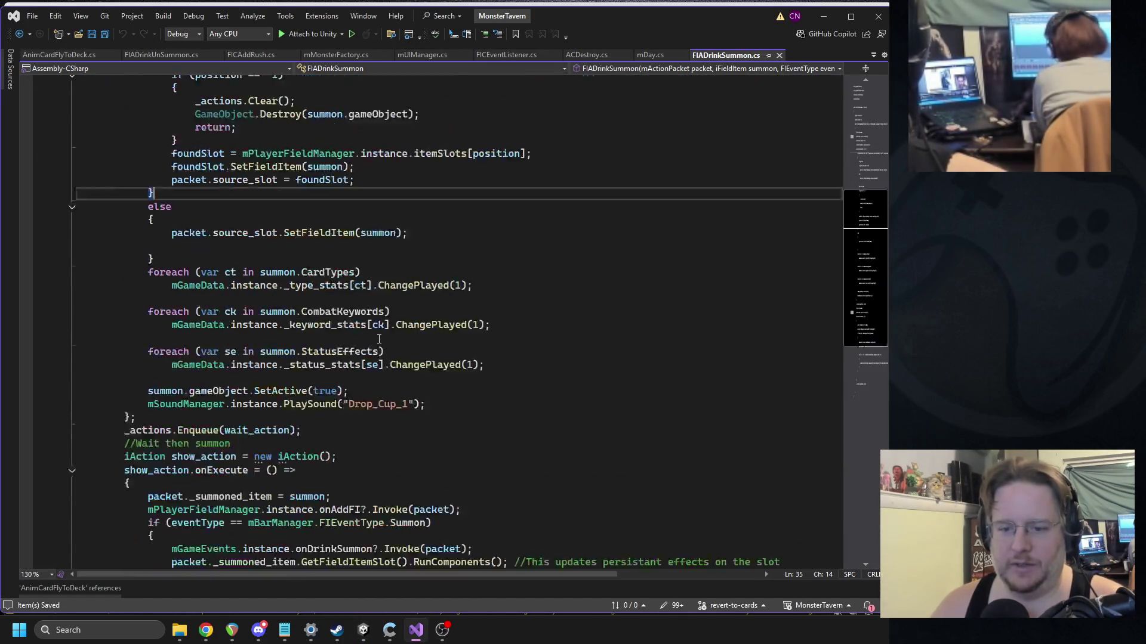
pyautogui.scroll(-6, 379, 355)
pyautogui.scroll(15, 379, 356)
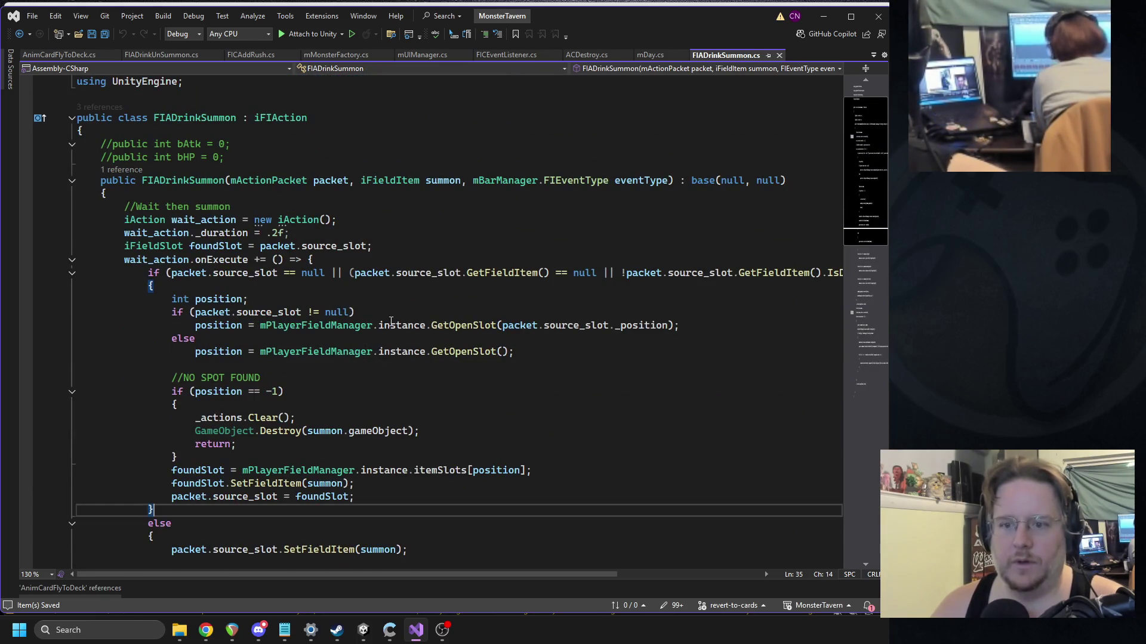
pyautogui.scroll(-2, 389, 305)
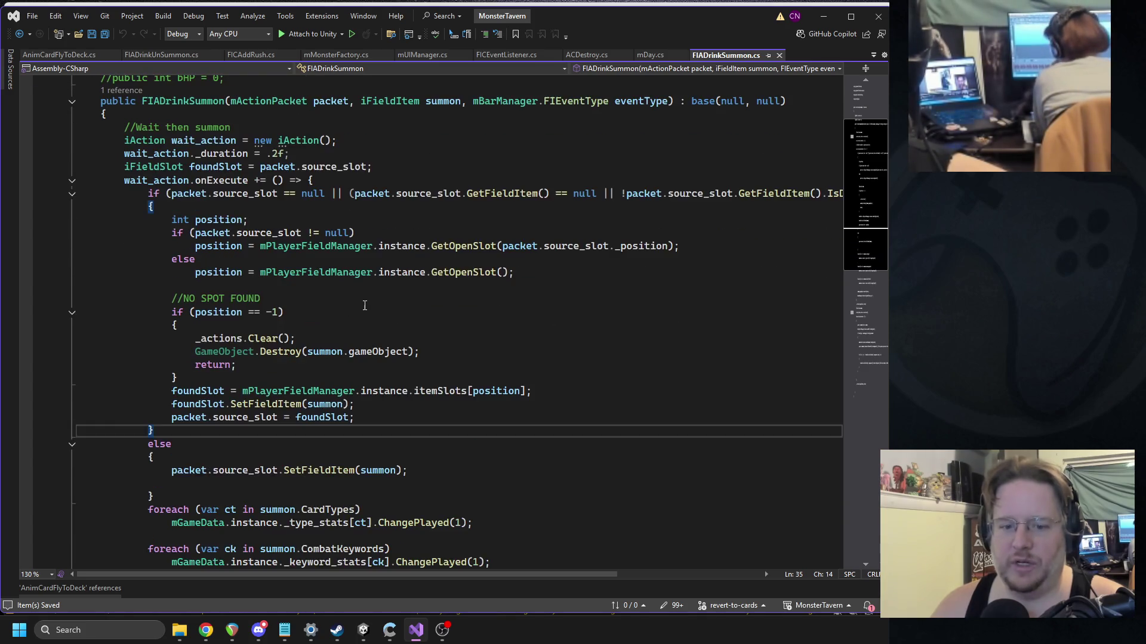
pyautogui.hotkey('ctrl', 'f')
pyautogui.write('vfx')
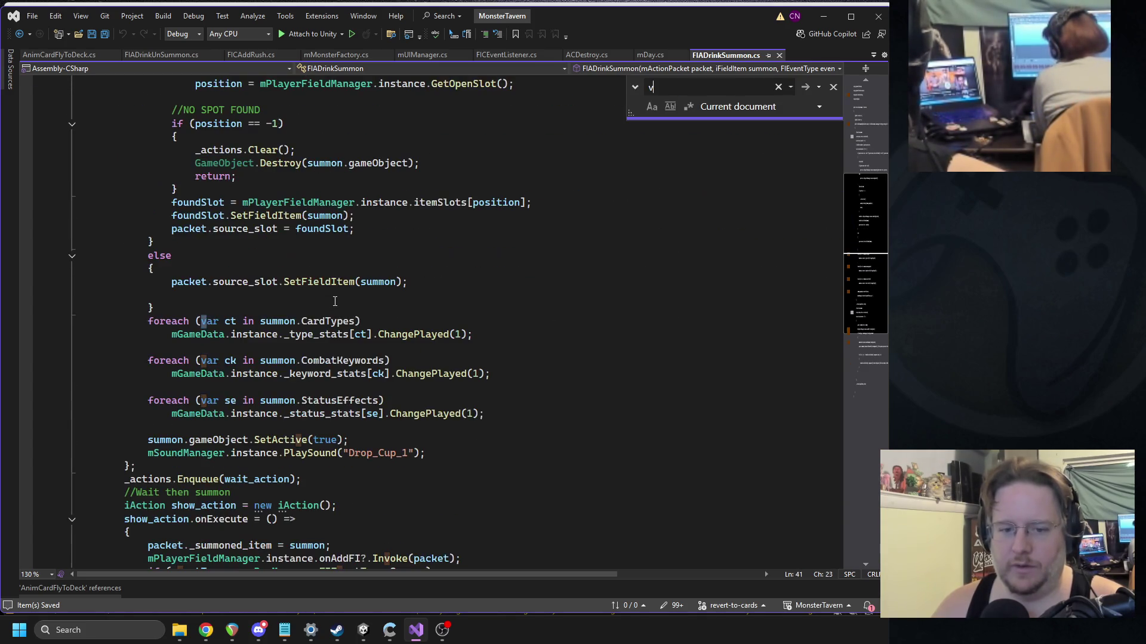
pyautogui.scroll(10, 360, 314)
pyautogui.click(159, 220)
# Step: Follow CodeLens references to where mPlayerFieldManager creates FIADrinkSummon, then navigate back
pyautogui.click(122, 209)
pyautogui.doubleClick(152, 177)
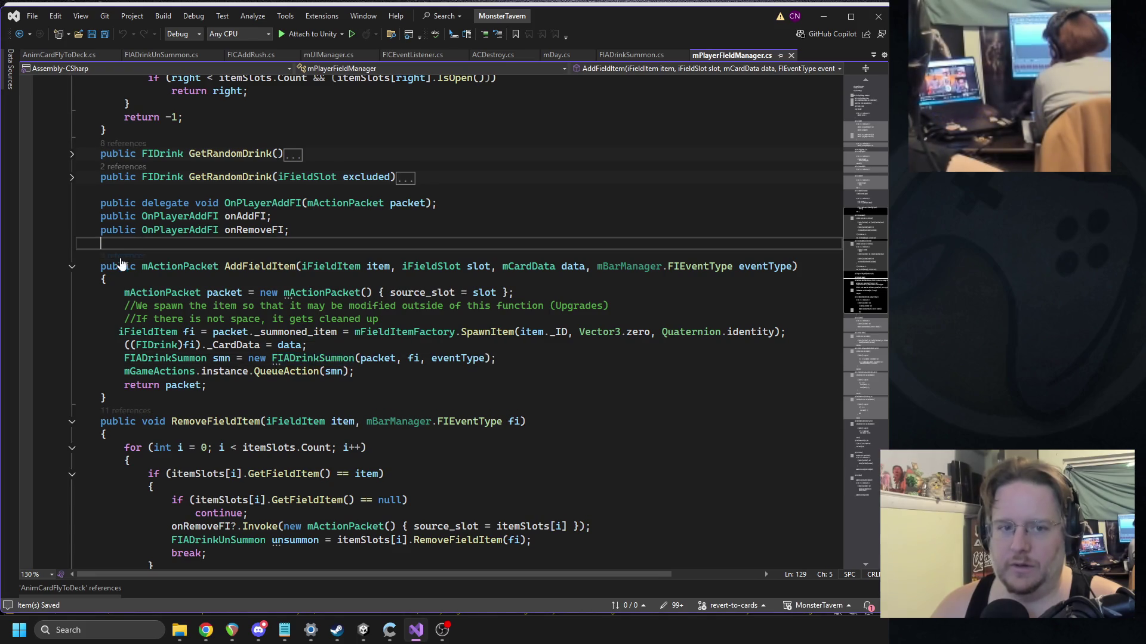
pyautogui.click(121, 256)
pyautogui.click(332, 376)
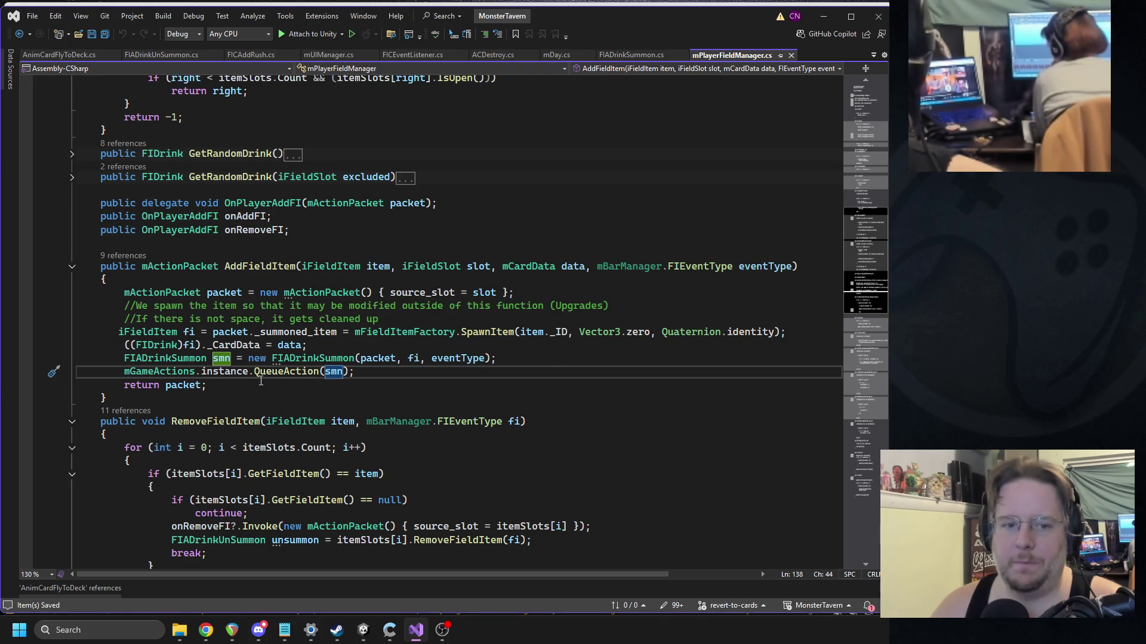
pyautogui.click(20, 33)
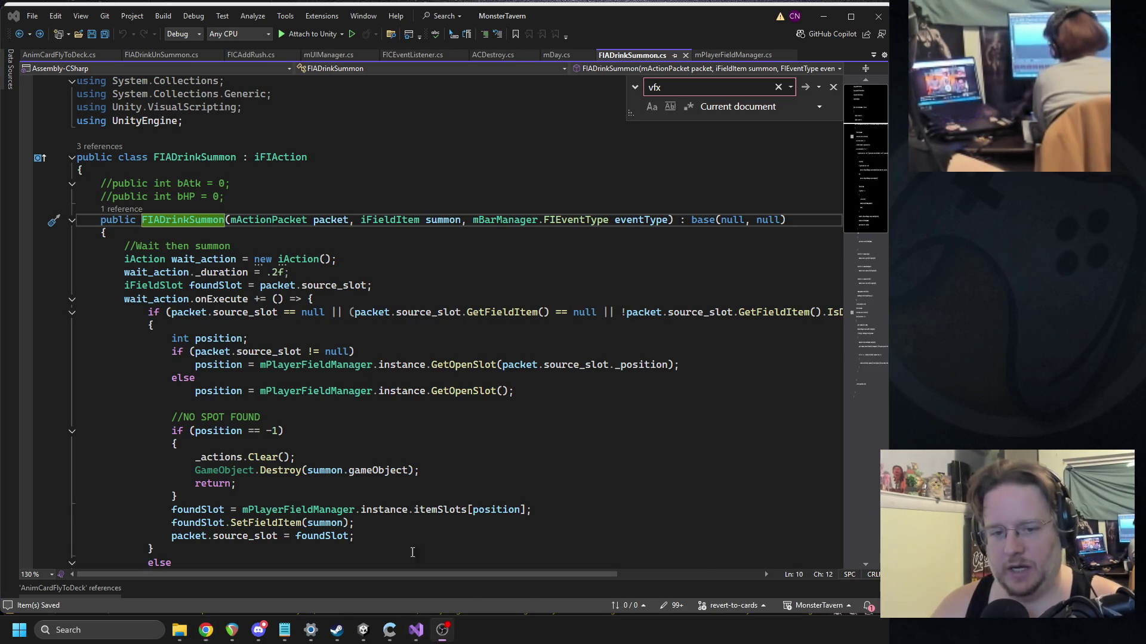
# Step: Review the summon code in FIADrinkSummon.cs, selecting the PlaySound line
pyautogui.scroll(-7, 358, 300)
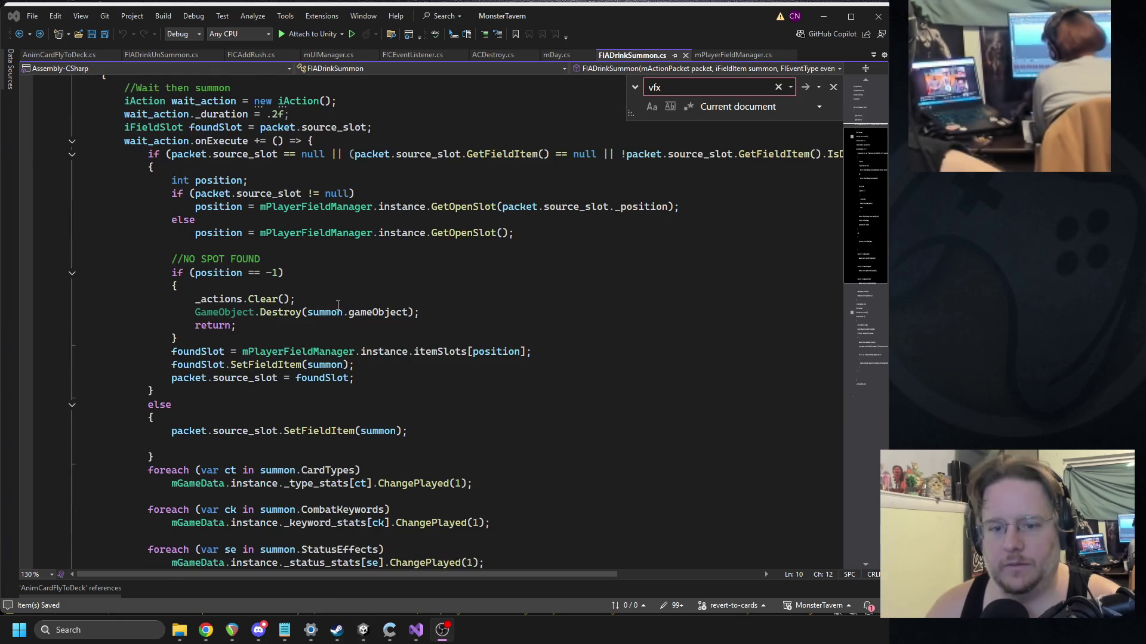
pyautogui.scroll(-3, 337, 305)
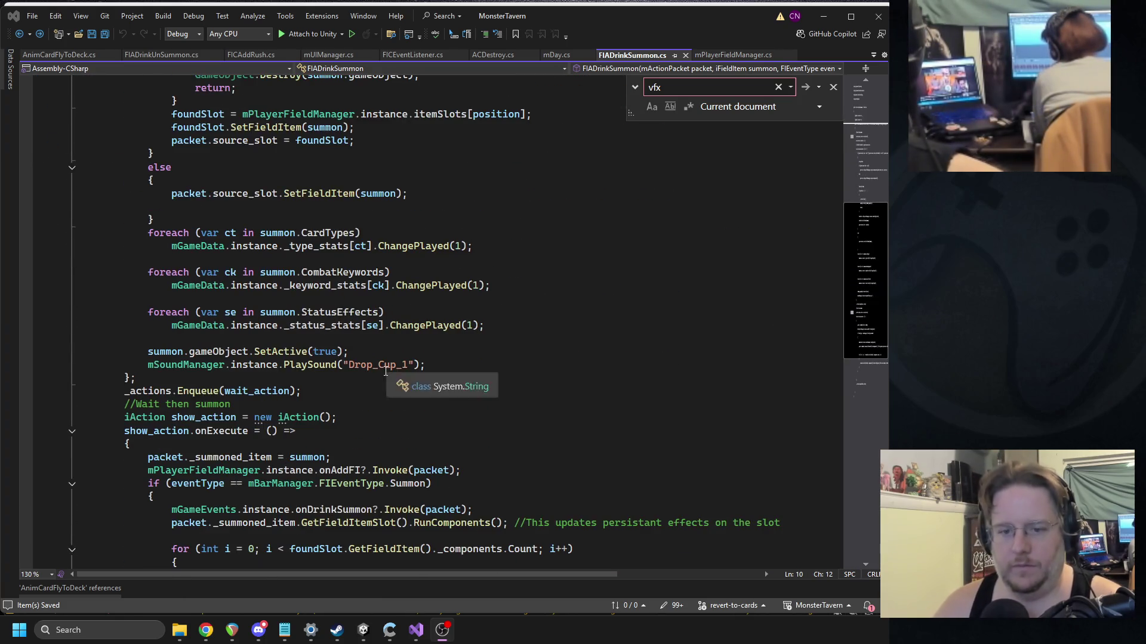
pyautogui.tripleClick(385, 371)
pyautogui.scroll(-5, 523, 373)
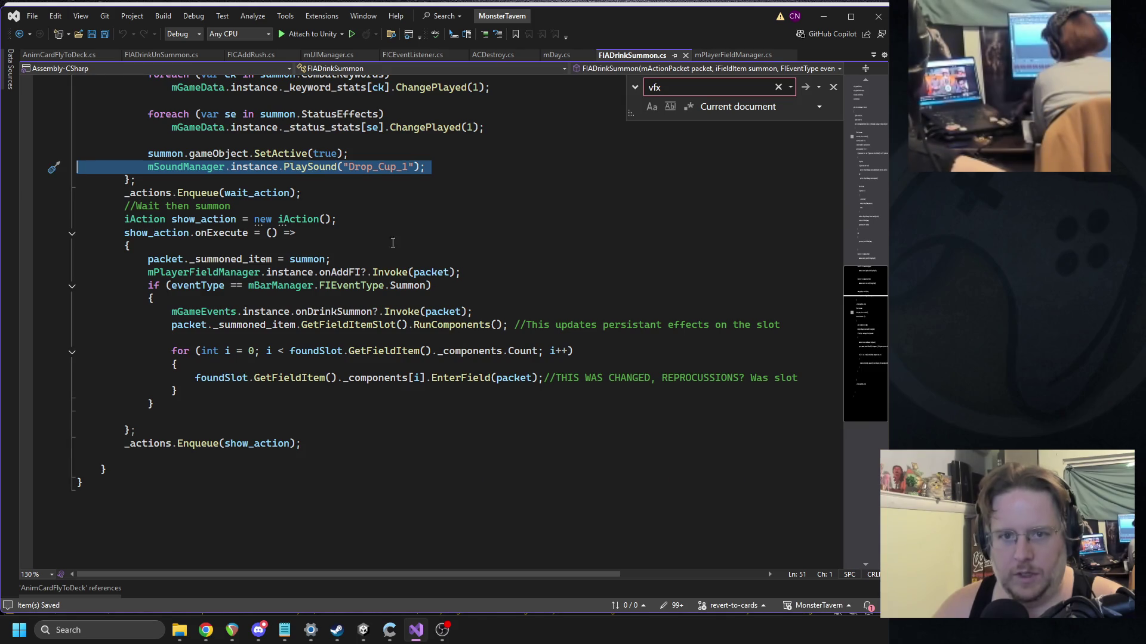
pyautogui.scroll(2, 393, 243)
pyautogui.scroll(1, 495, 232)
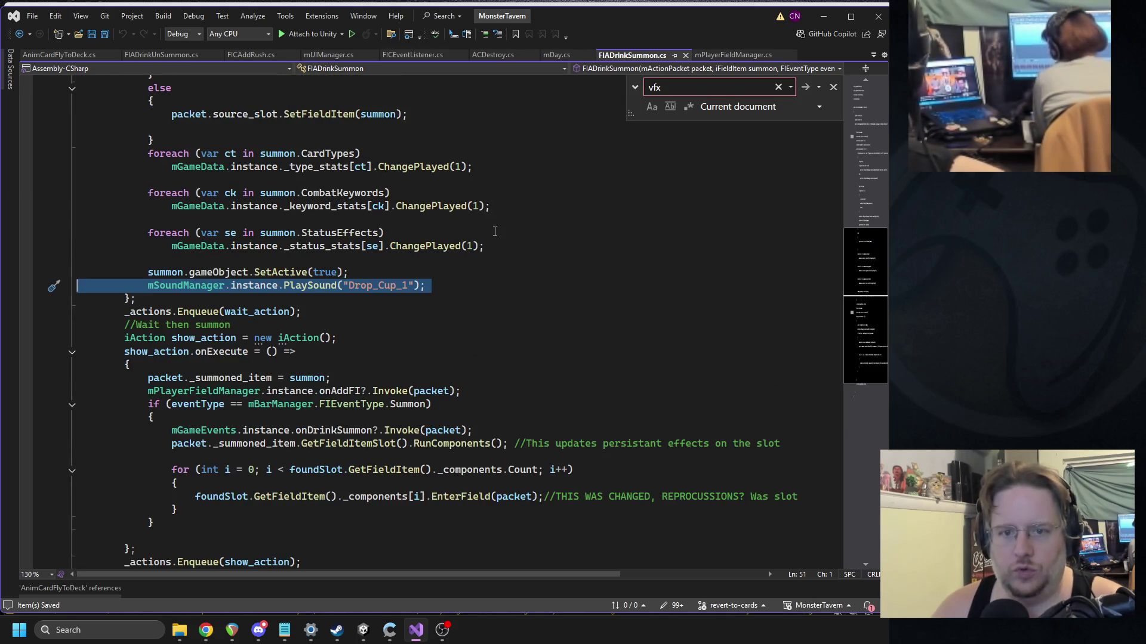
pyautogui.scroll(2, 451, 274)
pyautogui.scroll(2, 407, 242)
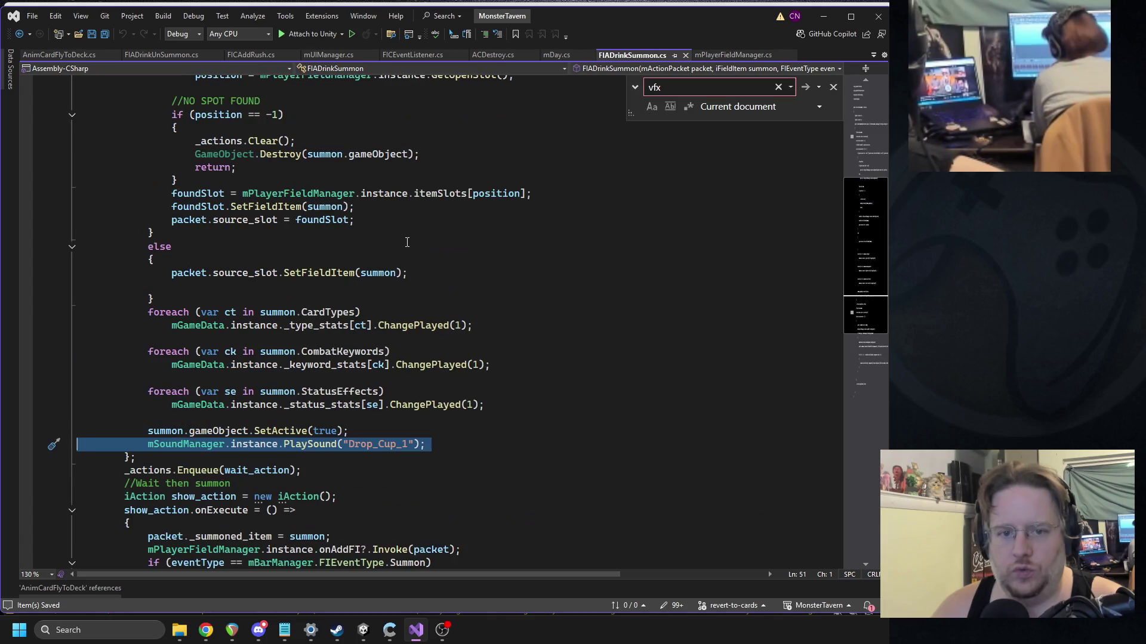
pyautogui.scroll(4, 409, 241)
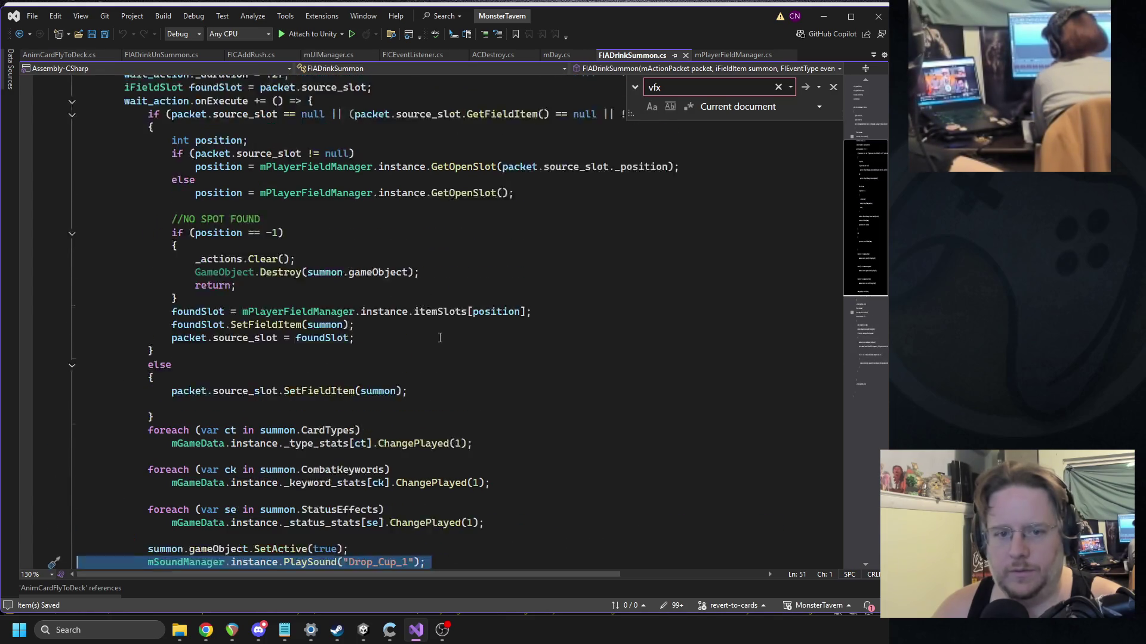
pyautogui.scroll(-8, 302, 209)
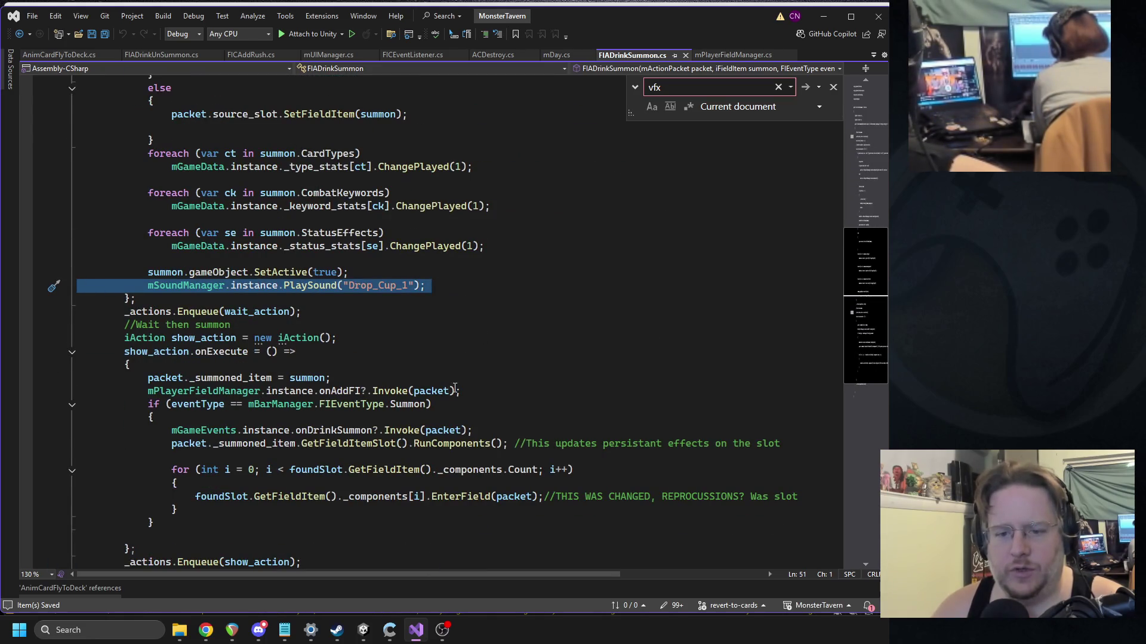
# Step: Find all references to onDrinkSummon, close the results, and return to Unity's Project search
pyautogui.doubleClick(332, 430)
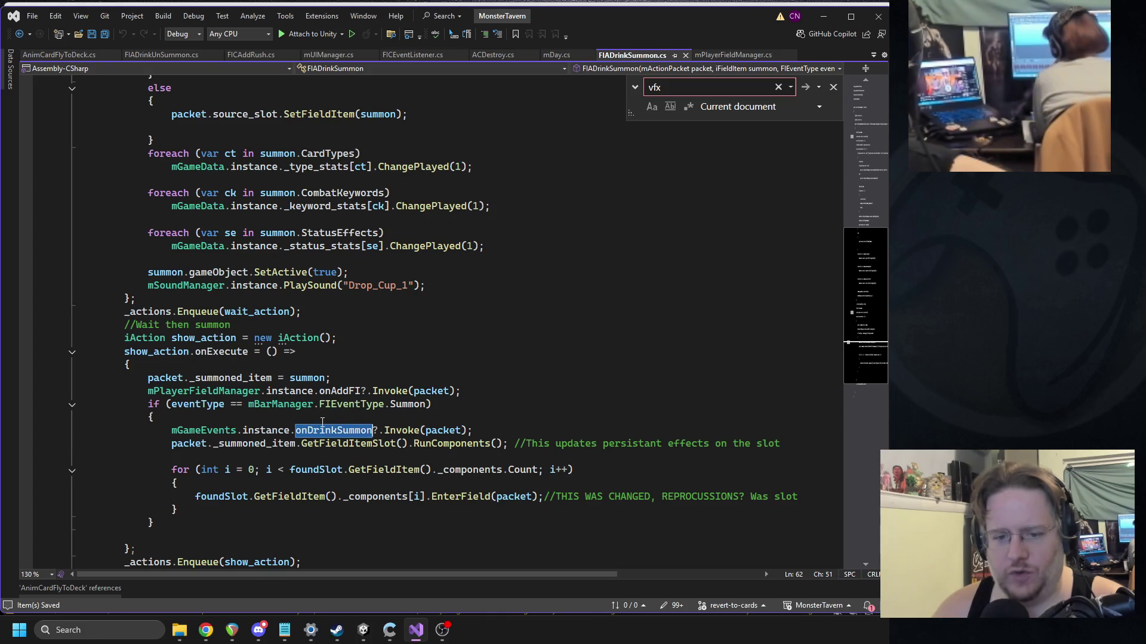
pyautogui.scroll(-2, 513, 322)
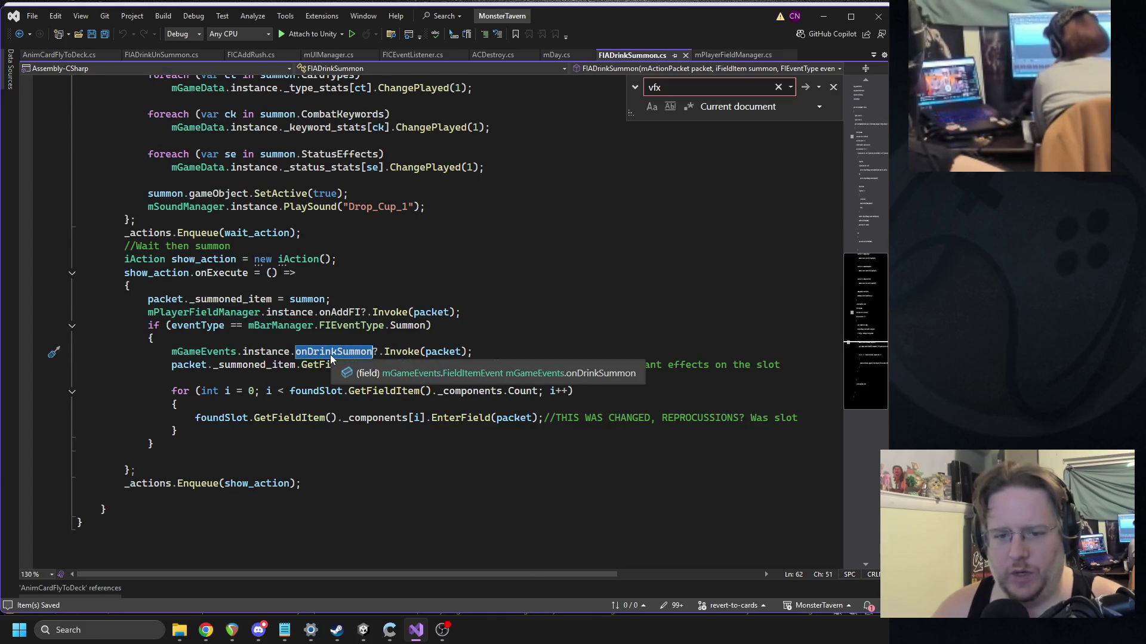
pyautogui.rightClick(332, 355)
pyautogui.click(396, 379)
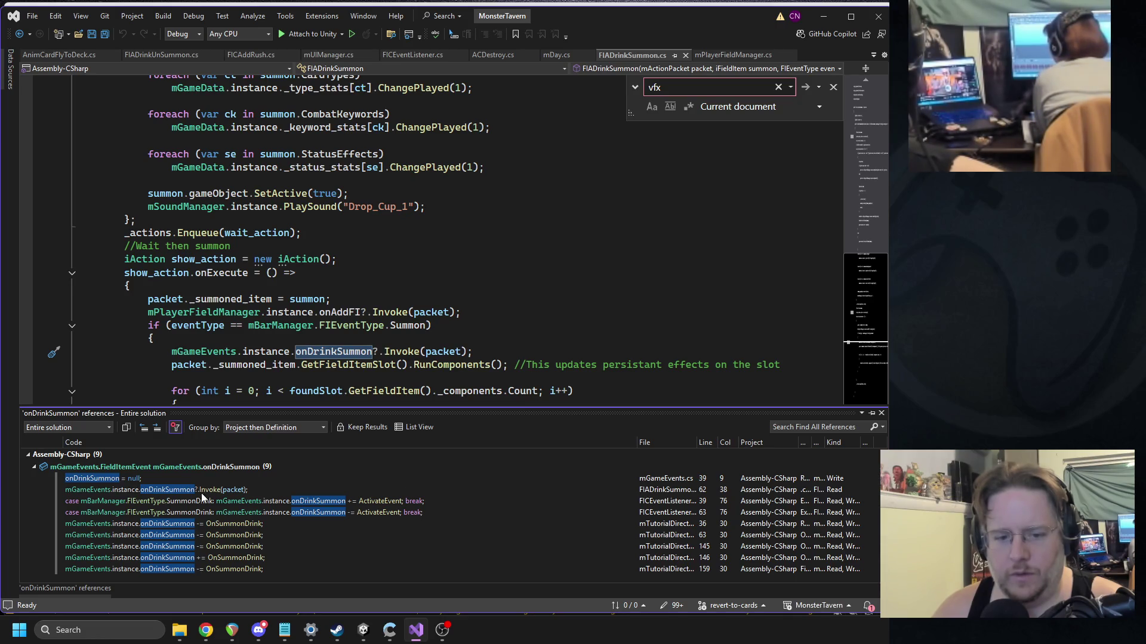
pyautogui.click(881, 413)
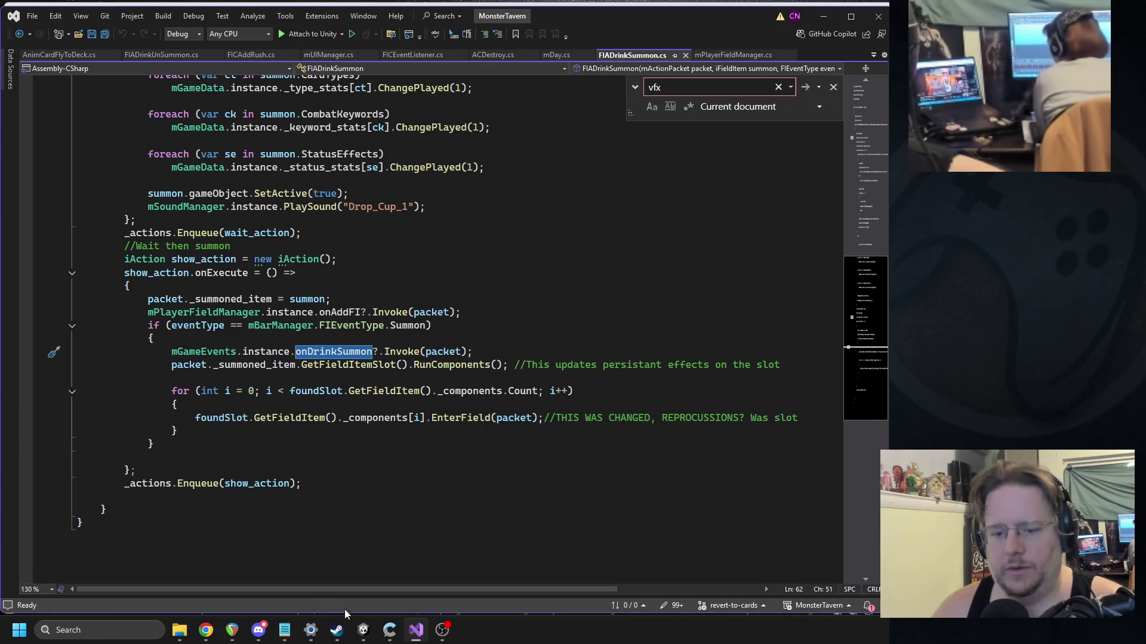
pyautogui.click(363, 630)
pyautogui.click(662, 67)
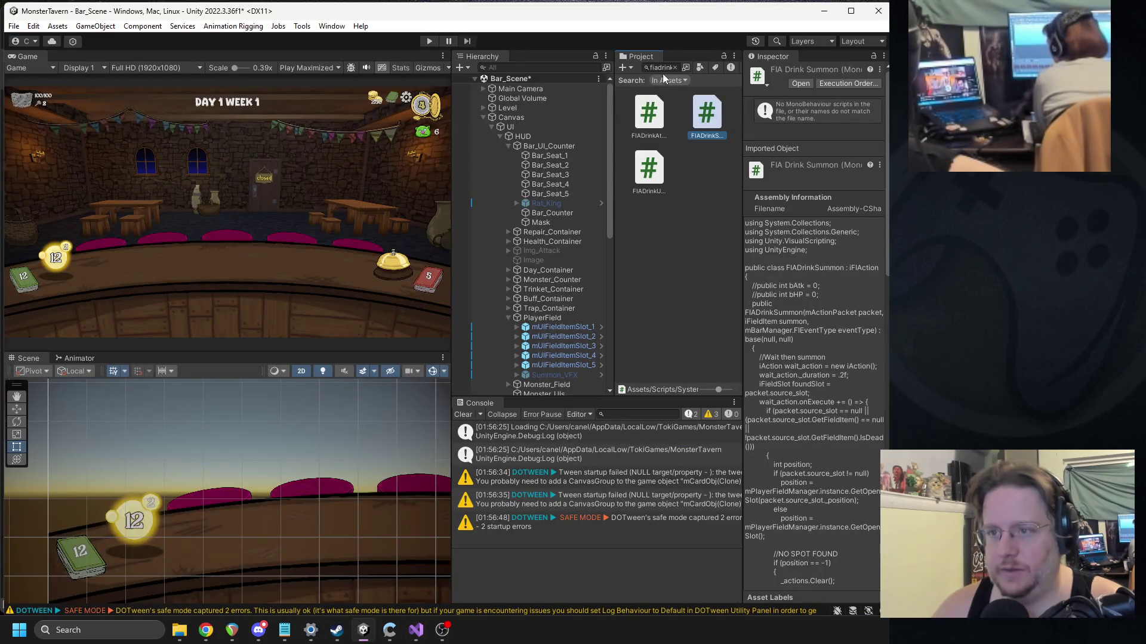
# Step: Search the Project for 'mcardobj', select the mCardObj prefab, and open its card script via Edit Script
pyautogui.write('mcardobj')
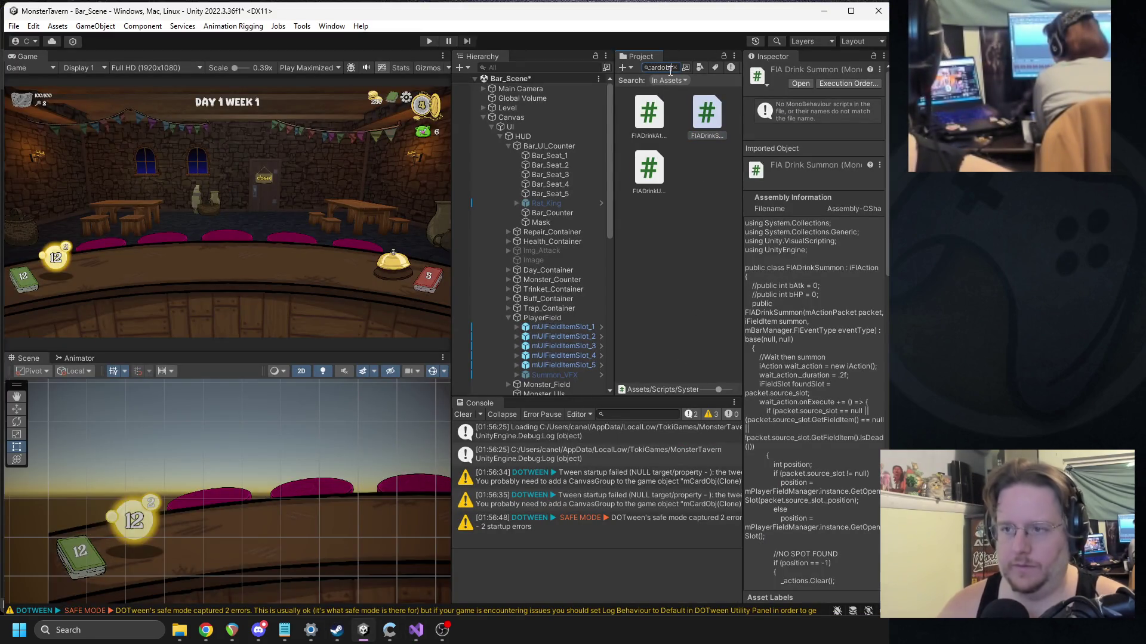
pyautogui.click(644, 168)
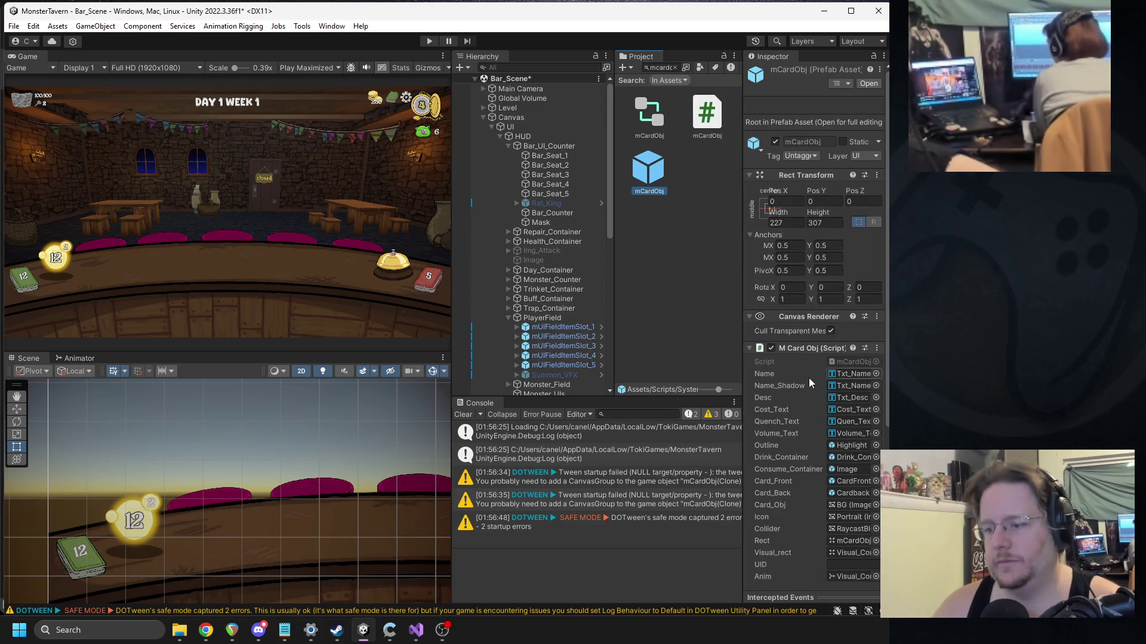
pyautogui.scroll(-2, 850, 461)
pyautogui.scroll(-9, 850, 458)
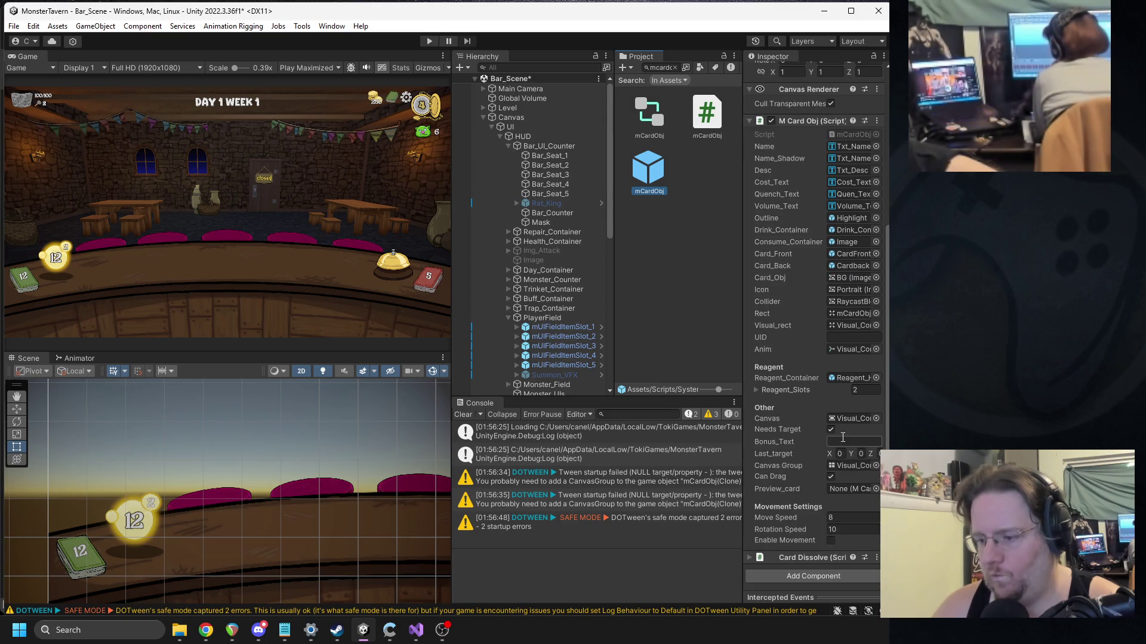
pyautogui.scroll(5, 841, 437)
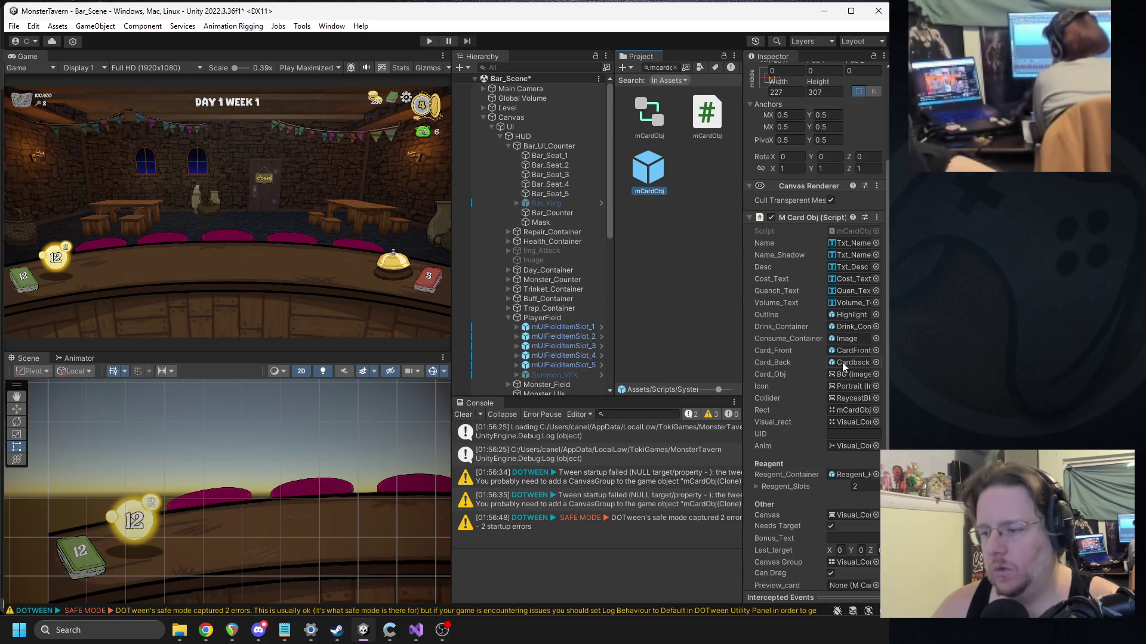
pyautogui.scroll(2, 843, 363)
pyautogui.rightClick(813, 252)
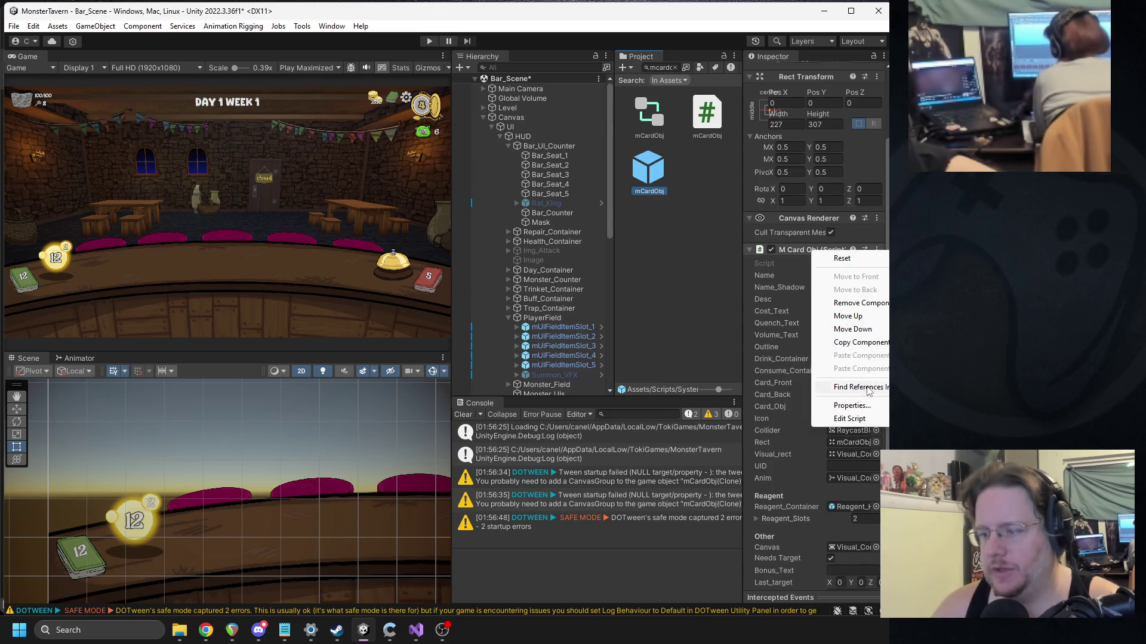
pyautogui.click(835, 419)
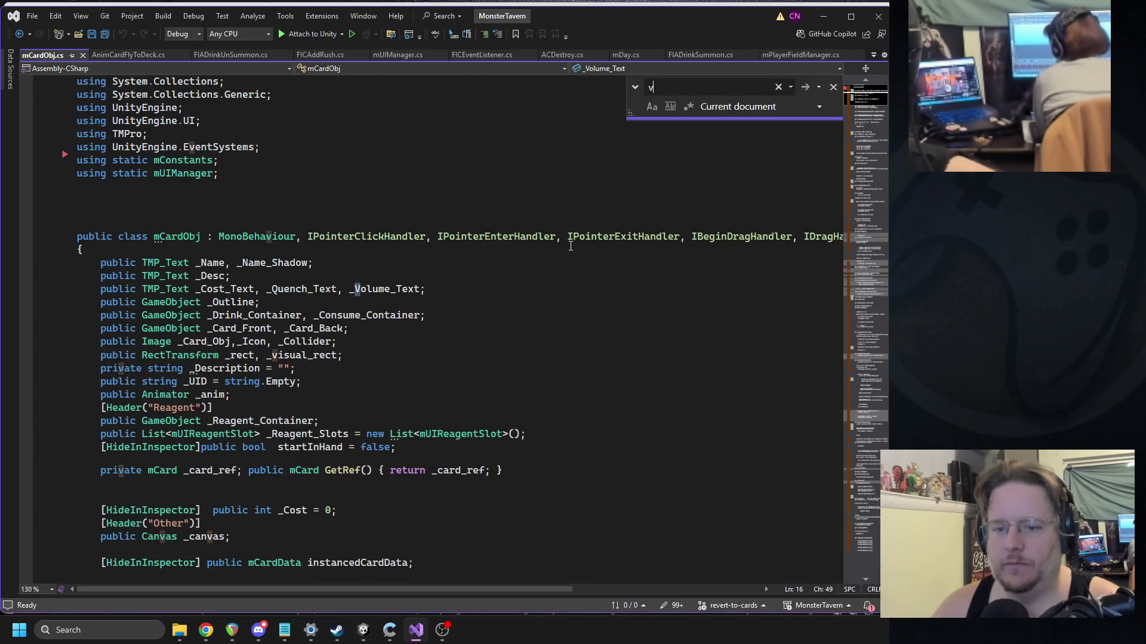
# Step: Search mCardObj.cs for 'summon', dismiss the not-found message, and close the file
pyautogui.write('summon')
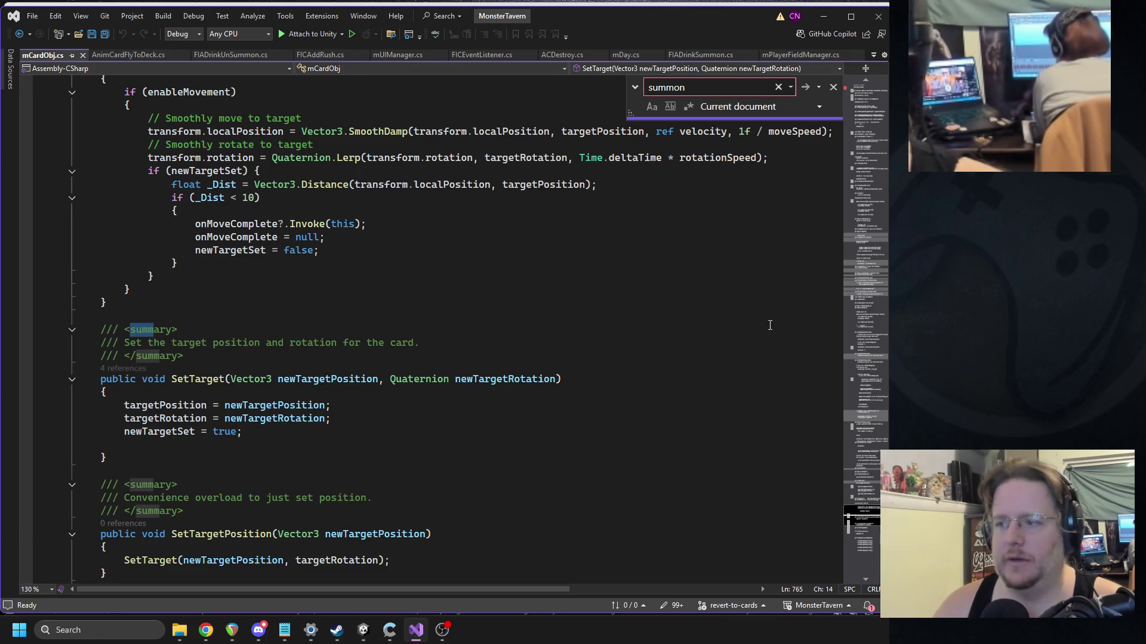
pyautogui.press('Return')
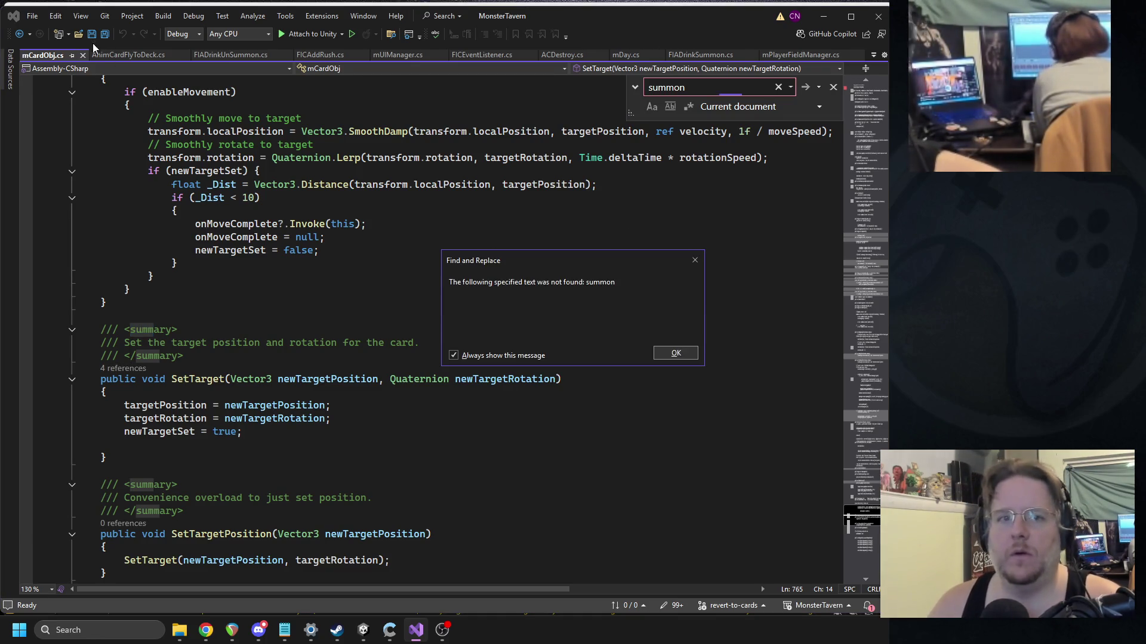
pyautogui.click(675, 355)
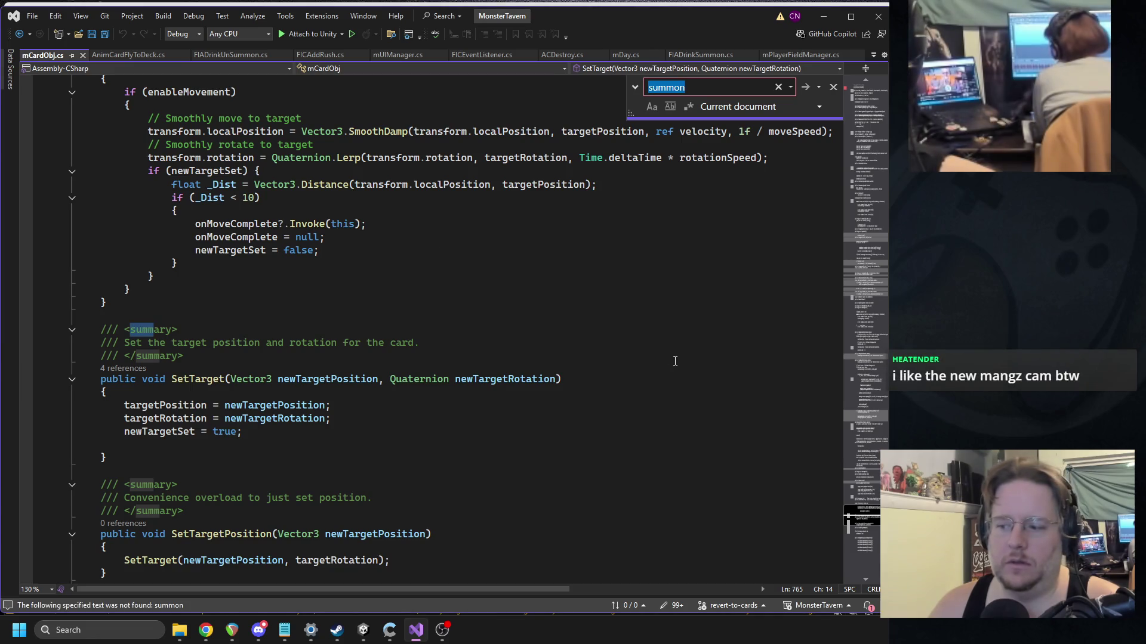
pyautogui.click(83, 55)
pyautogui.click(56, 54)
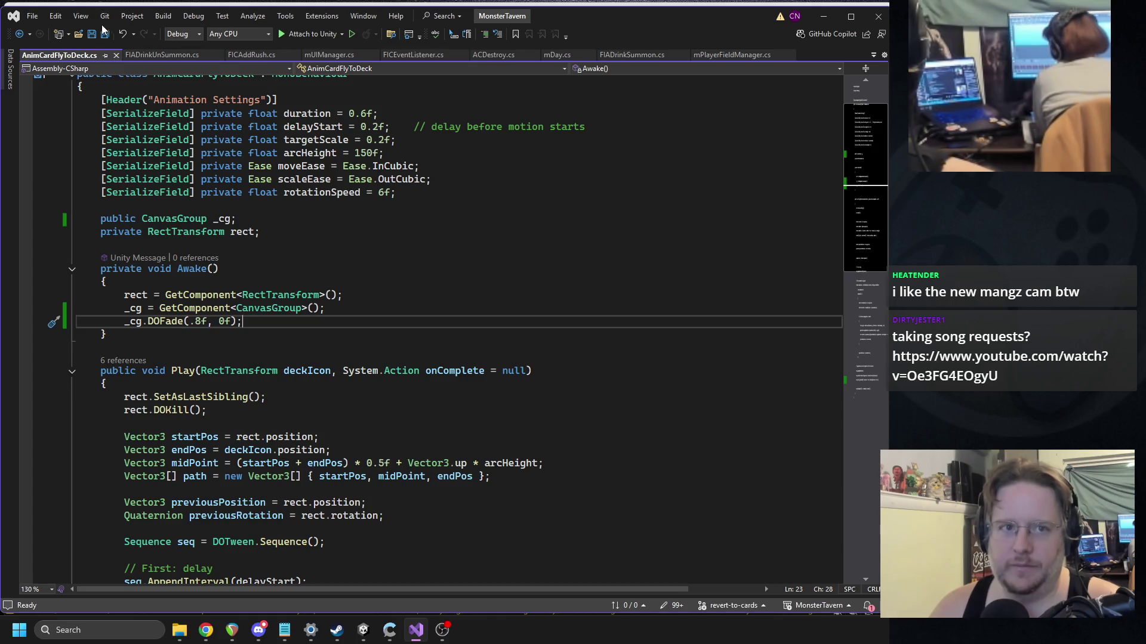
# Step: View FIADrinkUnSummon.cs's discard-pile code, then switch back to Unity
pyautogui.click(148, 55)
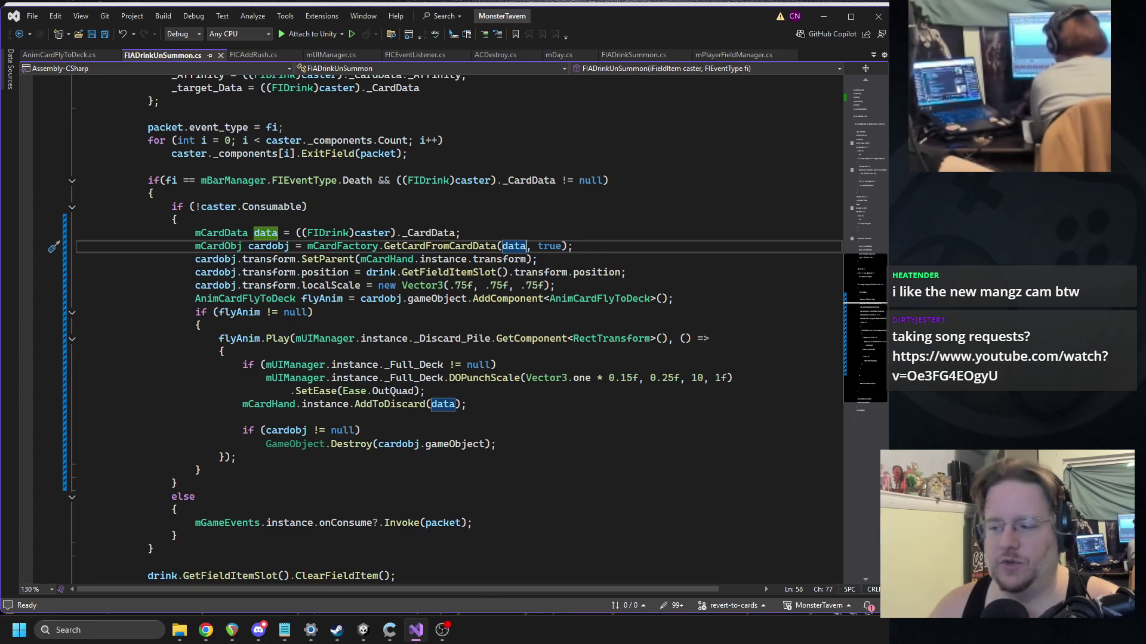
pyautogui.hotkey('alt', 'Tab')
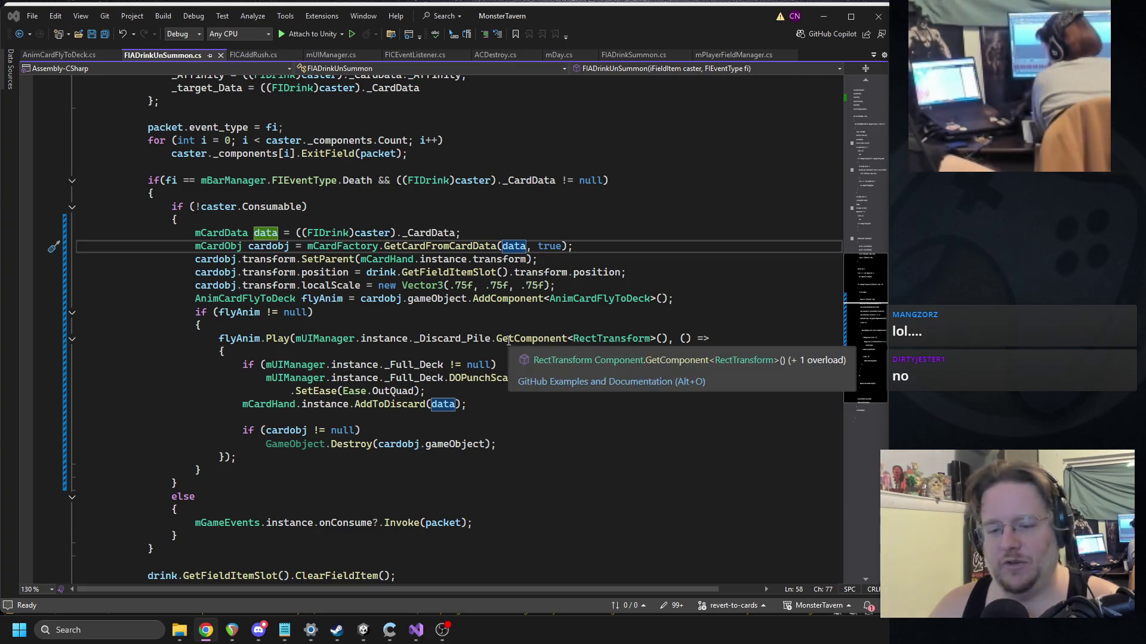
pyautogui.hotkey('alt', 'Tab')
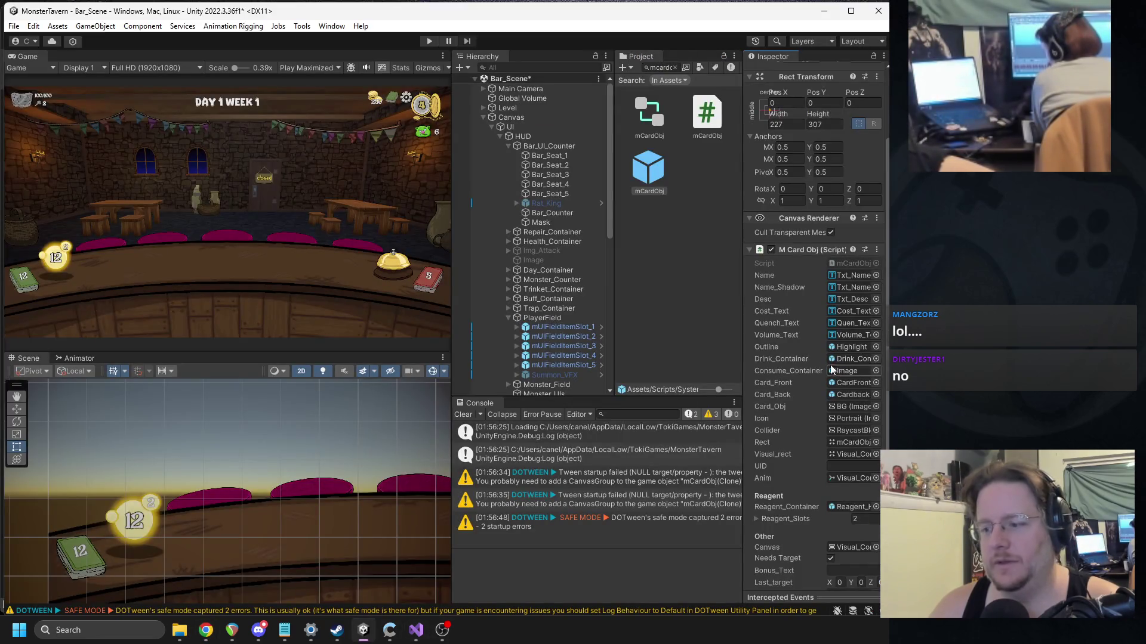
# Step: Widen the Inspector to review the mCardObj card script, then collapse the Hierarchy's UI branch
pyautogui.moveTo(742, 358); pyautogui.dragTo(693, 358)
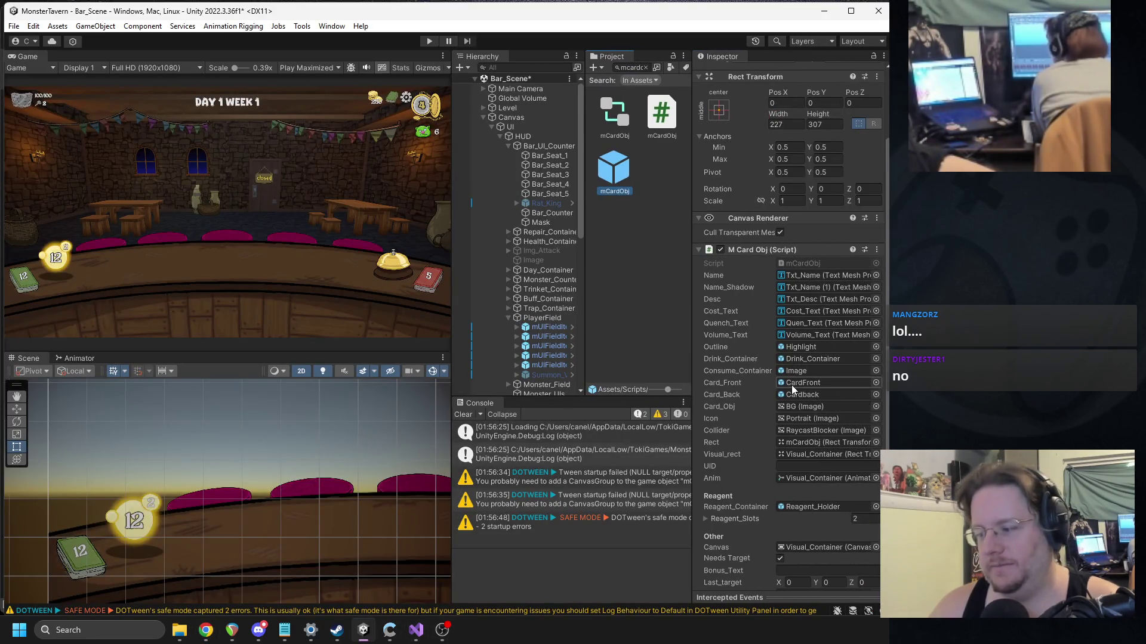
pyautogui.scroll(-3, 791, 382)
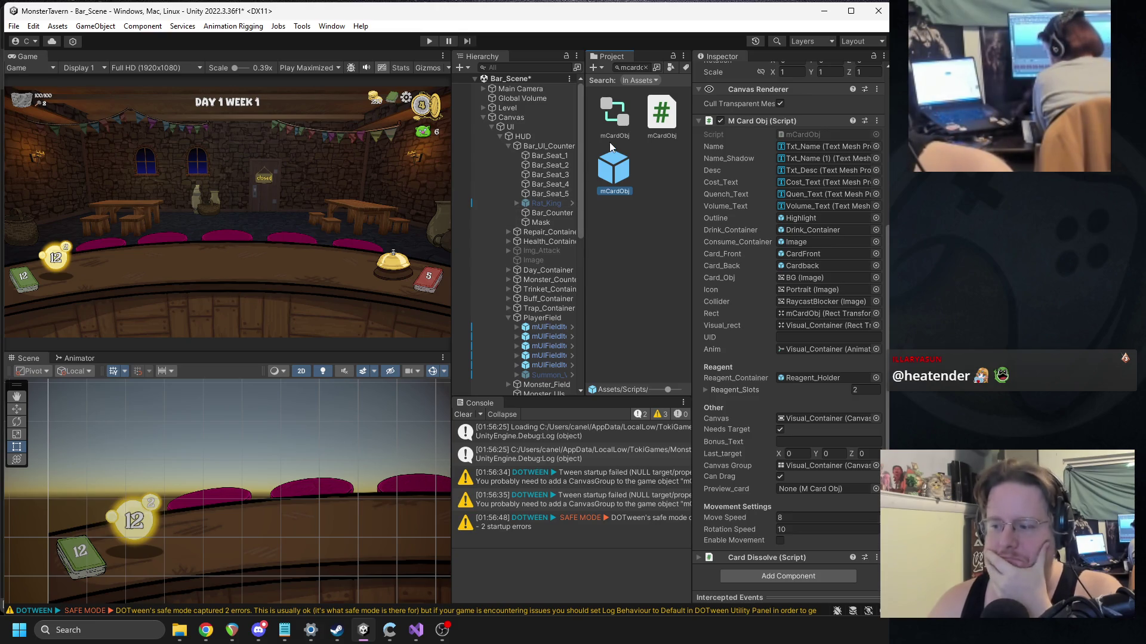
pyautogui.hotkey('alt', 'Tab')
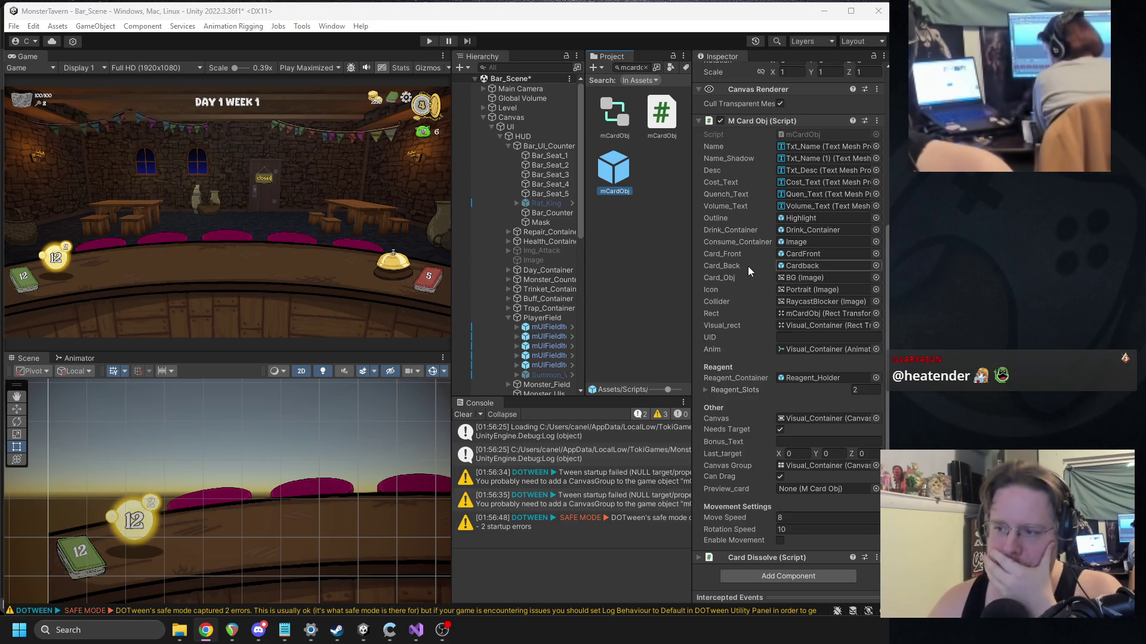
pyautogui.click(490, 127)
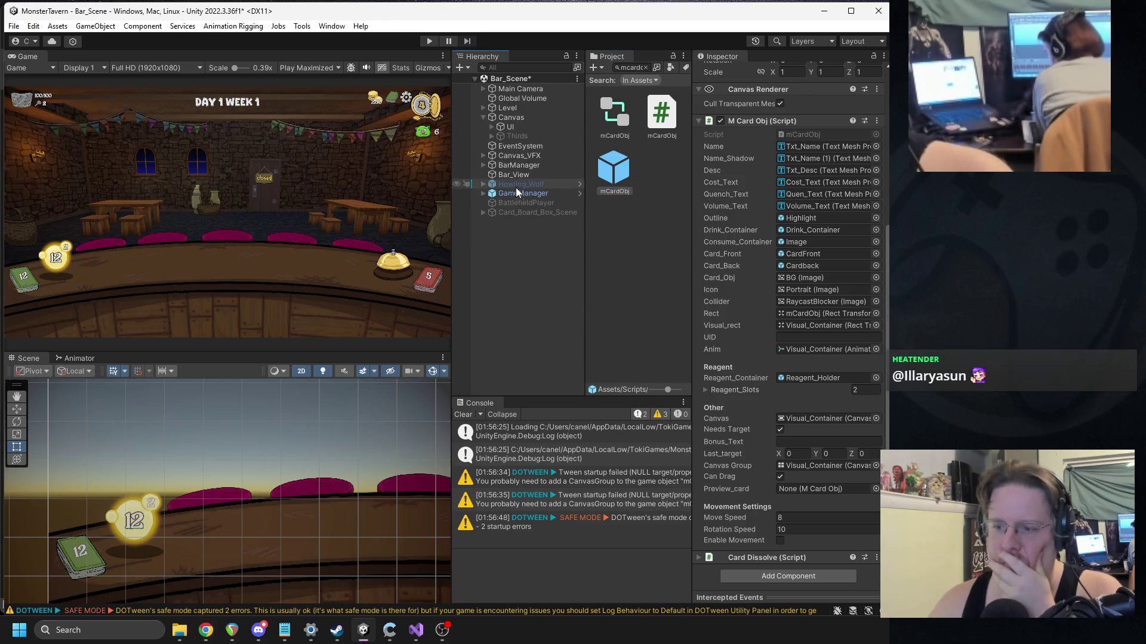
# Step: Expand Canvas_VFX to inspect the VFX object's effects manager, then collapse it again
pyautogui.click(483, 156)
pyautogui.click(502, 157)
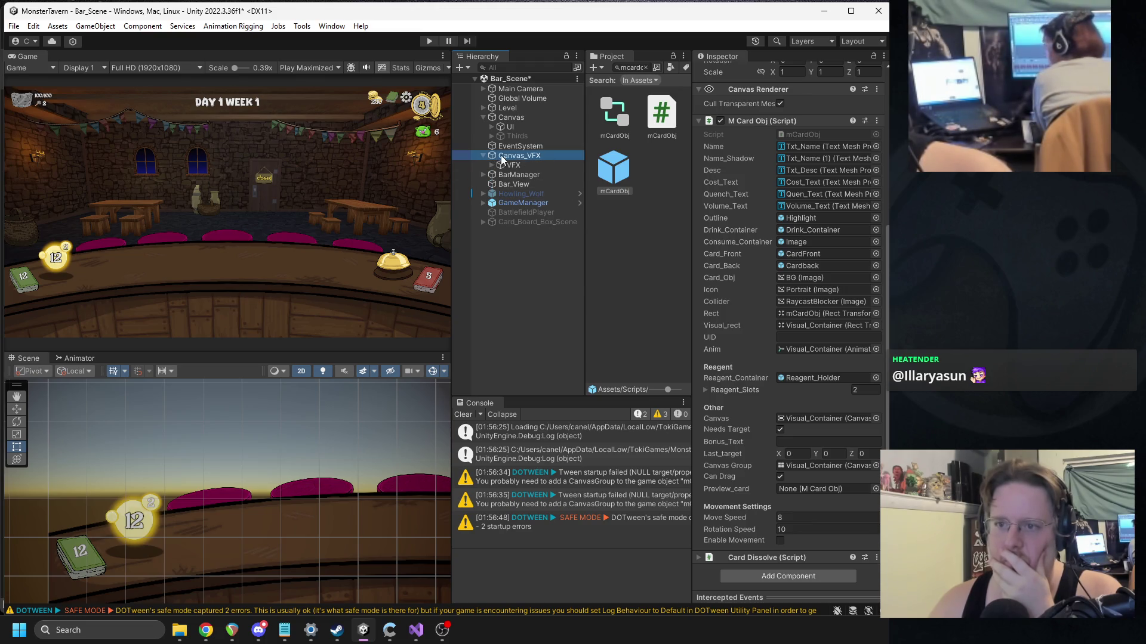
pyautogui.click(510, 166)
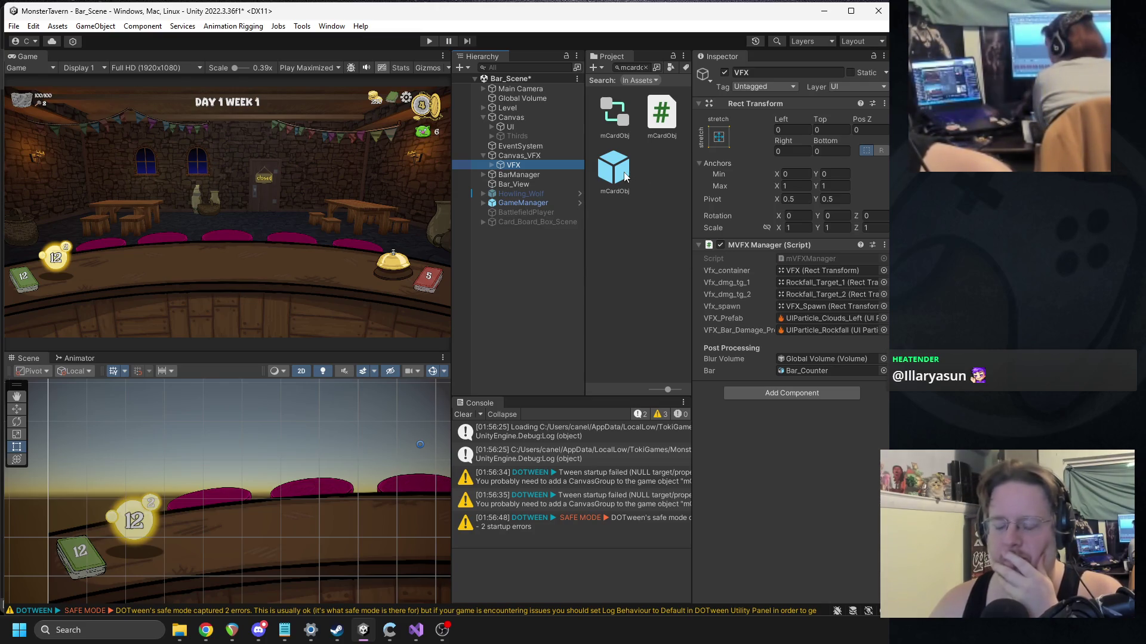
pyautogui.click(484, 156)
# Step: Search the Project for 'summon' and inspect the Summon_VFX prefab's settings
pyautogui.click(628, 68)
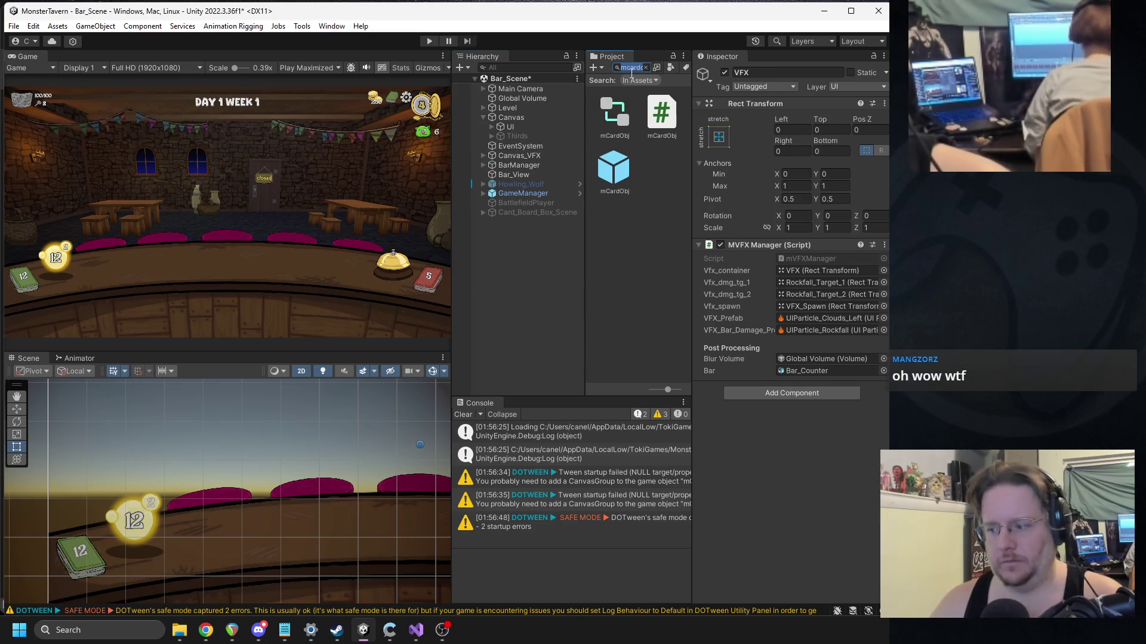
pyautogui.write('umpon')
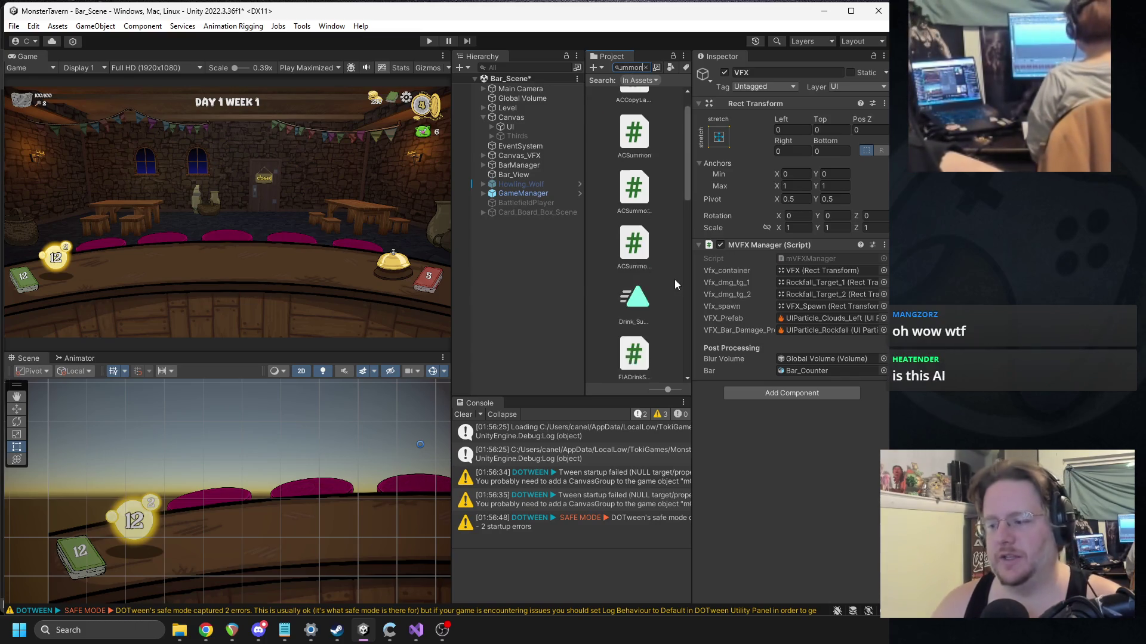
pyautogui.scroll(-5, 665, 273)
pyautogui.click(635, 307)
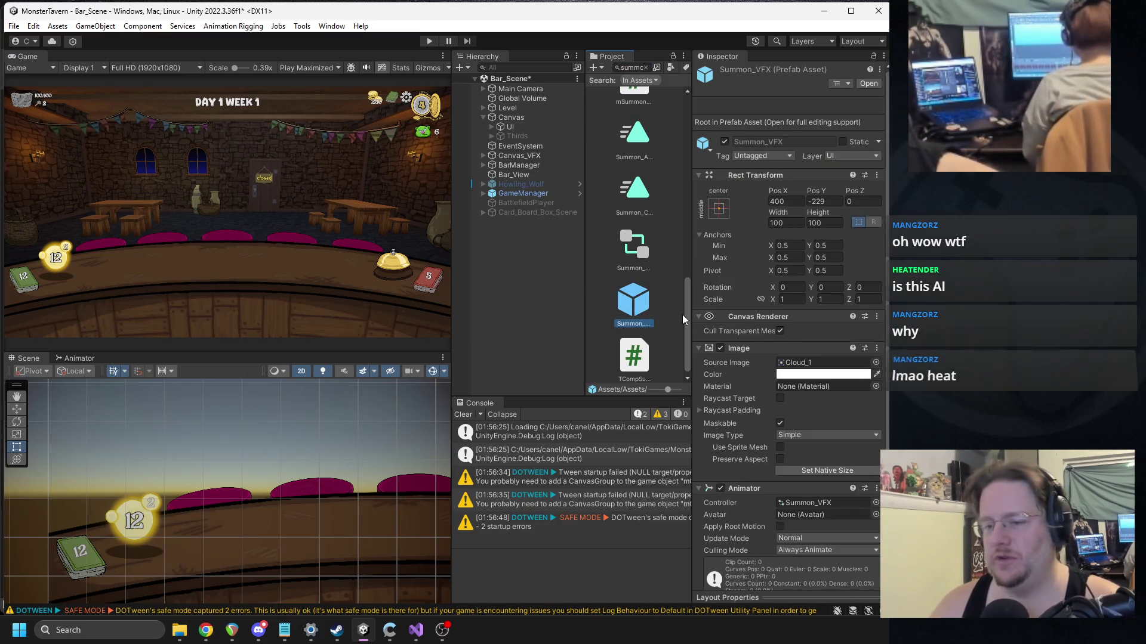
pyautogui.scroll(-2, 759, 338)
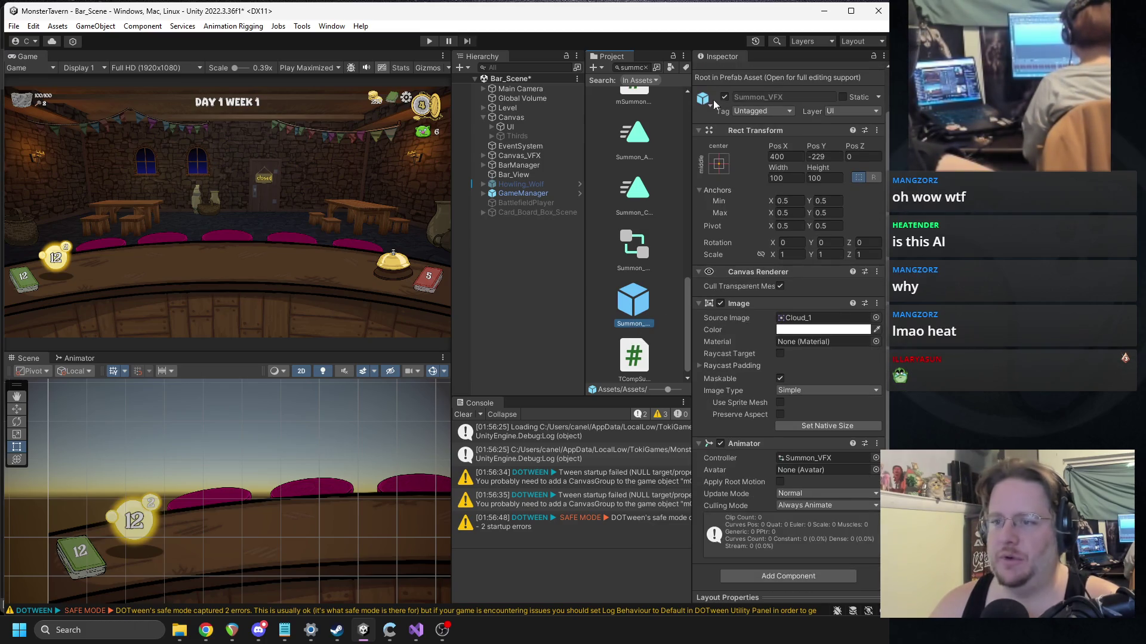
# Step: Clear the Project search and widen the Project panel to reveal Summon_VFX under UIParticleSystem/Prefabs/My_VFX
pyautogui.click(645, 68)
pyautogui.scroll(5, 625, 202)
pyautogui.moveTo(691, 231); pyautogui.dragTo(668, 233)
pyautogui.moveTo(574, 244); pyautogui.dragTo(525, 253)
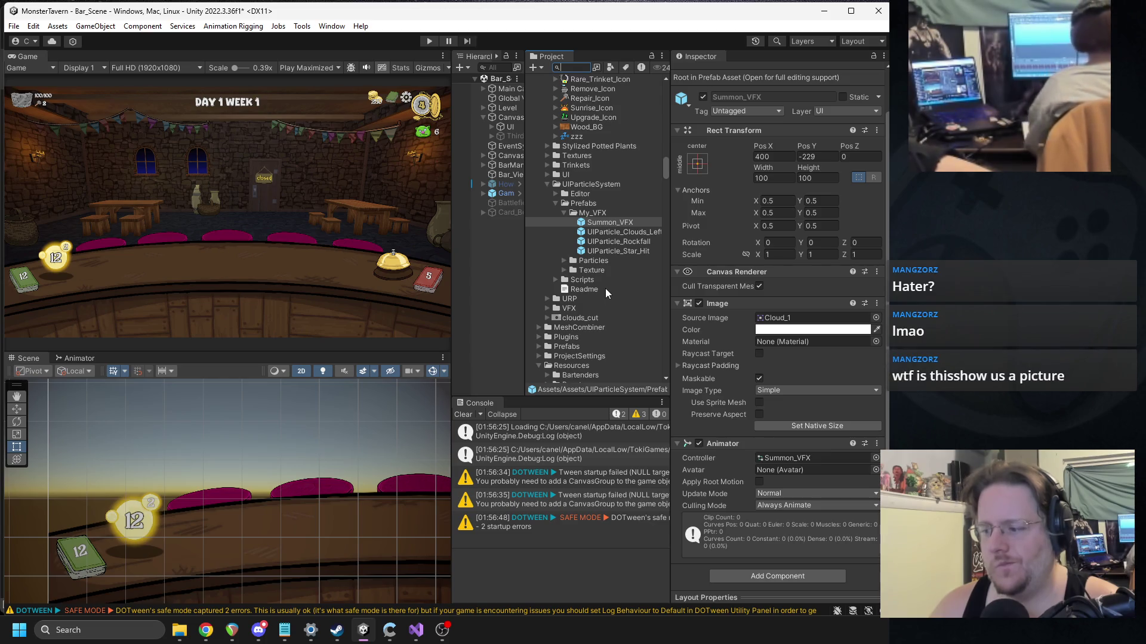
pyautogui.hotkey('alt', 'Tab')
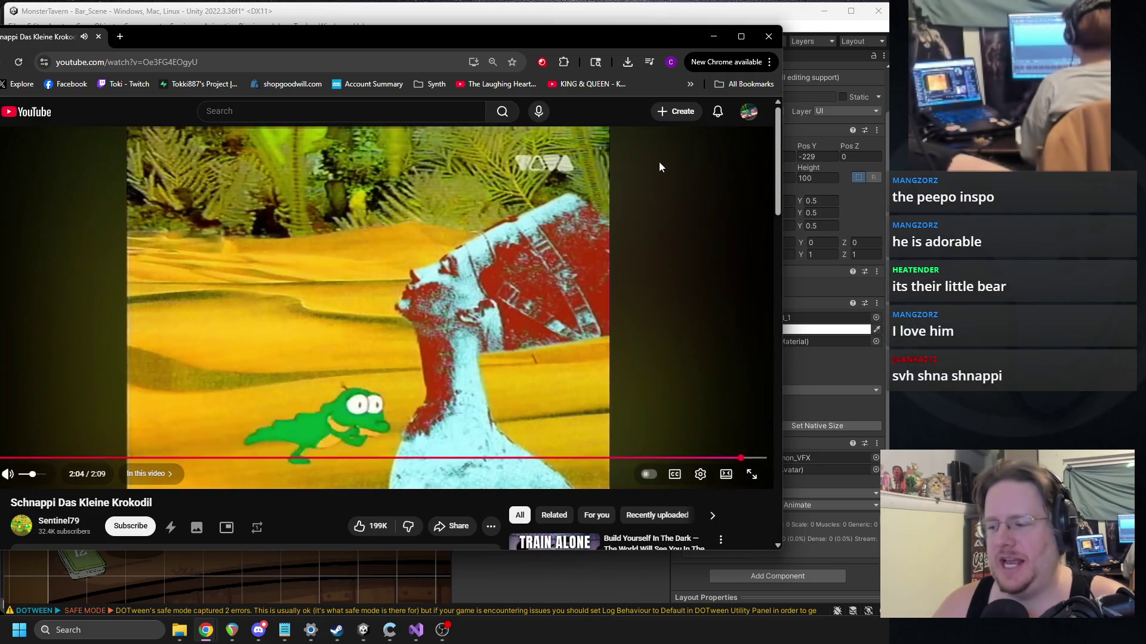
pyautogui.click(769, 36)
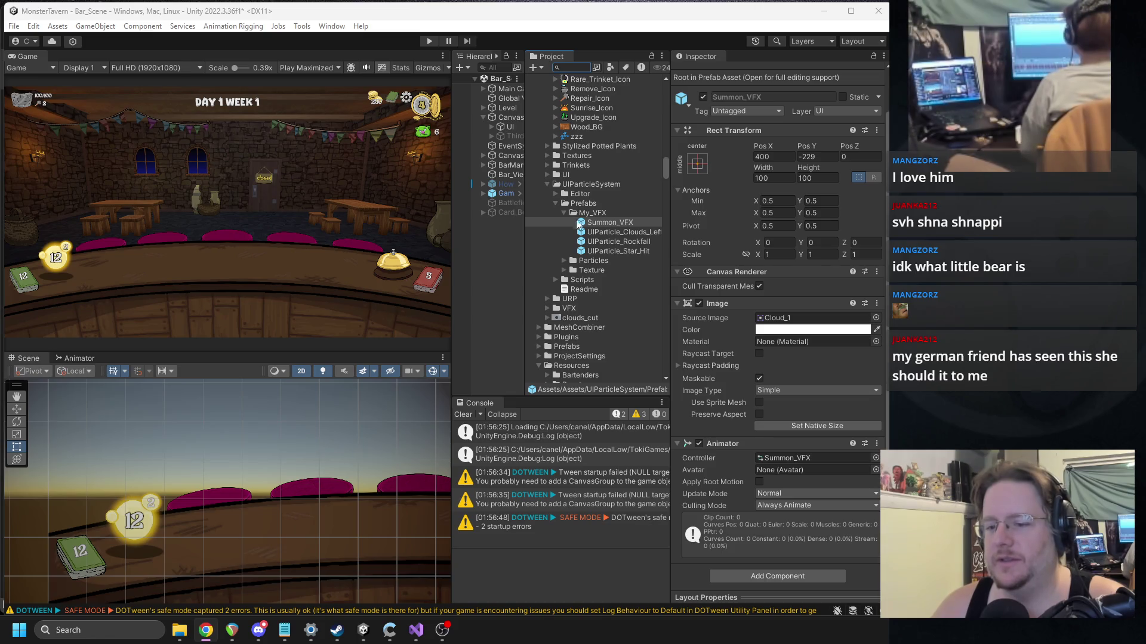
# Step: Clear all Console entries, then move the 'little bear' browser window over the editor
pyautogui.click(463, 414)
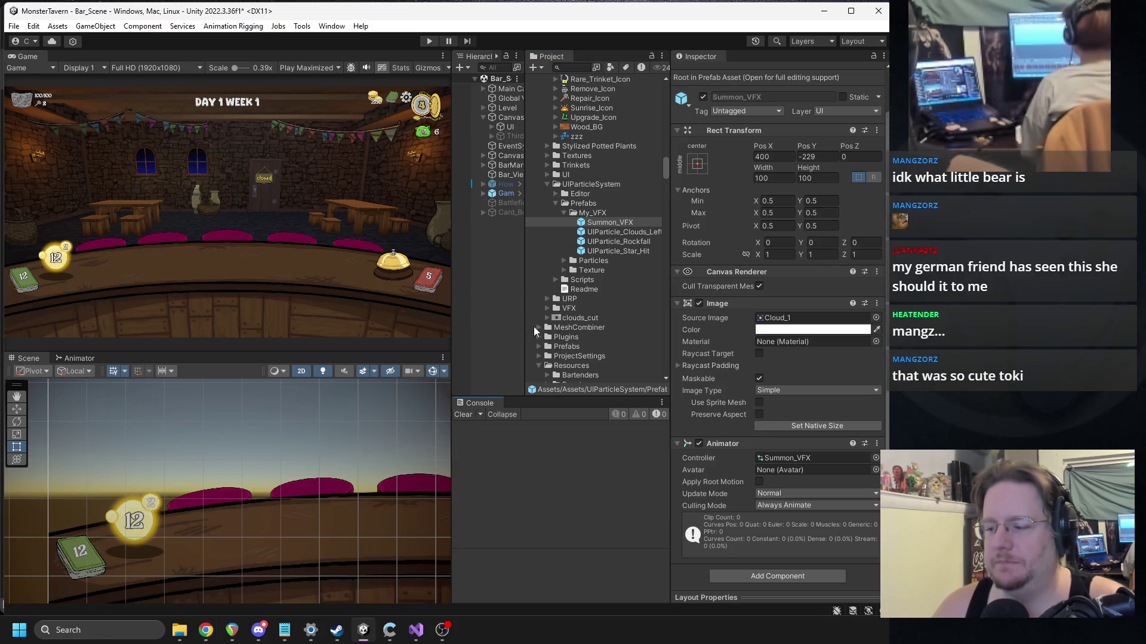
pyautogui.scroll(-3, 552, 294)
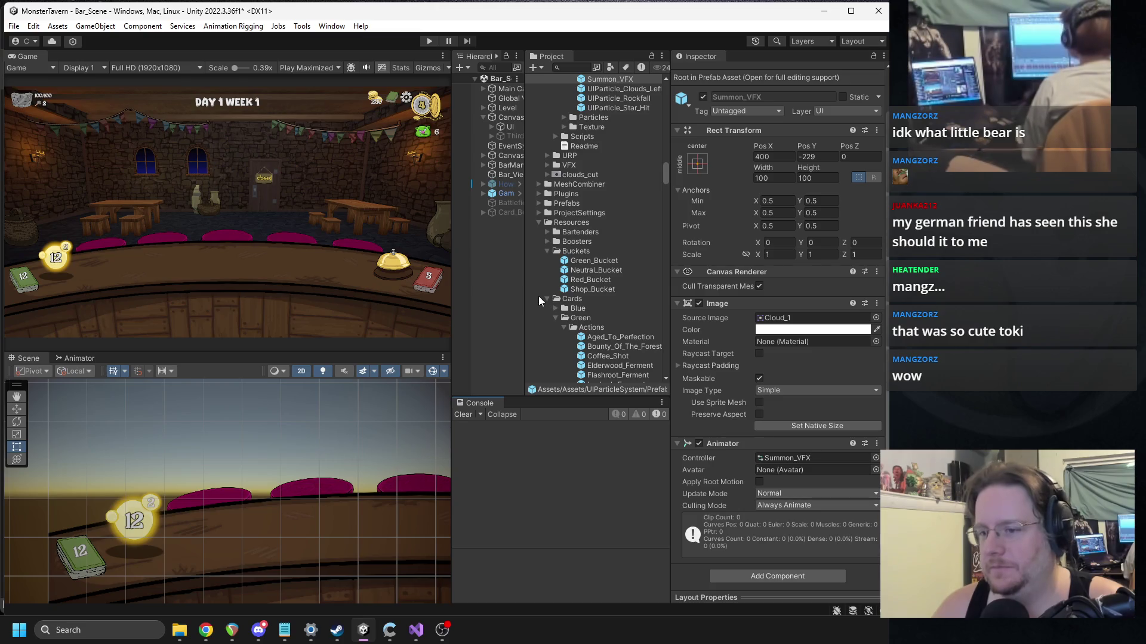
pyautogui.scroll(3, 537, 296)
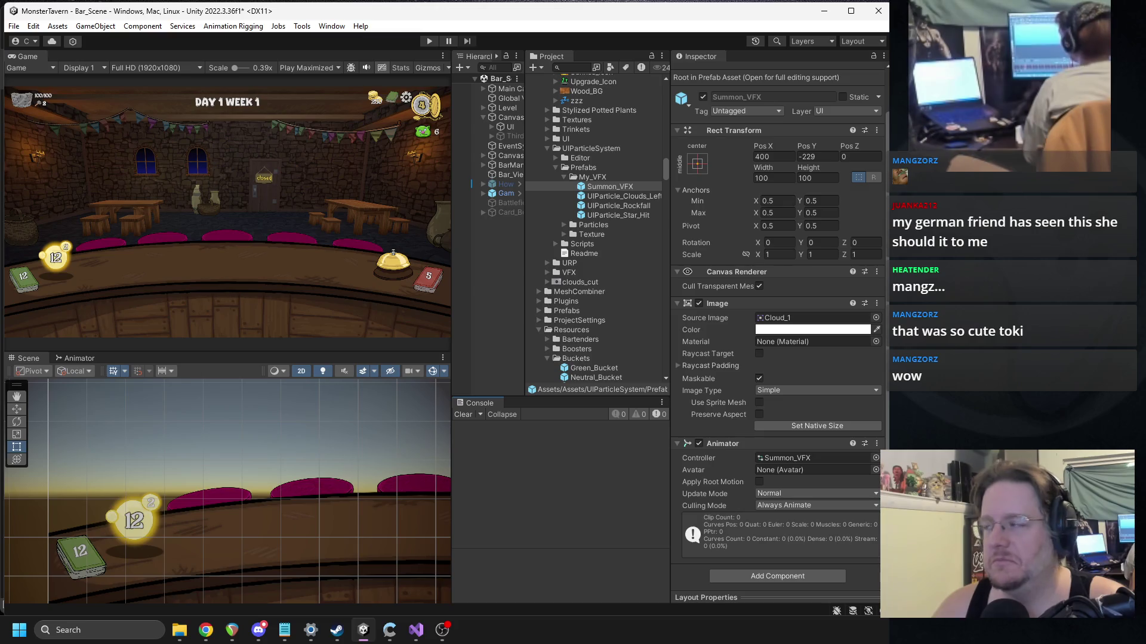
pyautogui.hotkey('alt', 'Tab')
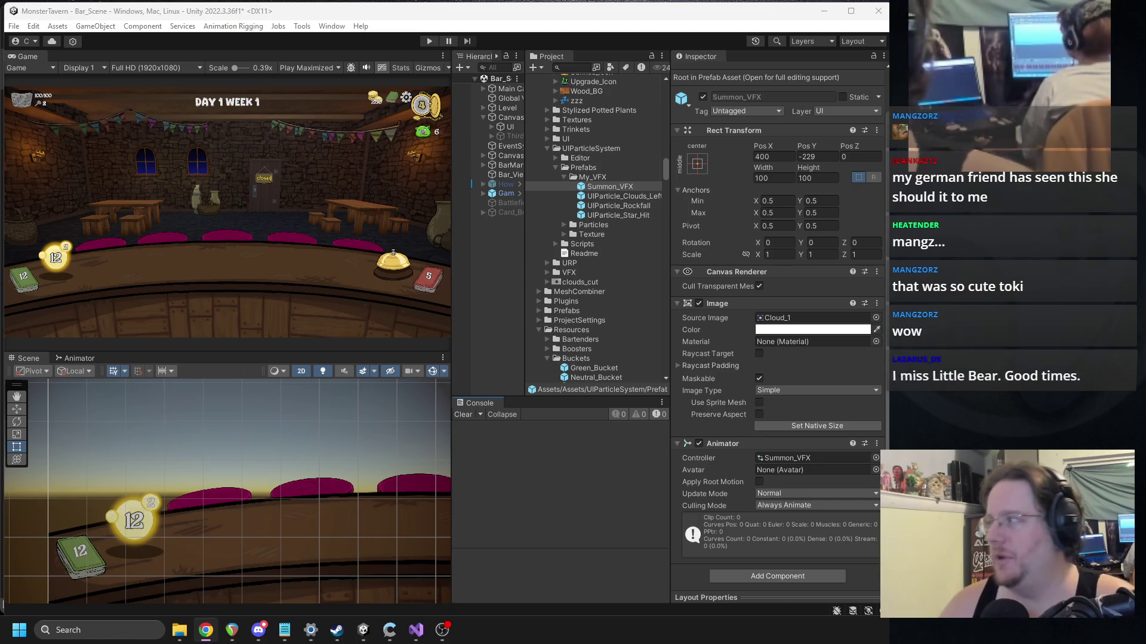
pyautogui.moveTo(563, 237)
pyautogui.mouseDown()
pyautogui.moveTo(617, 77)
pyautogui.moveTo(656, 72)
pyautogui.mouseUp()
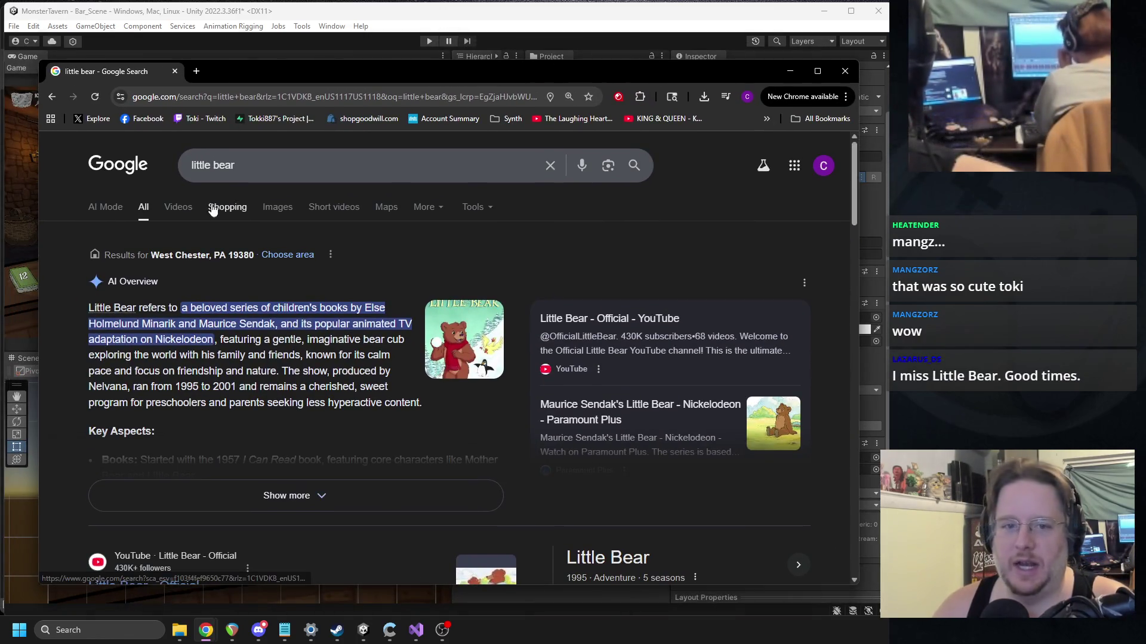
pyautogui.click(275, 209)
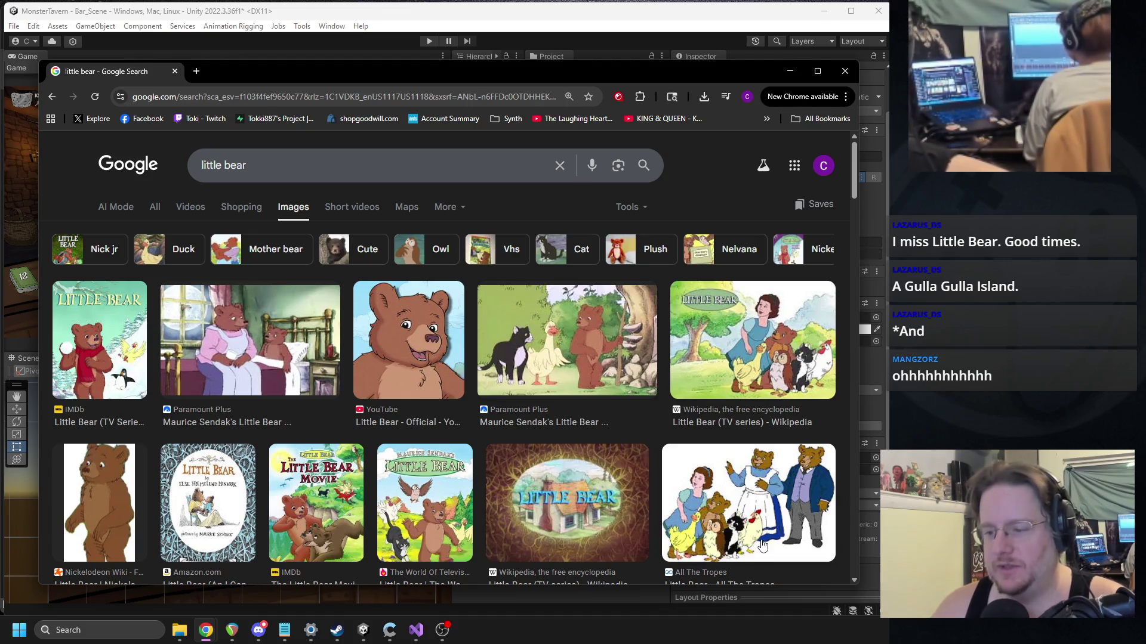
pyautogui.click(789, 71)
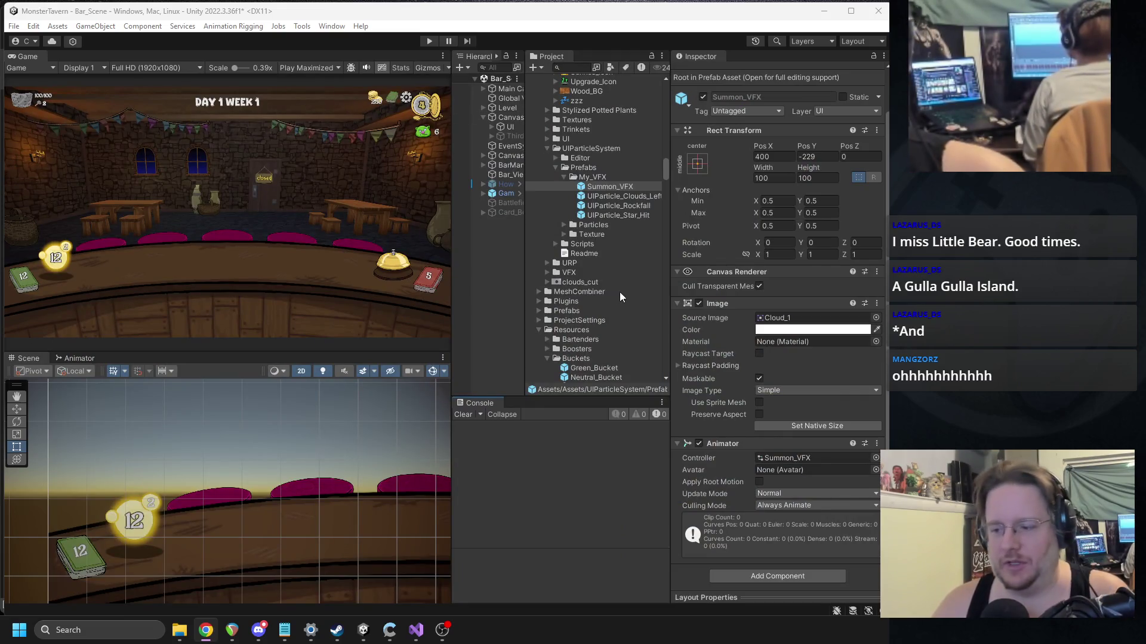
# Step: Return the Project panel to the top with Cards collapsed, then go back to Visual Studio
pyautogui.scroll(-10, 591, 268)
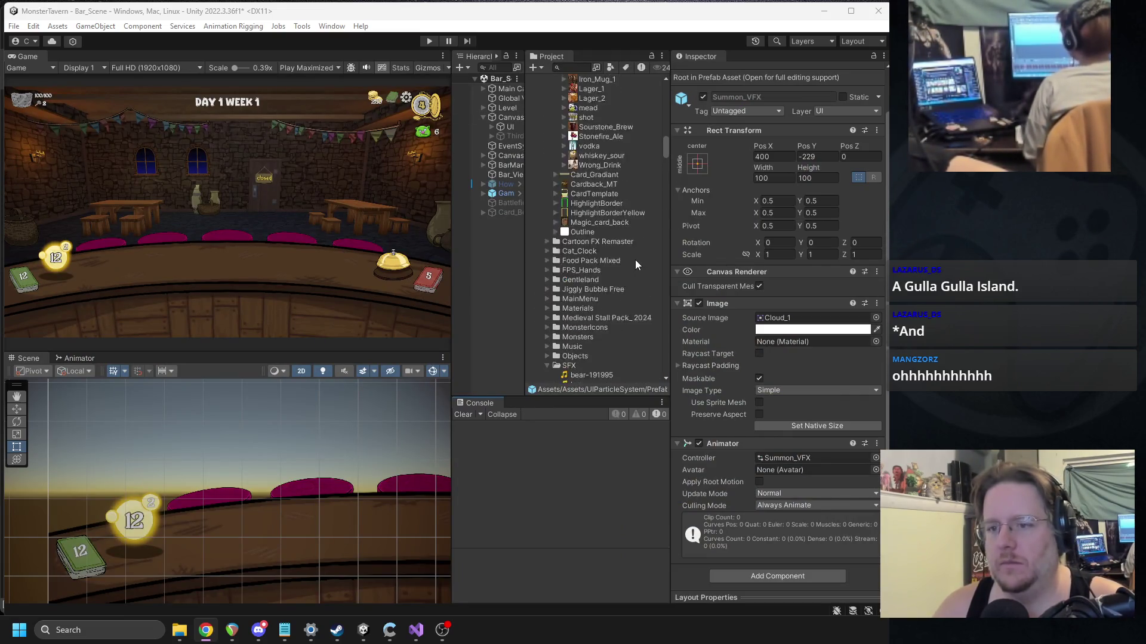
pyautogui.scroll(-15, 567, 268)
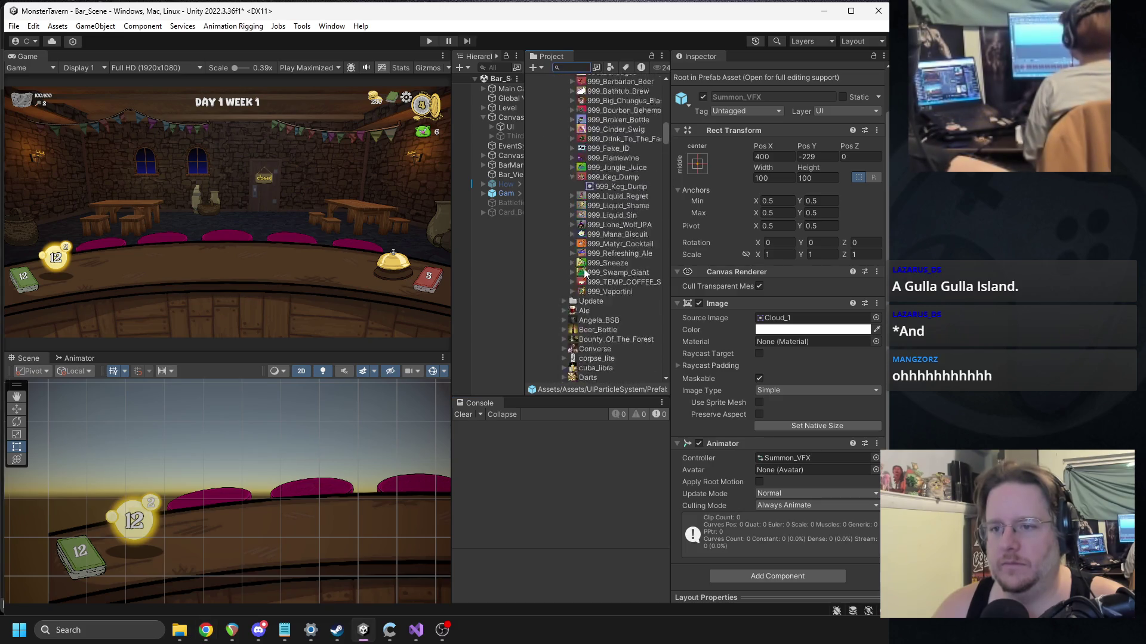
pyautogui.scroll(20, 586, 266)
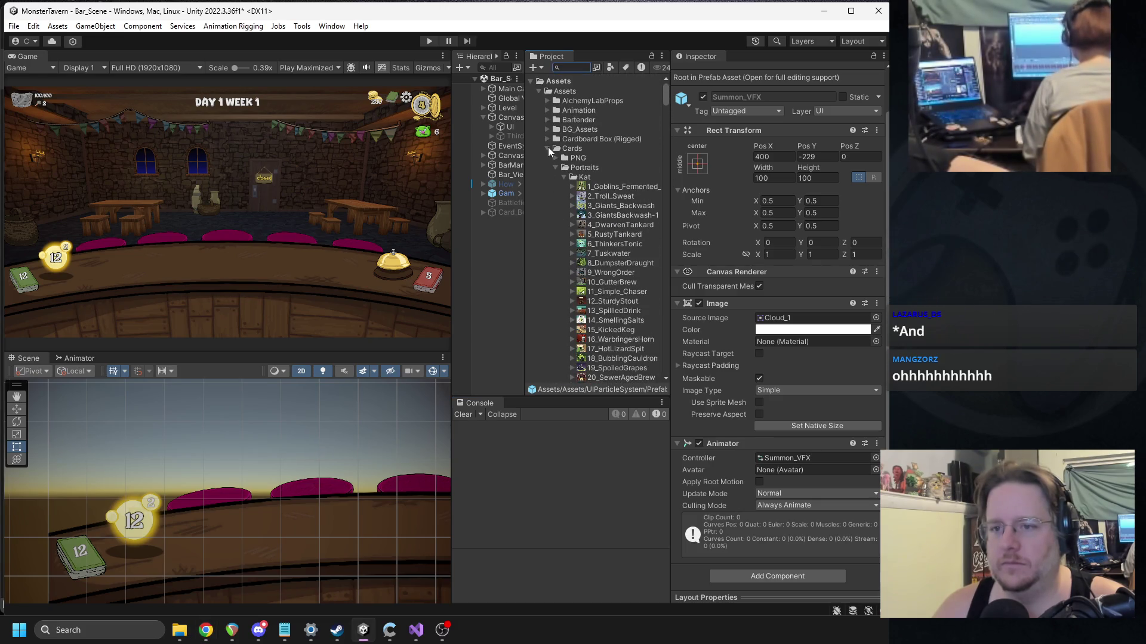
pyautogui.click(548, 148)
pyautogui.hotkey('alt', 'Tab')
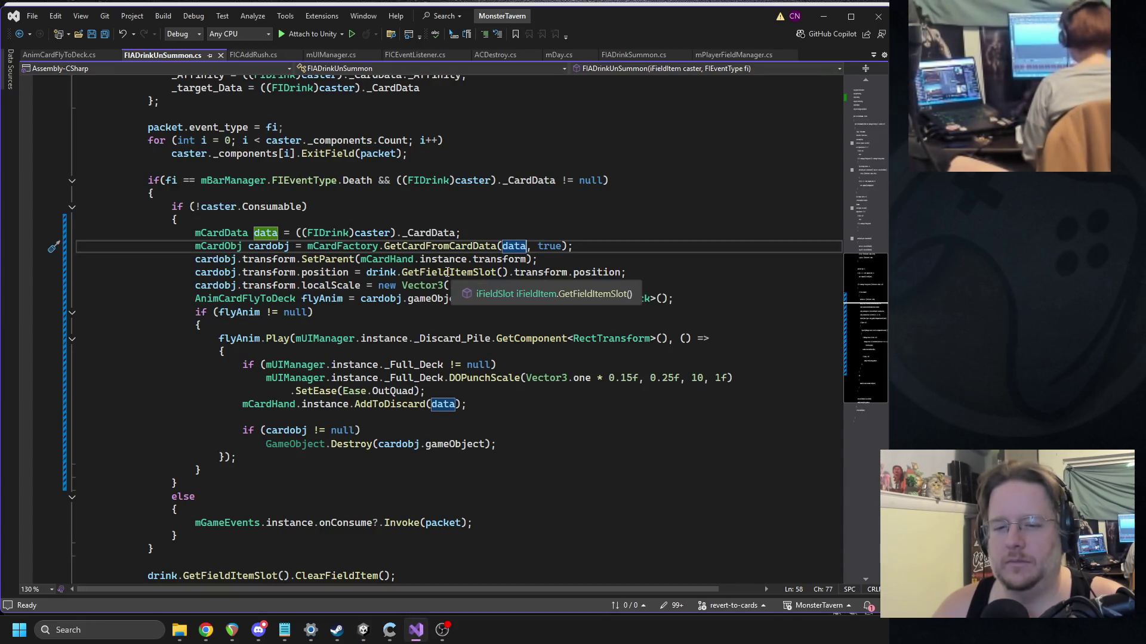
# Step: Open FIADrinkSummon.cs and search it for 'summon', then for 'GameObject.'
pyautogui.scroll(12, 482, 248)
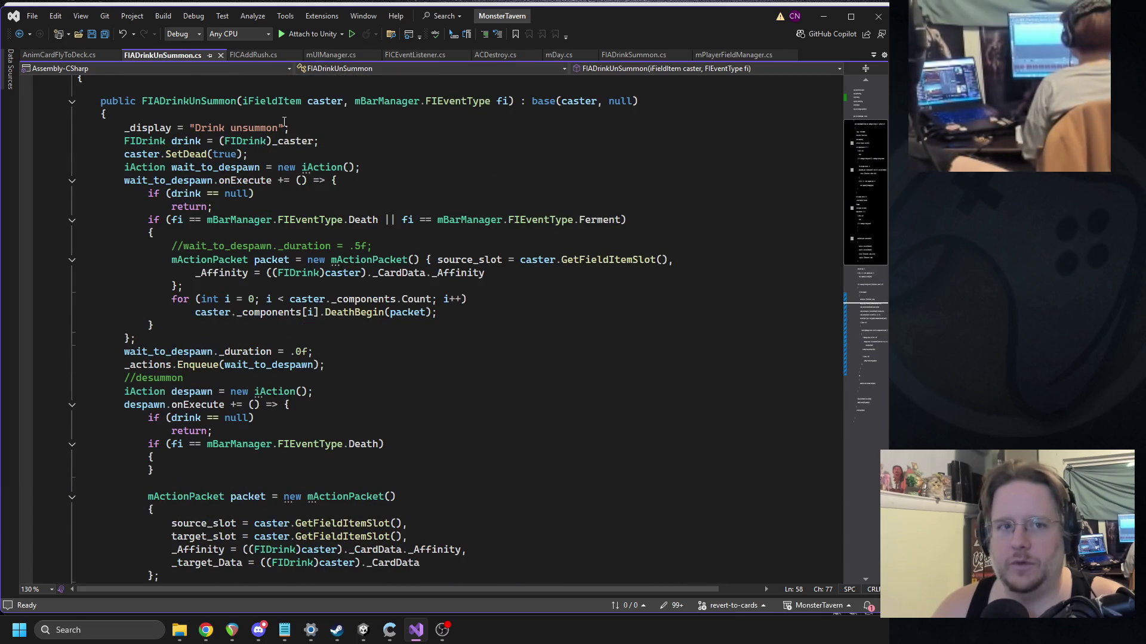
pyautogui.click(612, 55)
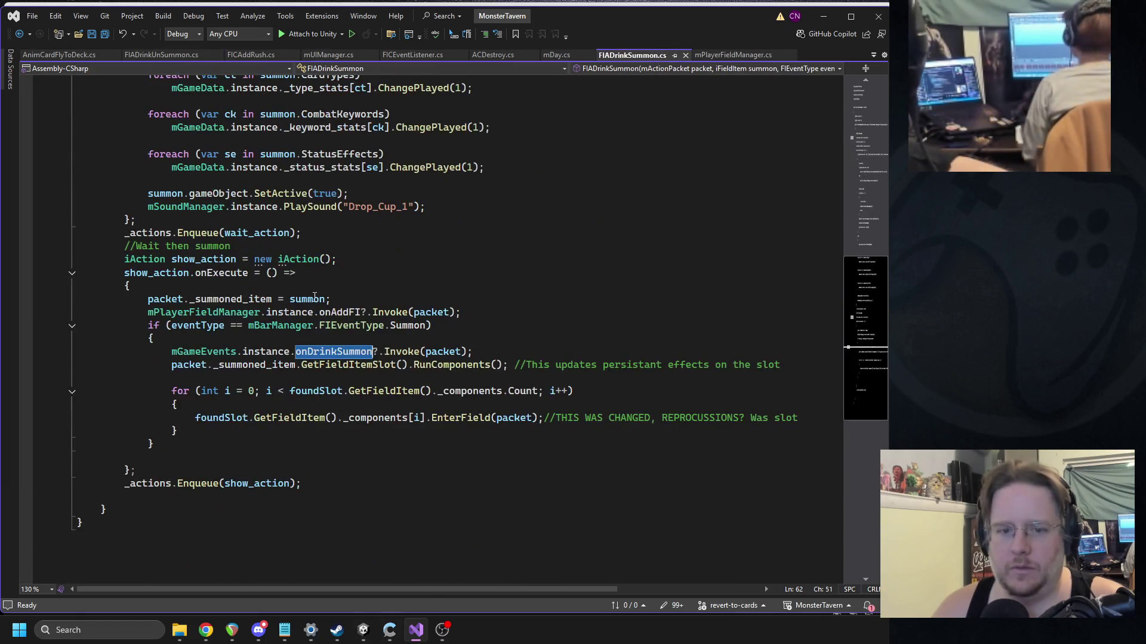
pyautogui.hotkey('ctrl', 'f')
pyautogui.write('summon')
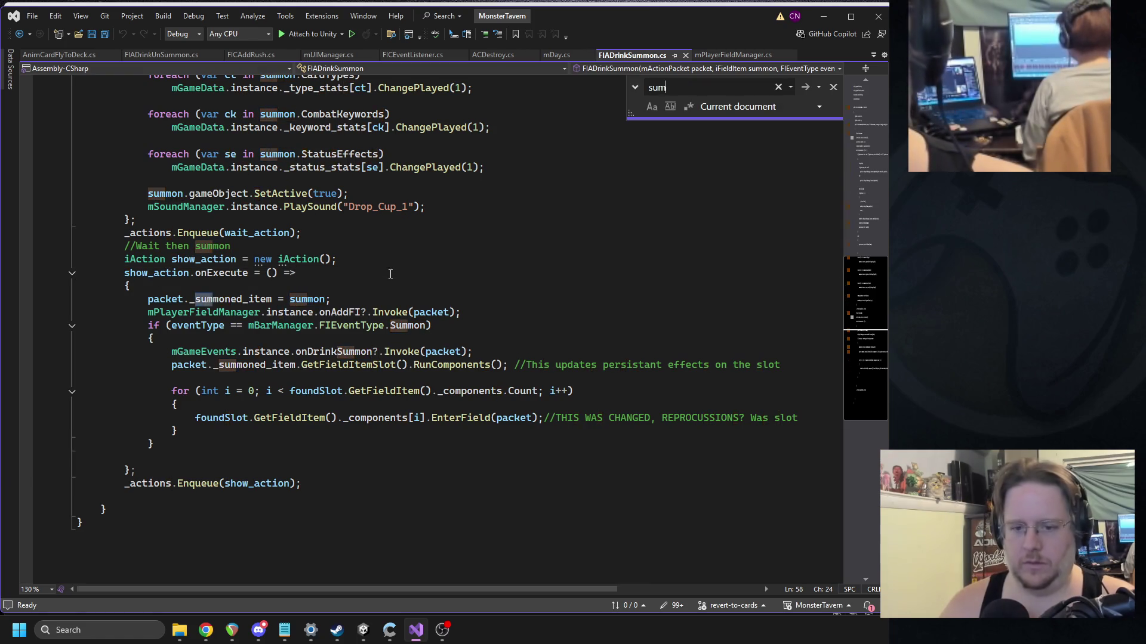
pyautogui.hotkey('ctrl', 'a')
pyautogui.press('BackSpace')
pyautogui.write('Game')
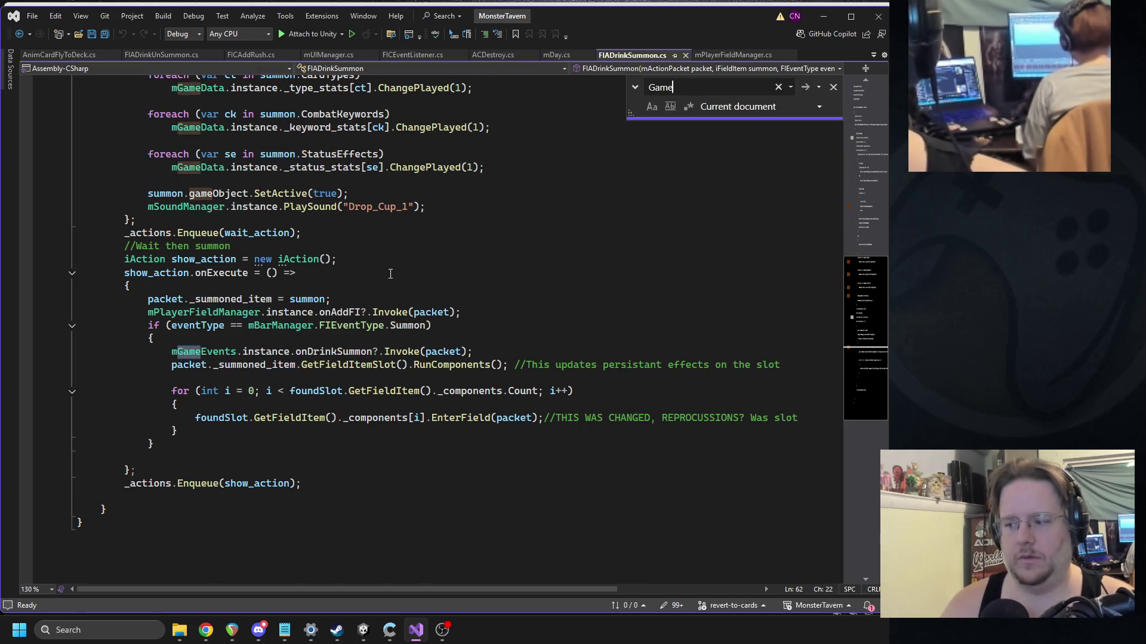
pyautogui.write('Object.')
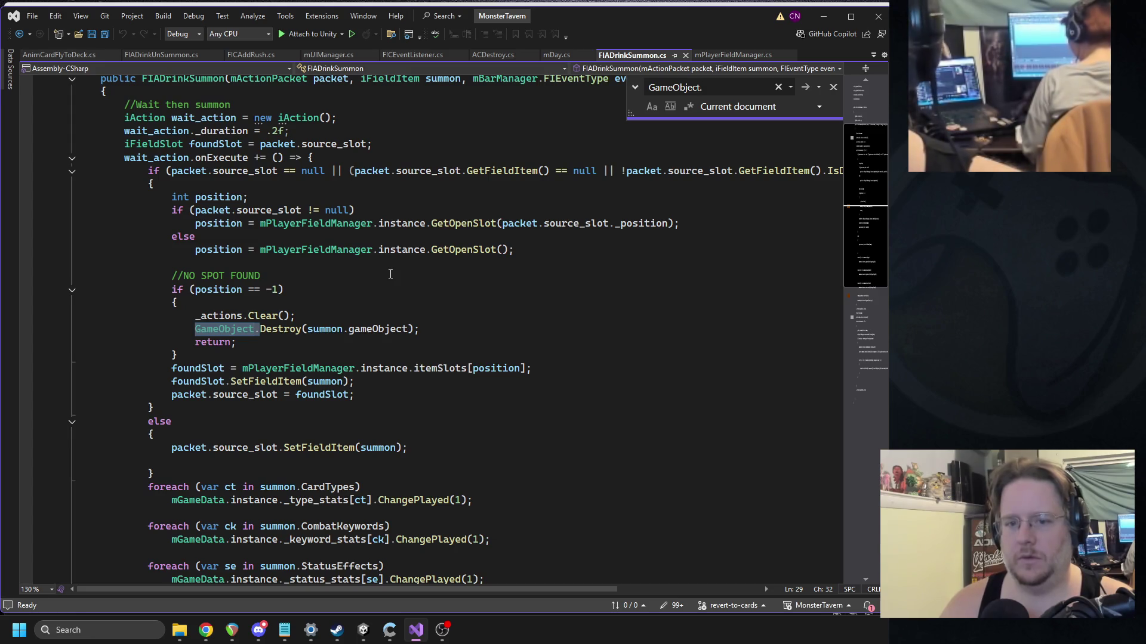
# Step: Highlight every use of summon and show the FIADrinkSummon class's 3 references
pyautogui.doubleClick(336, 327)
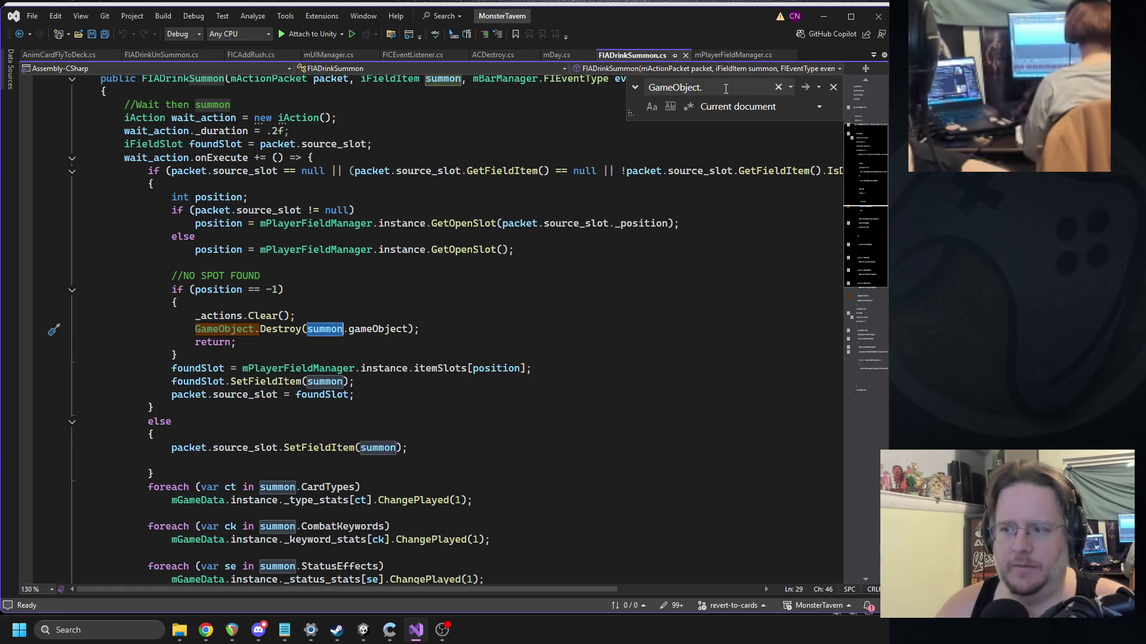
pyautogui.scroll(-6, 563, 247)
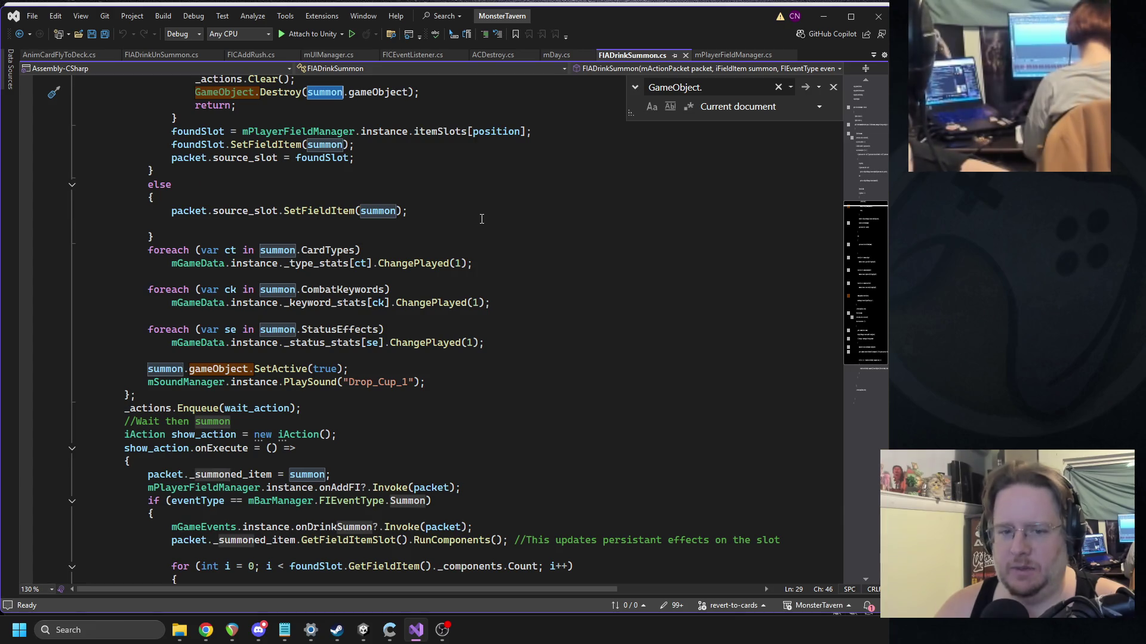
pyautogui.scroll(7, 468, 210)
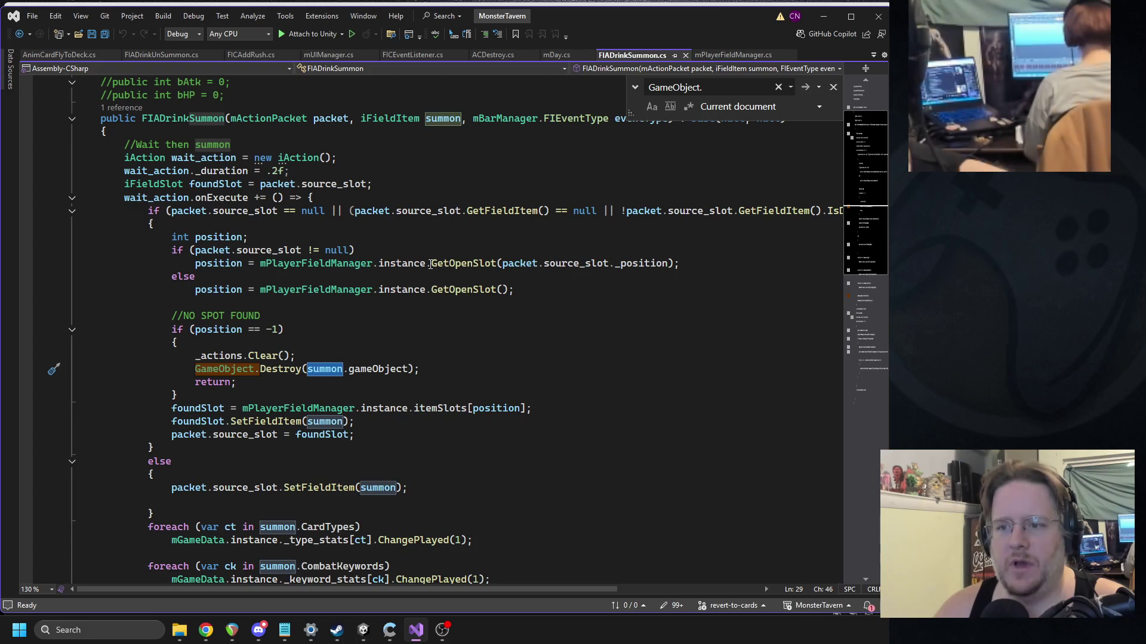
pyautogui.scroll(1, 395, 241)
pyautogui.click(100, 84)
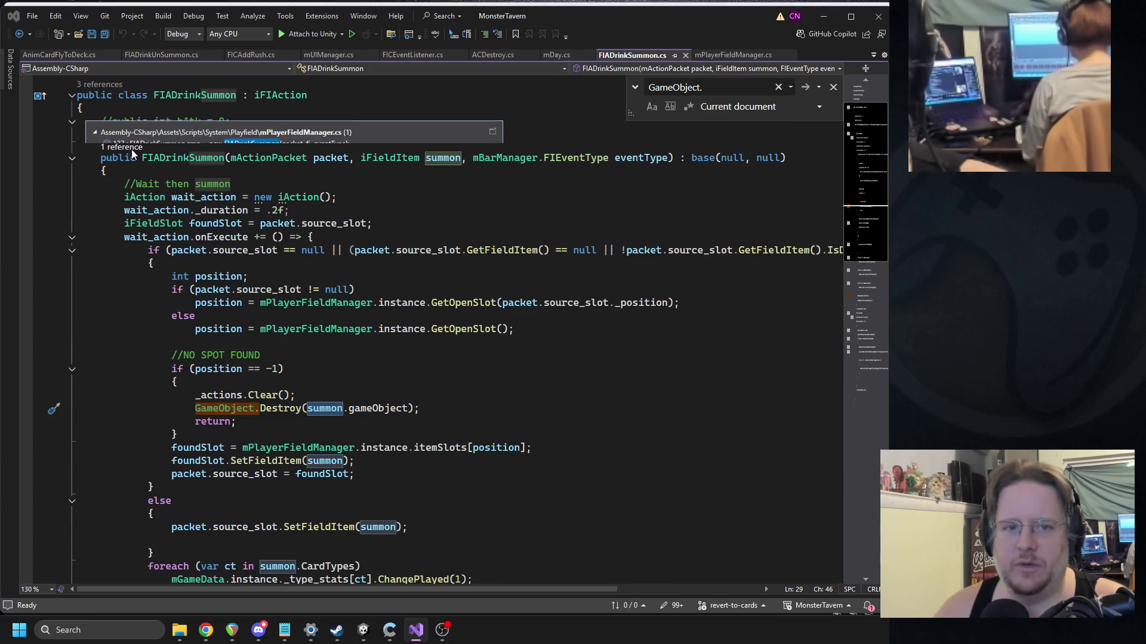
# Step: Open the mPlayerFieldManager.cs reference and list the 9 callers of AddFieldItem
pyautogui.doubleClick(155, 114)
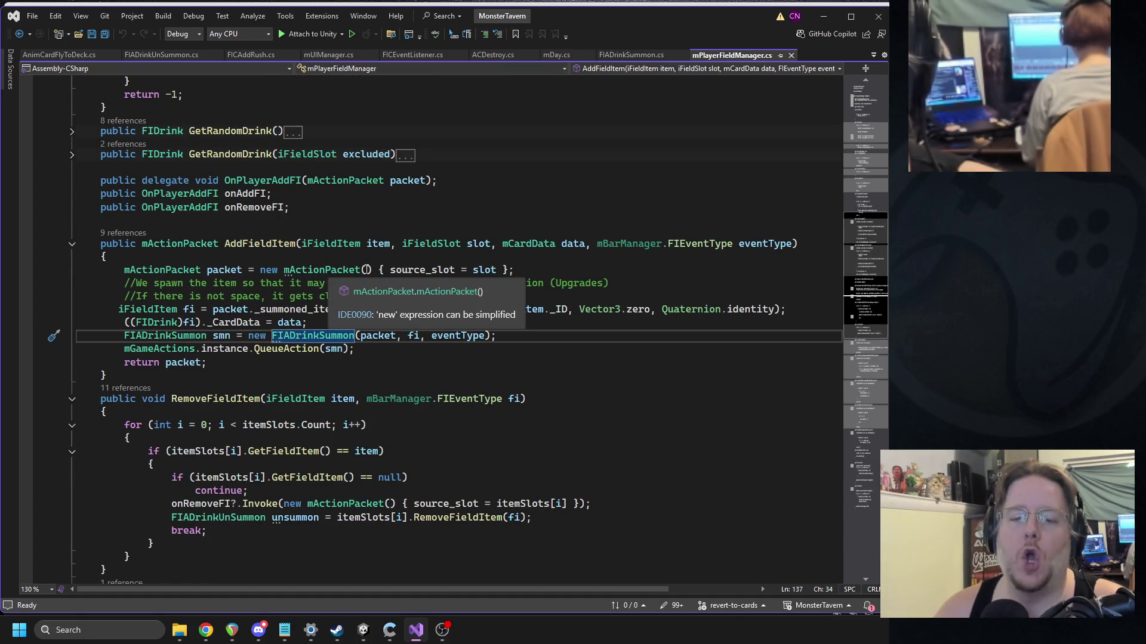
pyautogui.scroll(-3, 426, 301)
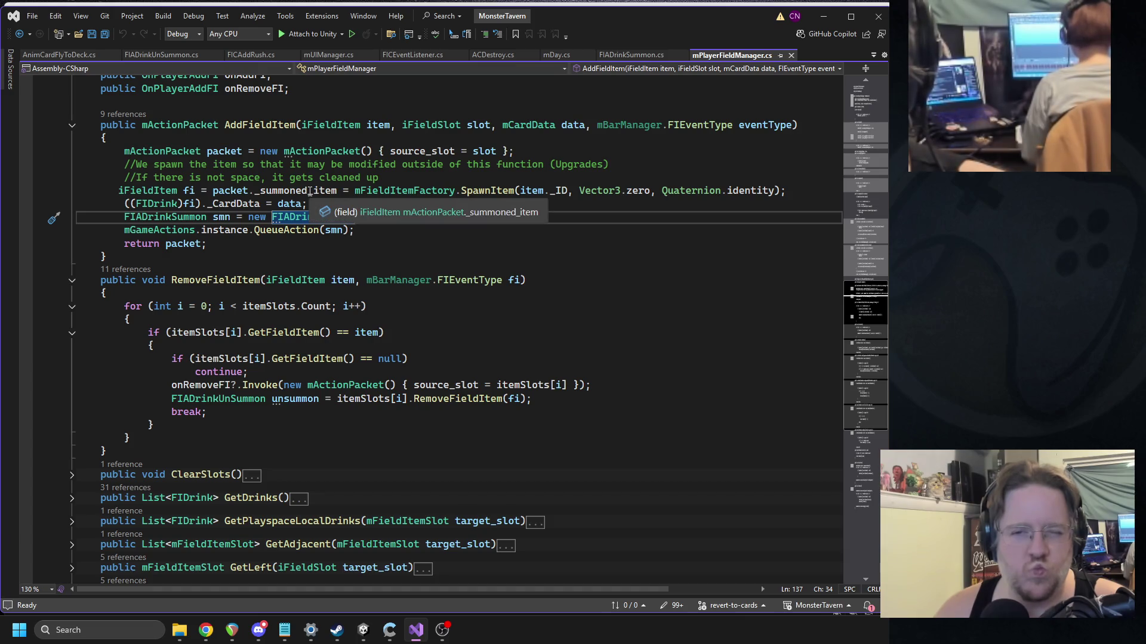
pyautogui.scroll(2, 261, 250)
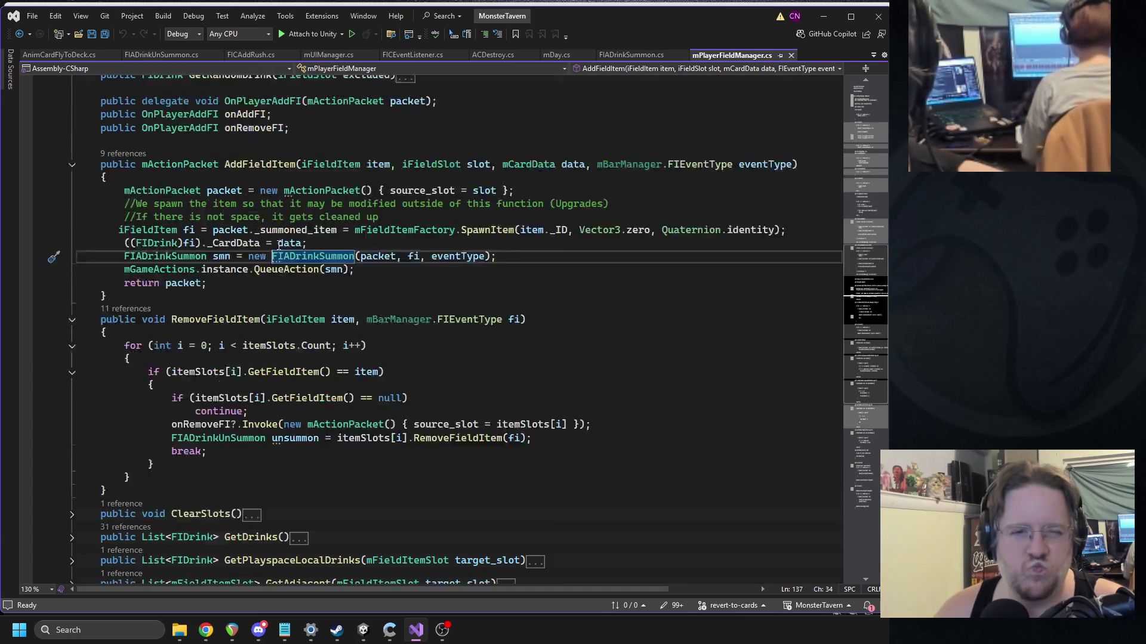
pyautogui.click(119, 195)
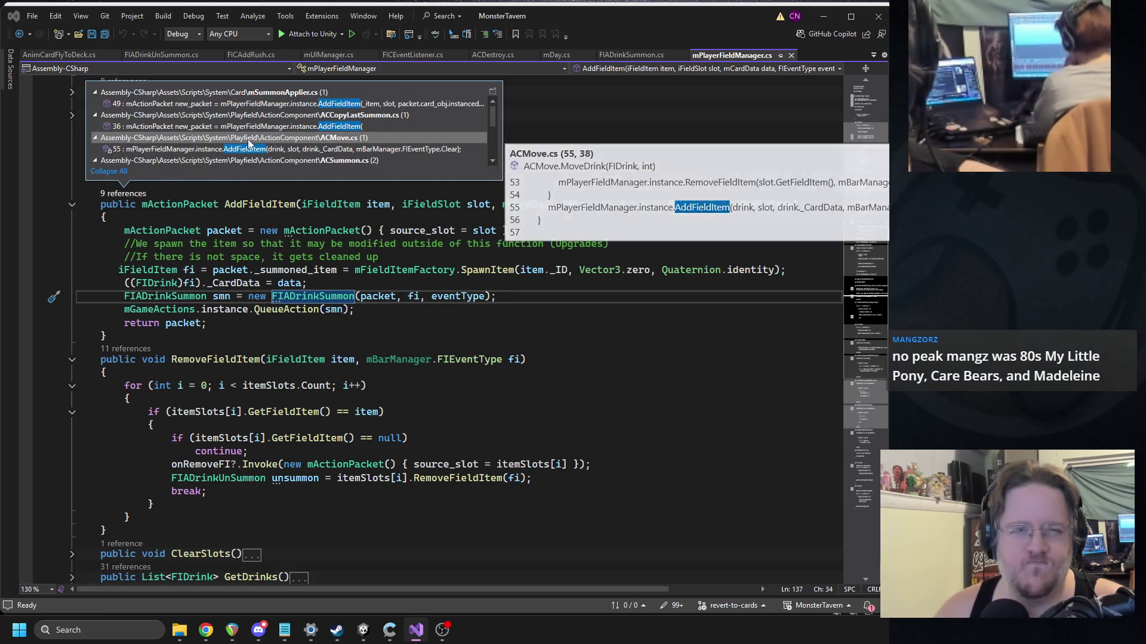
# Step: Review the AddFieldItem call in mSummonApplier.cs
pyautogui.doubleClick(241, 100)
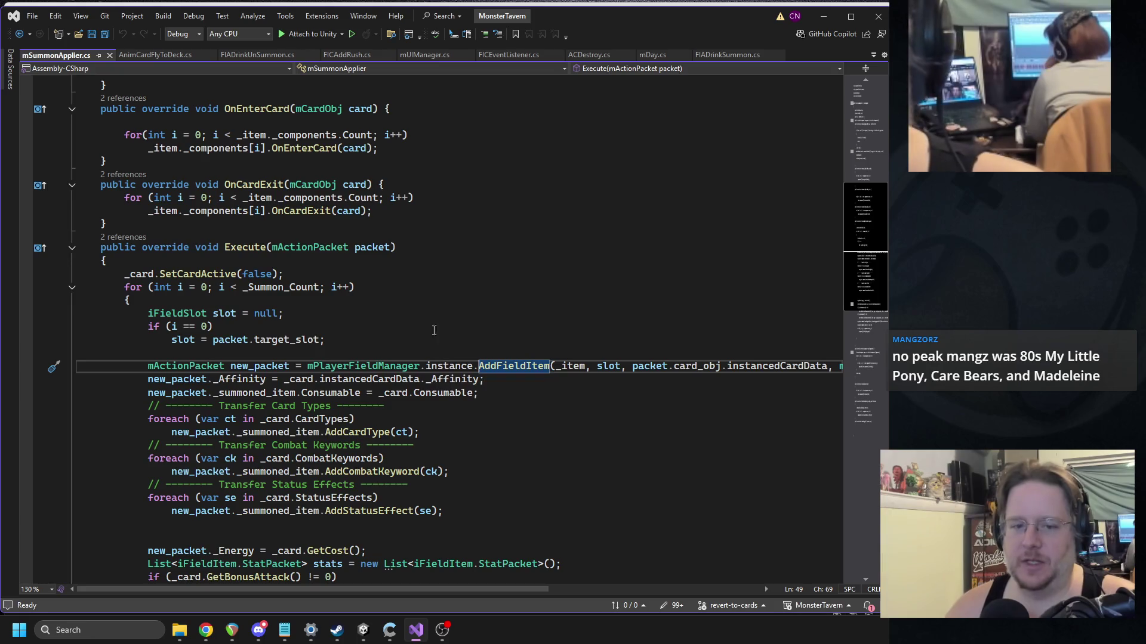
pyautogui.scroll(-3, 445, 305)
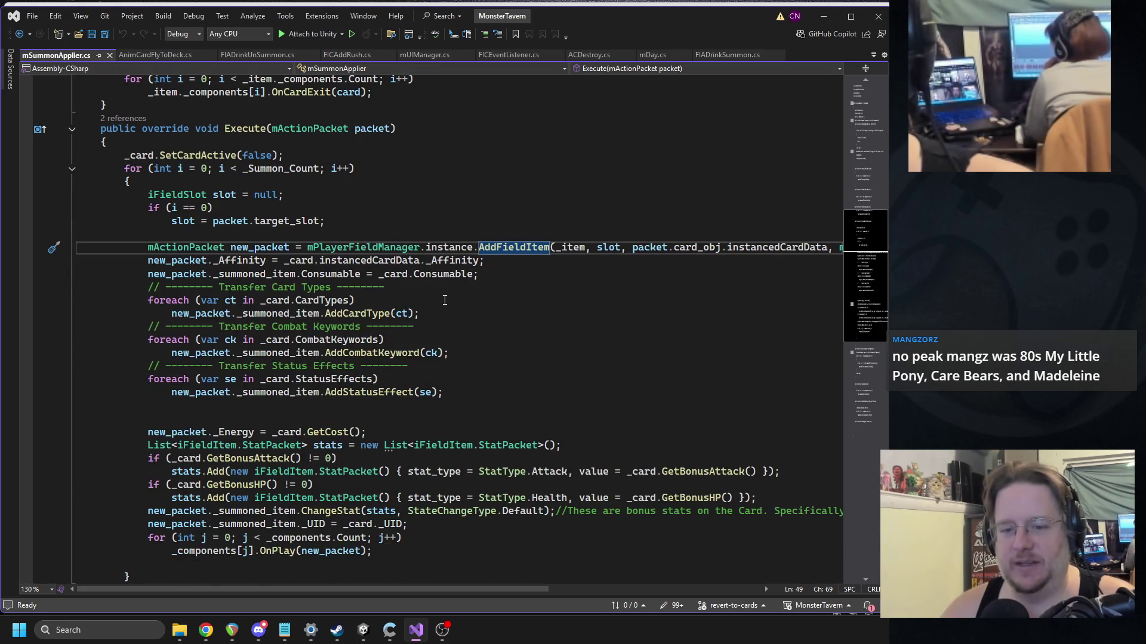
pyautogui.scroll(-3, 445, 300)
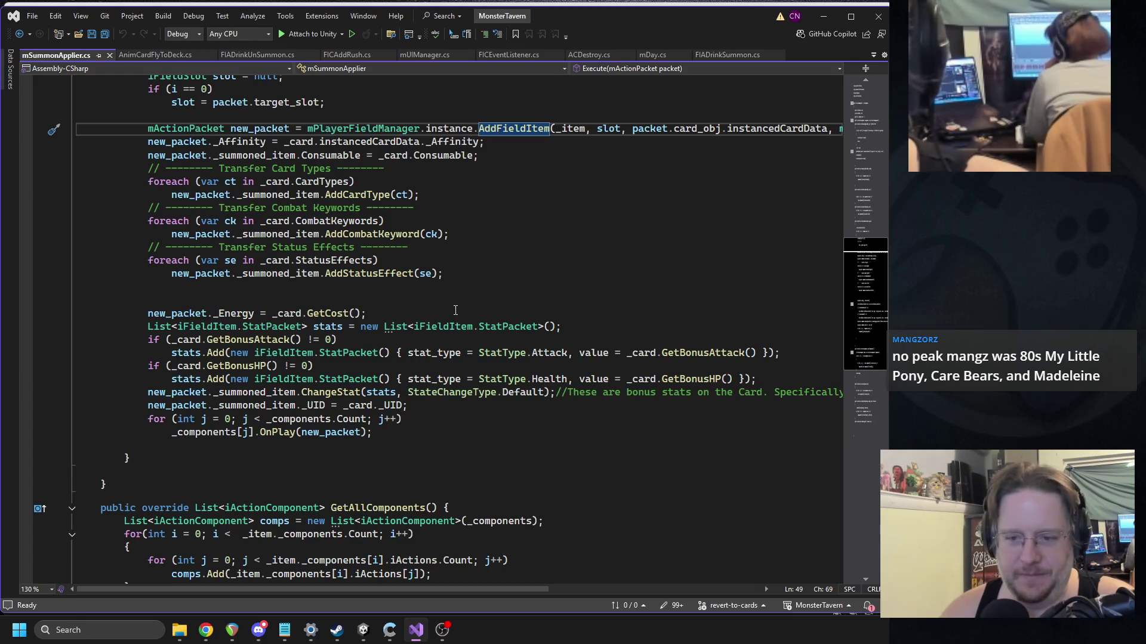
pyautogui.scroll(-7, 456, 306)
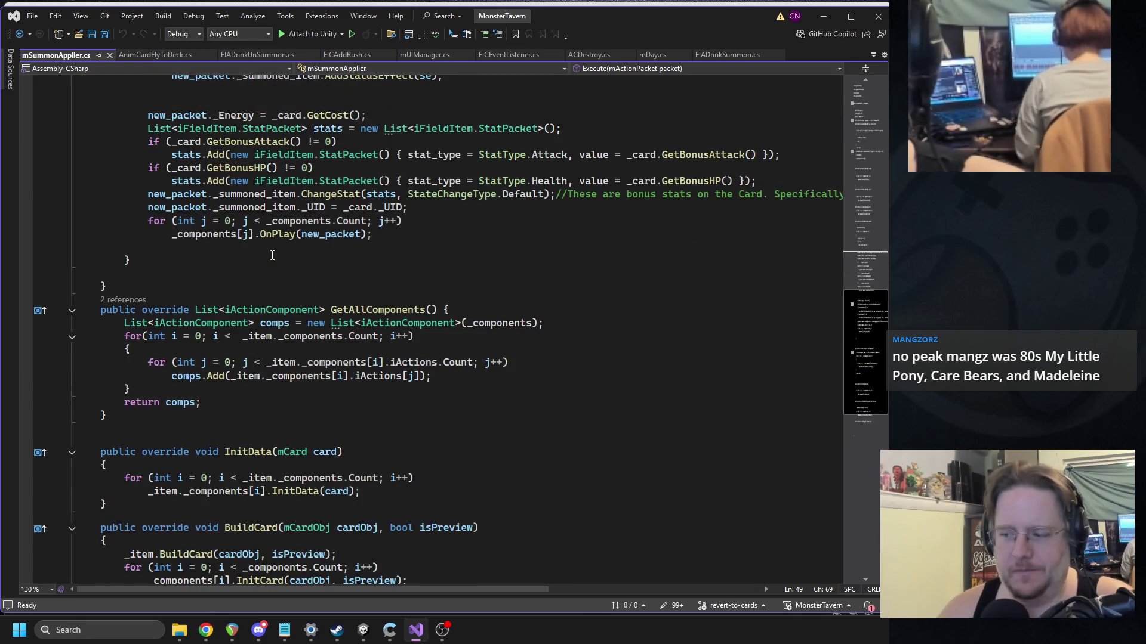
pyautogui.scroll(8, 307, 269)
pyautogui.scroll(4, 308, 270)
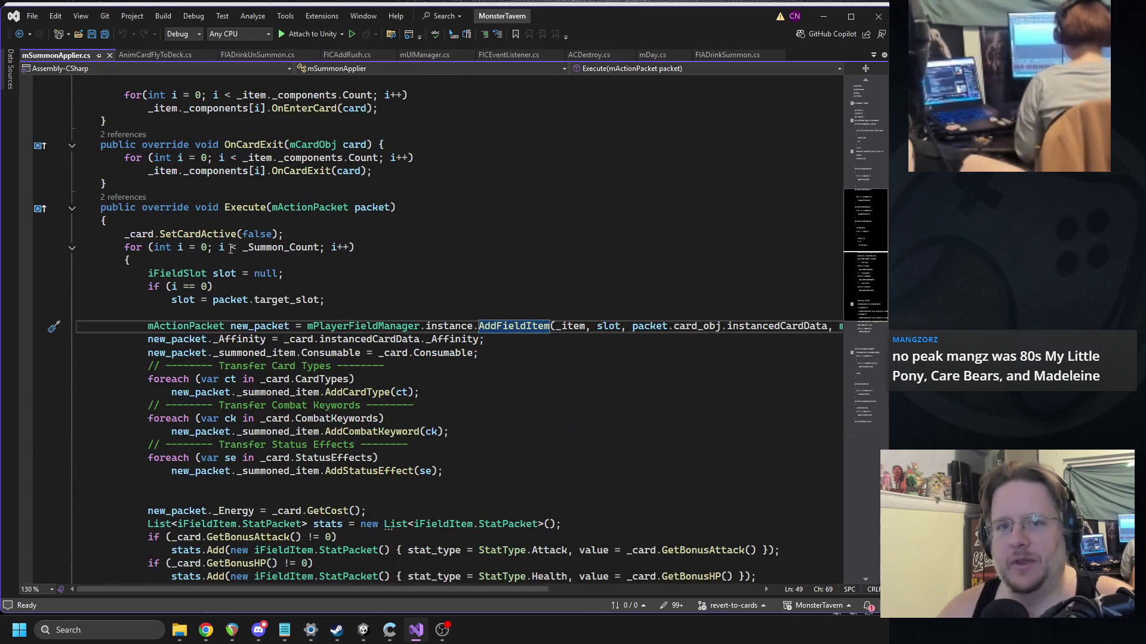
# Step: Go back to AddFieldItem, read through the FIADrinkSummon constructor, then switch to Unity
pyautogui.click(18, 34)
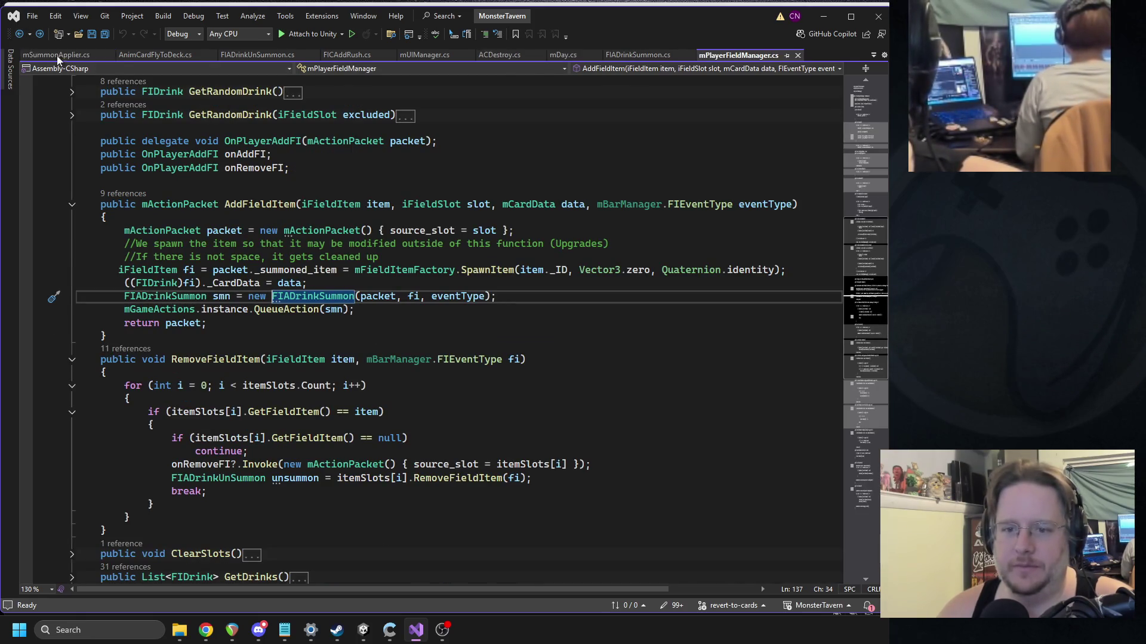
pyautogui.moveTo(343, 298)
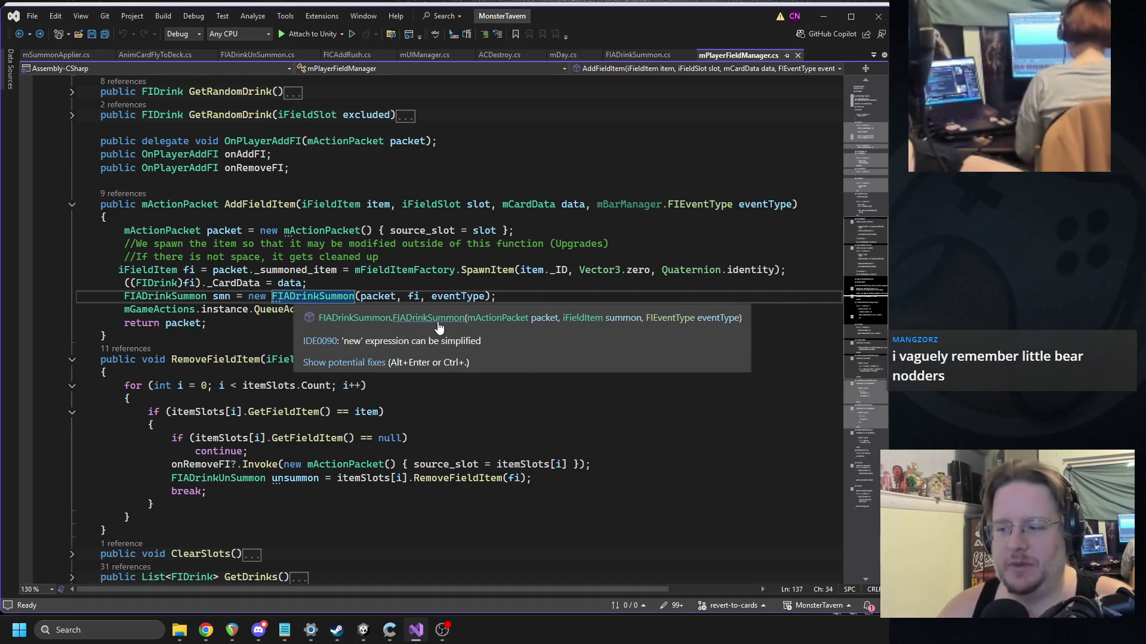
pyautogui.click(440, 319)
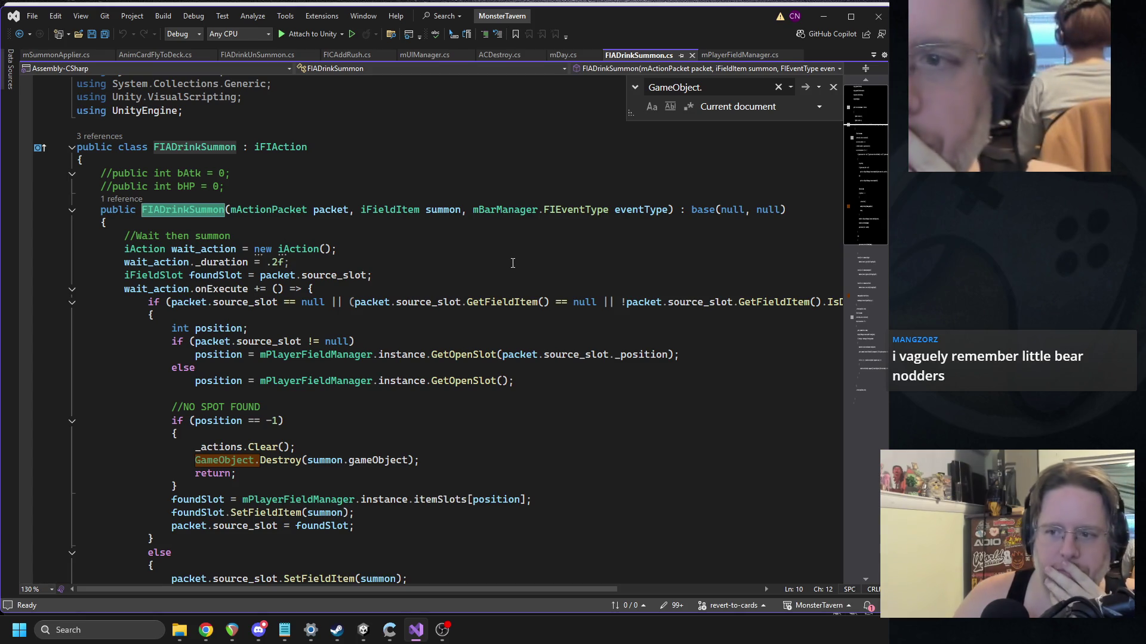
pyautogui.scroll(-7, 513, 263)
pyautogui.scroll(-1, 500, 281)
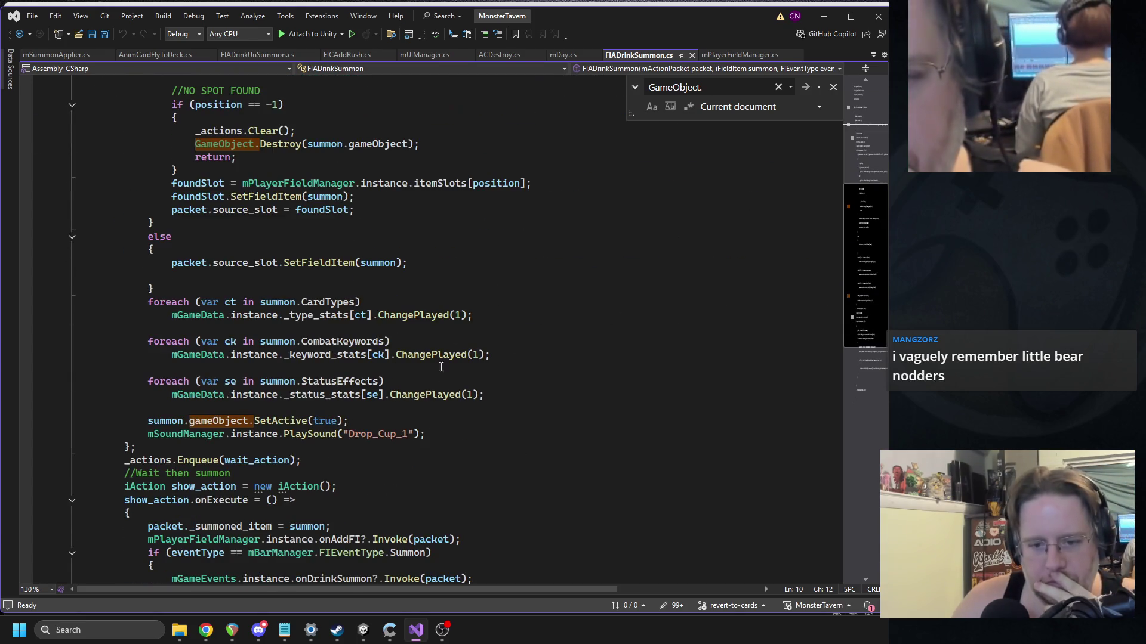
pyautogui.scroll(-2, 499, 281)
pyautogui.click(374, 632)
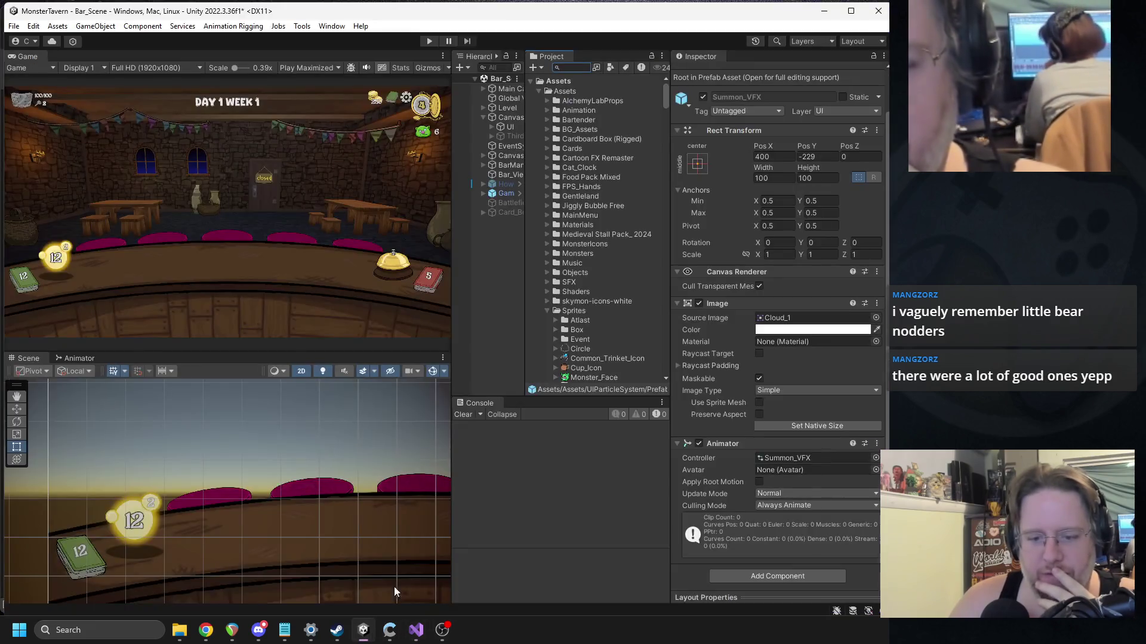
# Step: Widen the Hierarchy, peek at BarManager's children, and inspect Canvas_VFX
pyautogui.moveTo(528, 216); pyautogui.dragTo(584, 225)
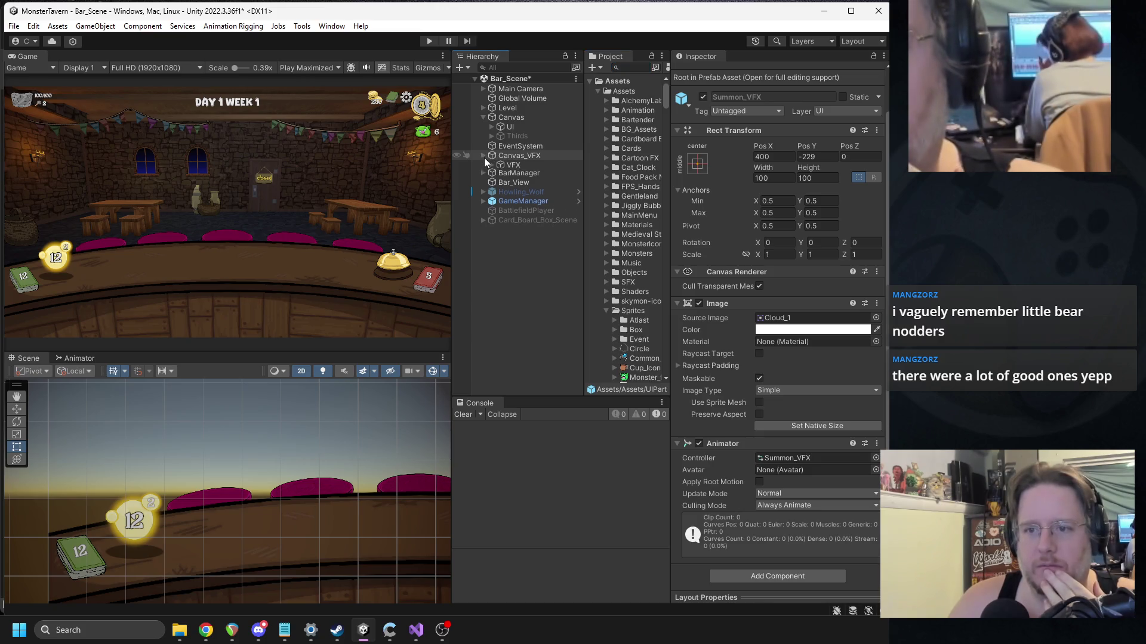
pyautogui.click(483, 165)
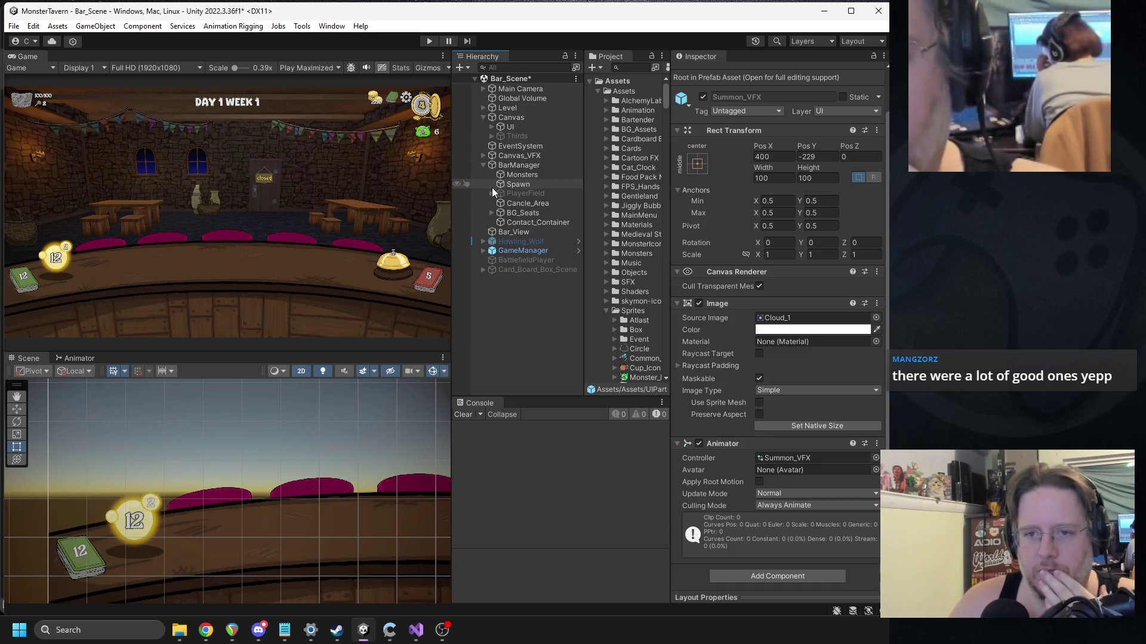
pyautogui.click(482, 165)
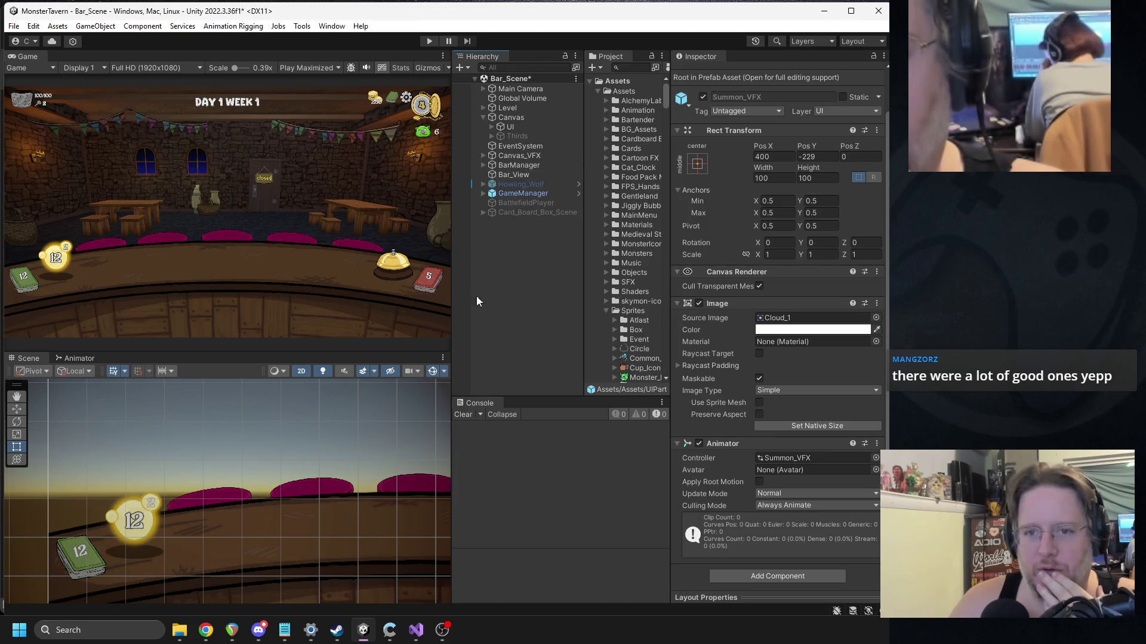
pyautogui.moveTo(414, 637)
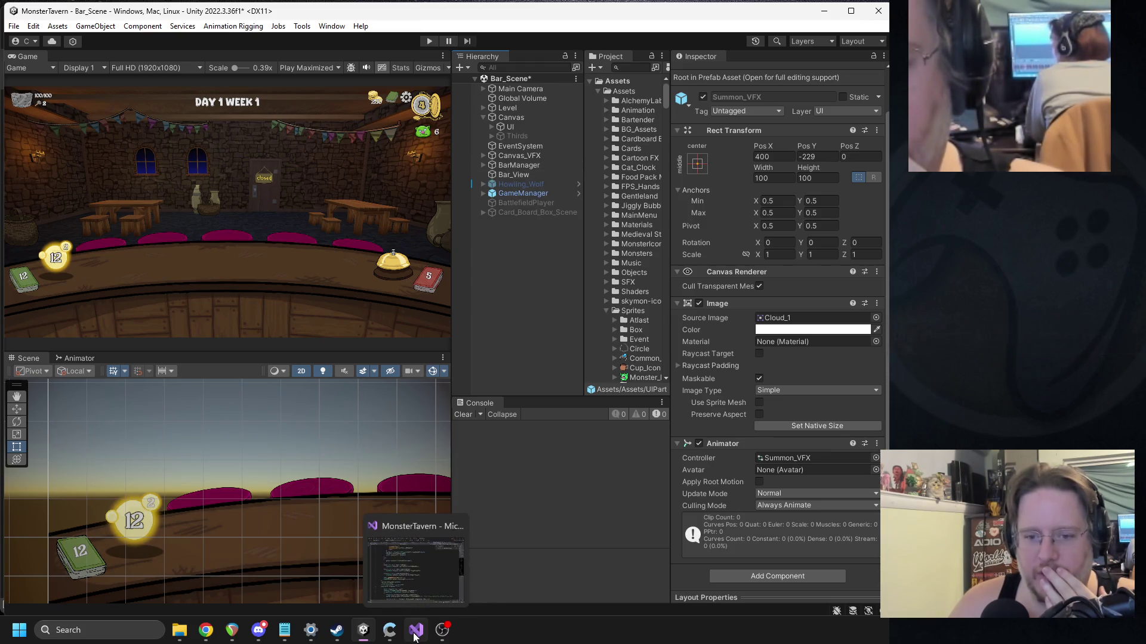
pyautogui.click(526, 156)
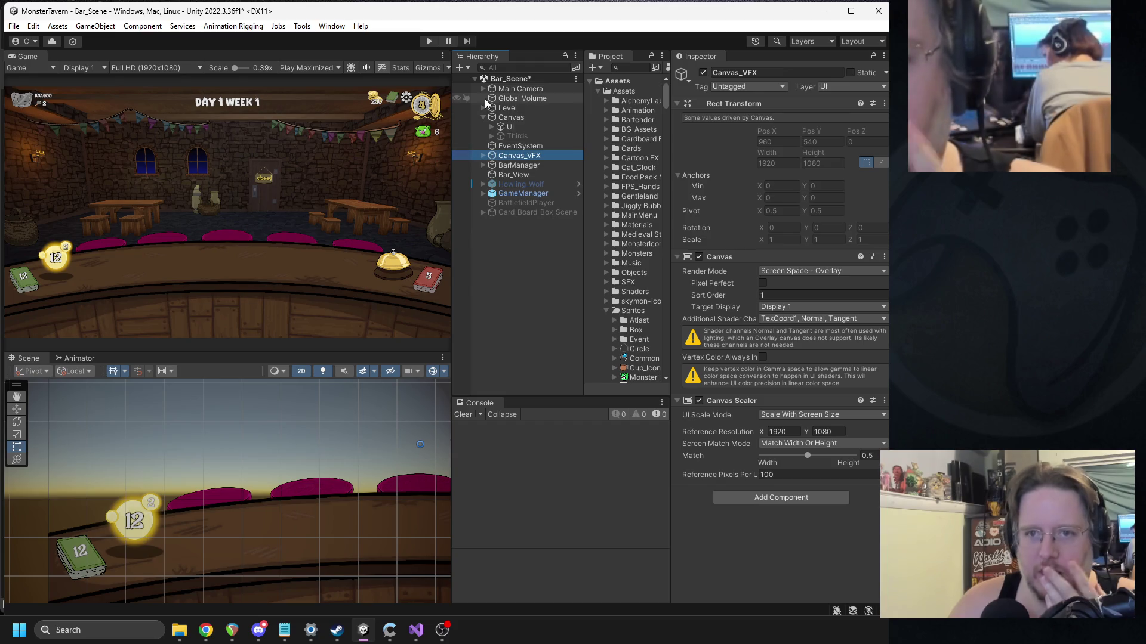
# Step: Expand Canvas > UI > HUD and select mUIFieldItemSlot_1 to confirm its Summon_VFX effect
pyautogui.click(492, 126)
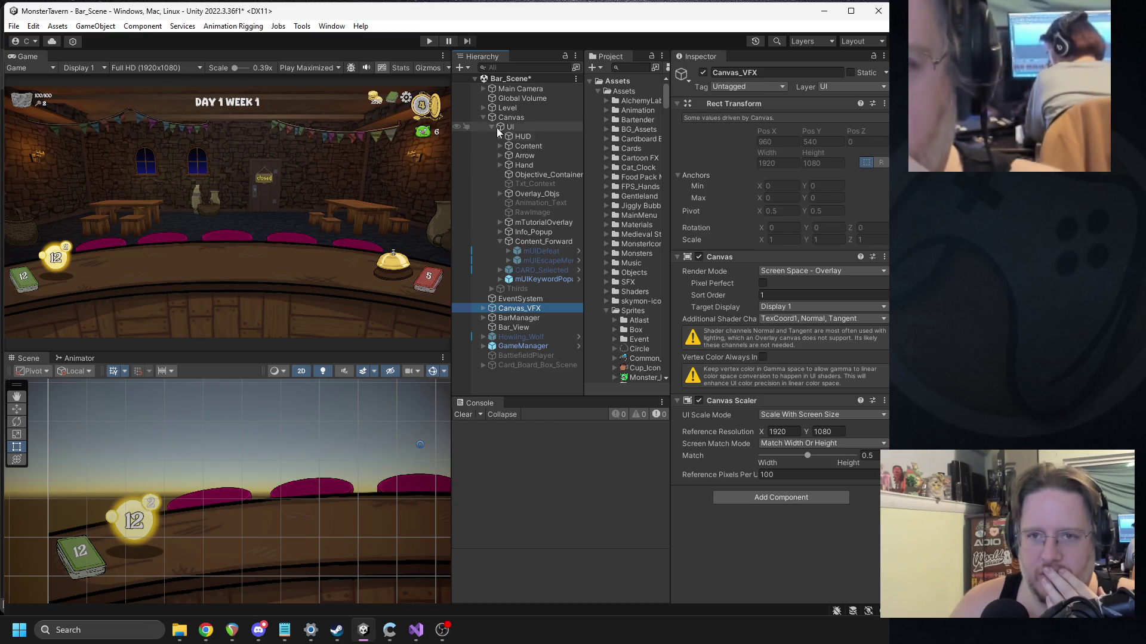
pyautogui.click(492, 126)
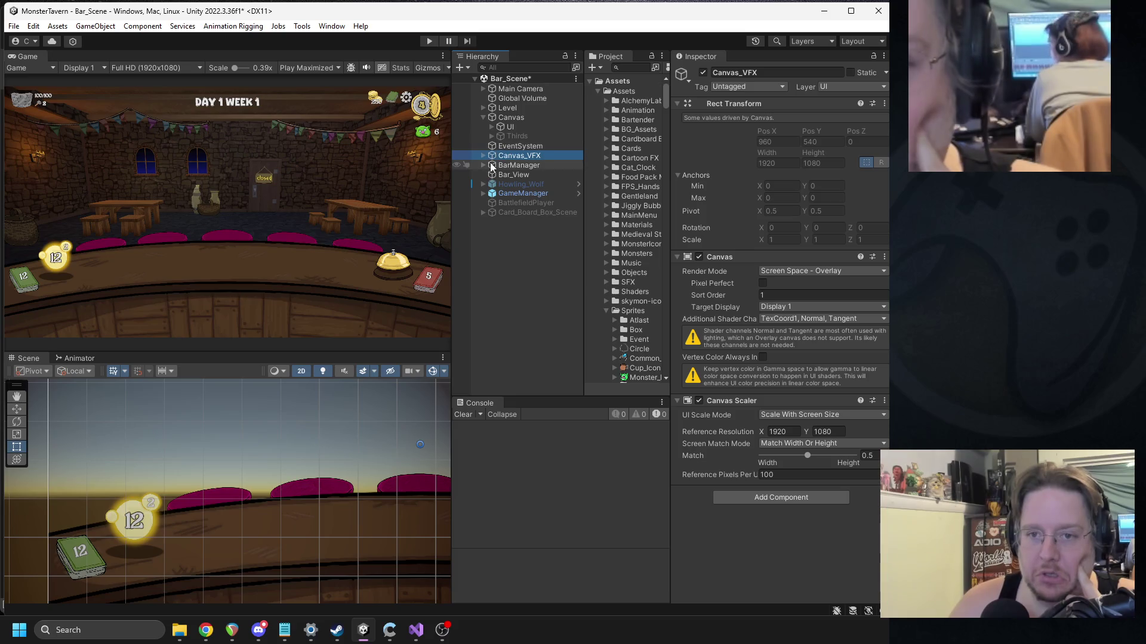
pyautogui.click(491, 126)
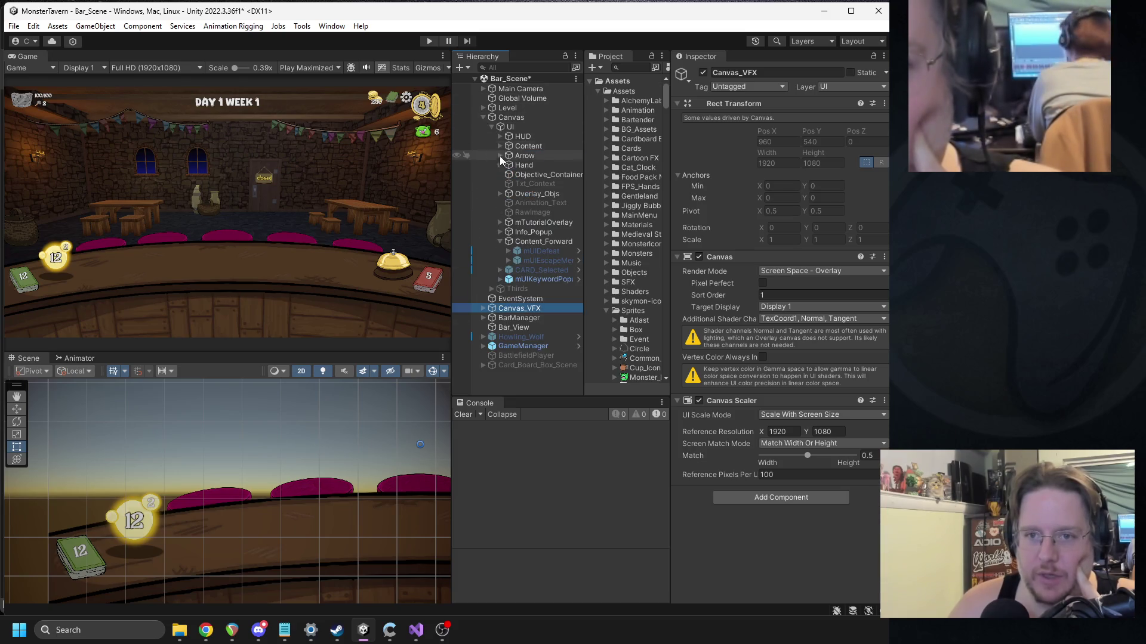
pyautogui.click(500, 241)
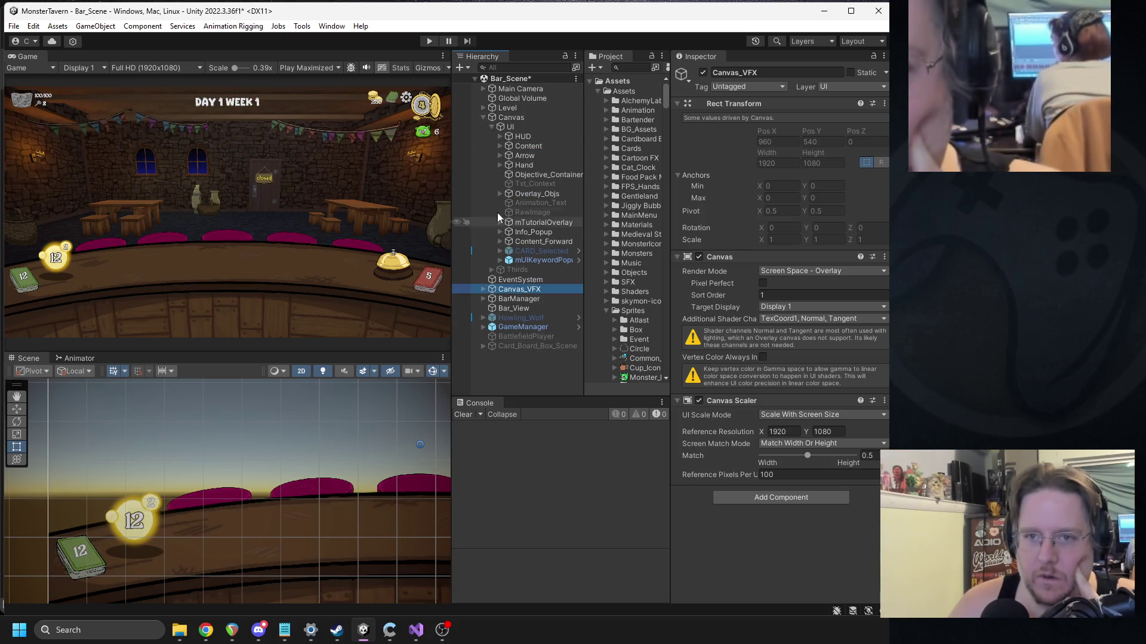
pyautogui.click(499, 136)
pyautogui.click(508, 146)
pyautogui.click(508, 146)
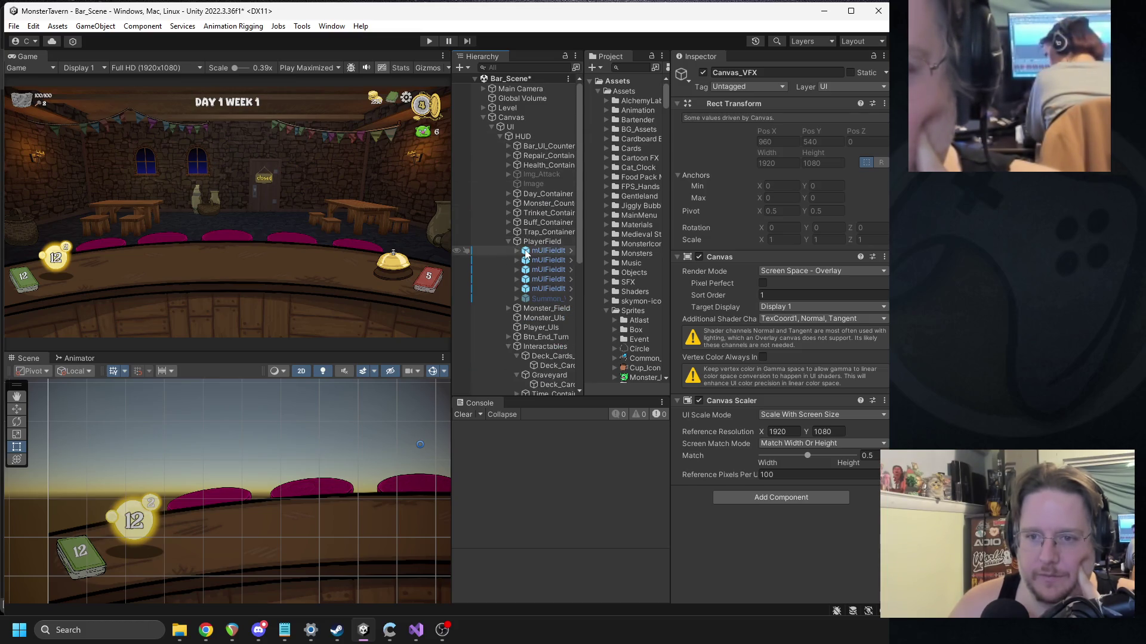
pyautogui.click(525, 250)
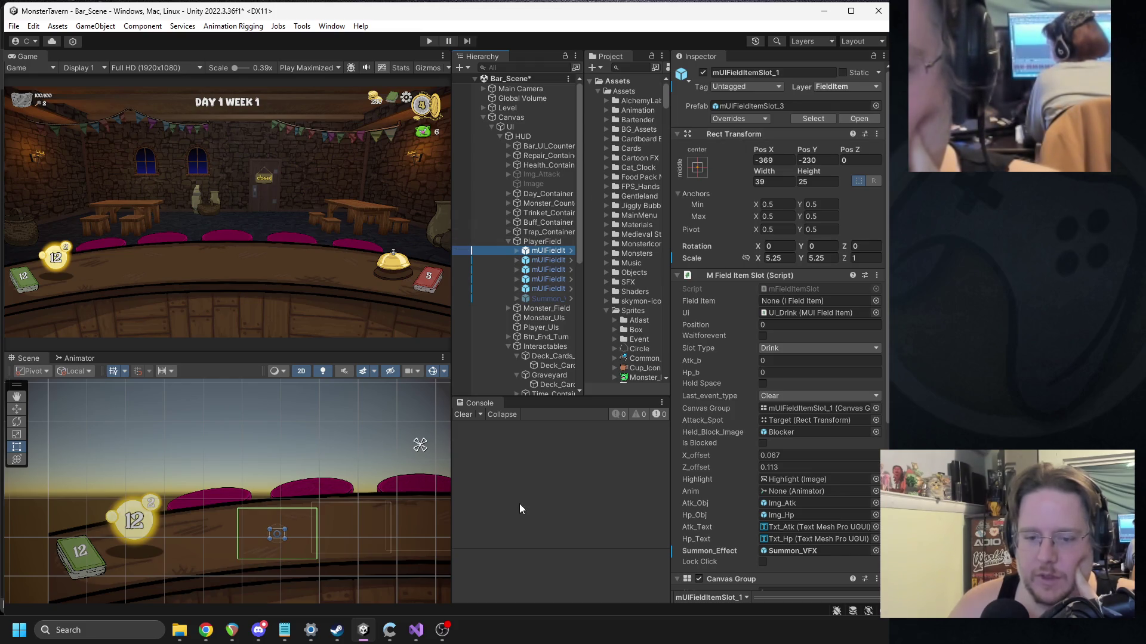
pyautogui.hotkey('alt', 'Tab')
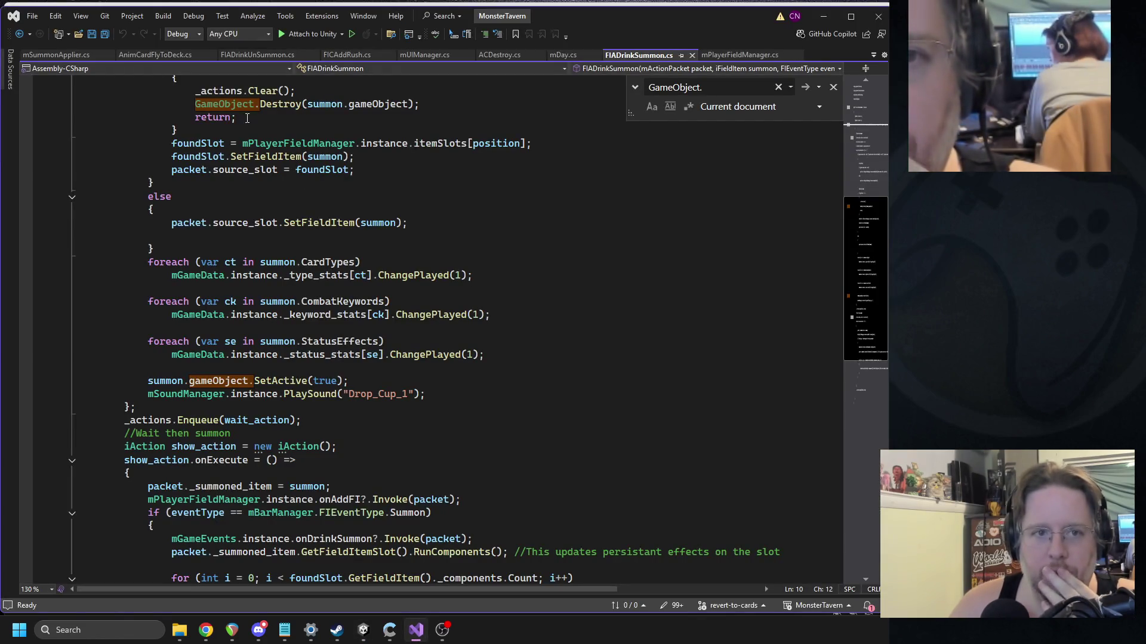
# Step: Search the file for 'anim' and jump to the FIADrinkSummon call in mPlayerFieldManager.cs
pyautogui.click(426, 211)
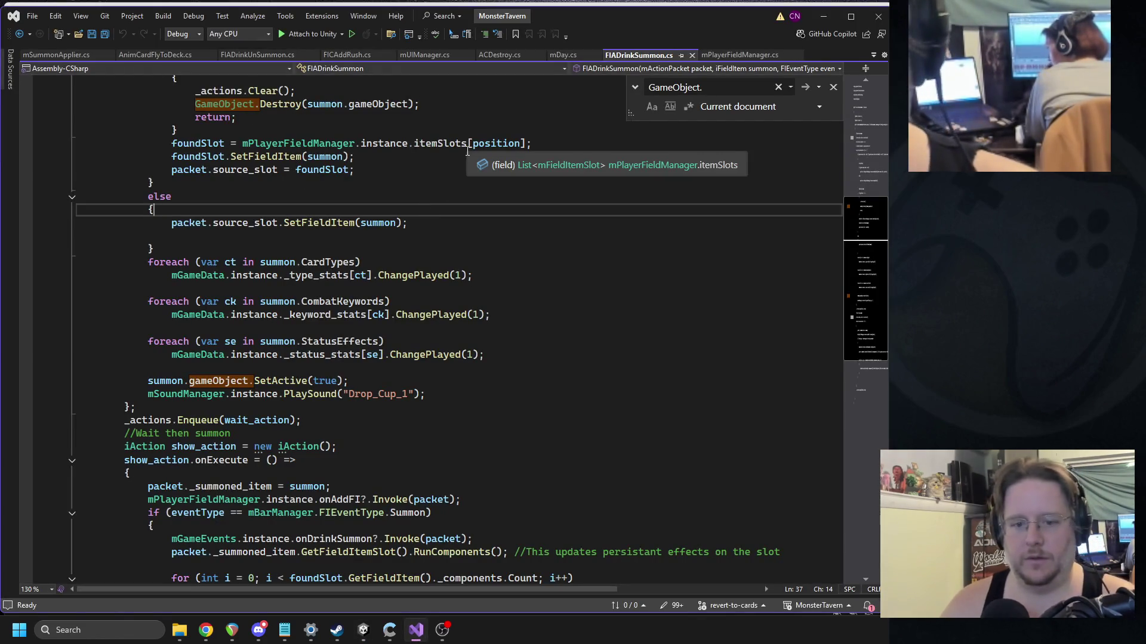
pyautogui.hotkey('ctrl', 'f')
pyautogui.write('anim')
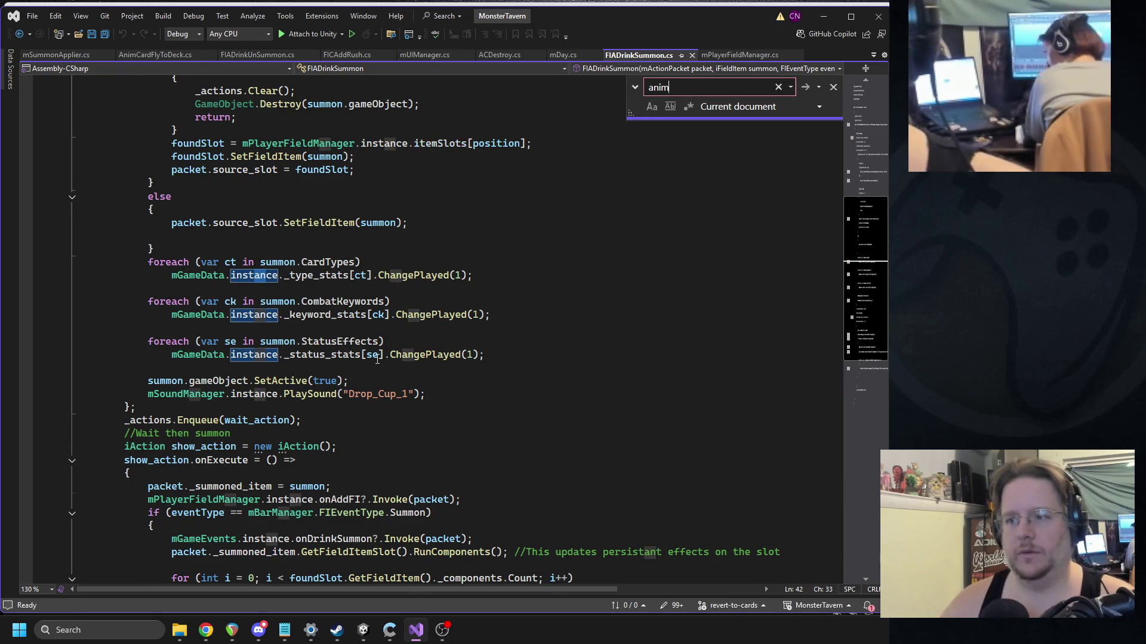
pyautogui.scroll(9, 352, 341)
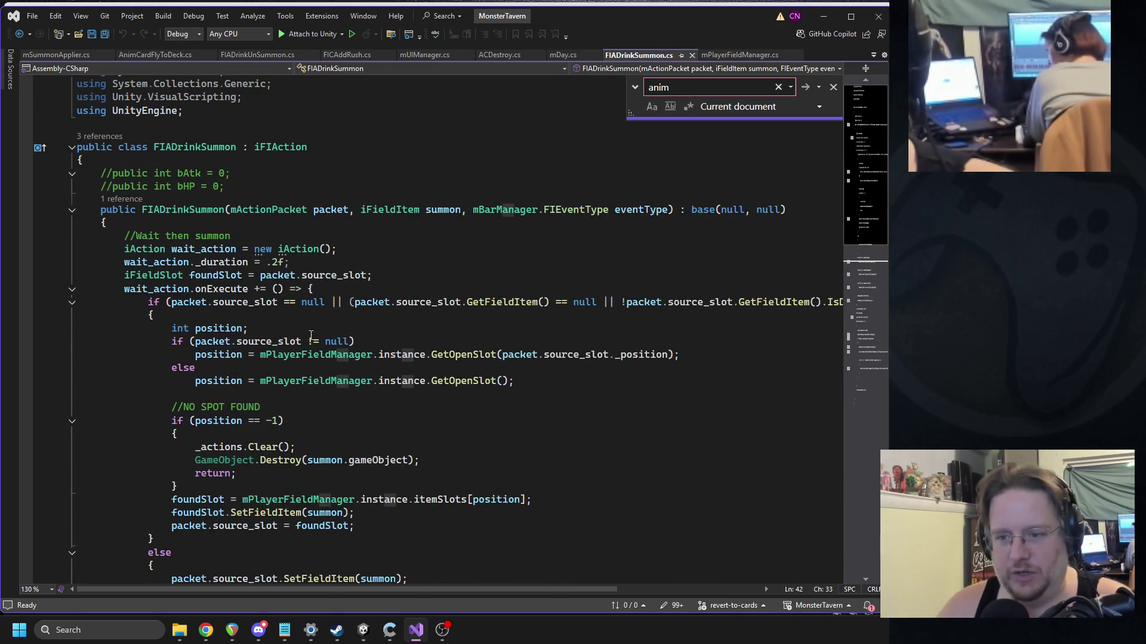
pyautogui.click(121, 200)
pyautogui.doubleClick(177, 170)
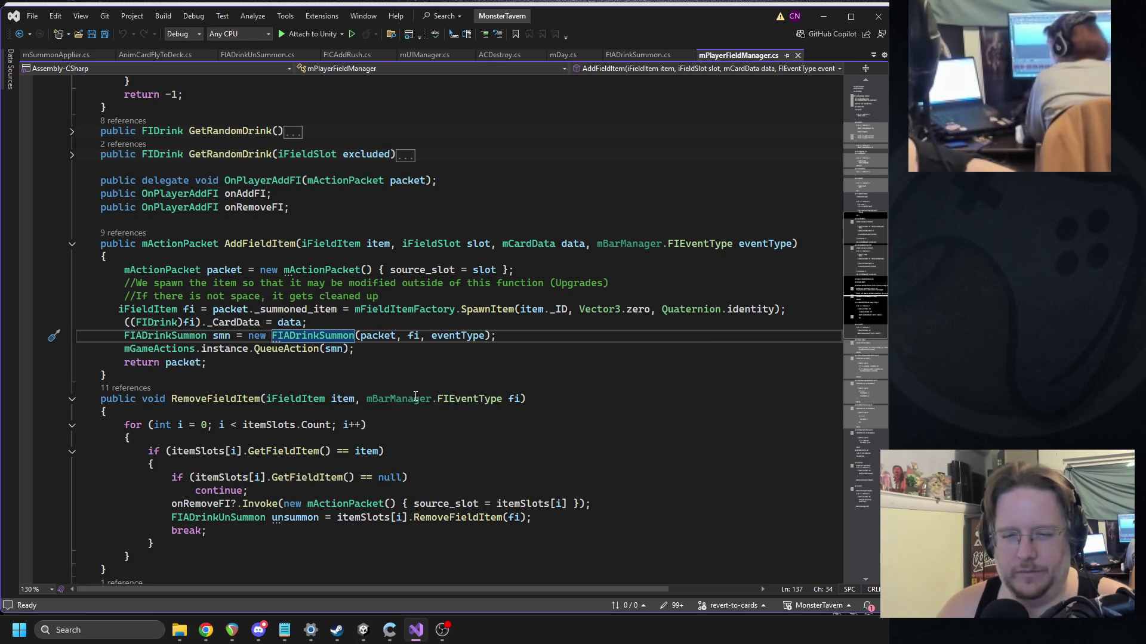
# Step: Open the FIADrinkSummon definition, select the PlaySound("Drop_Cup_1") line and highlight every summon use
pyautogui.moveTo(315, 335)
pyautogui.click(435, 358)
pyautogui.scroll(-5, 411, 330)
pyautogui.scroll(-7, 400, 330)
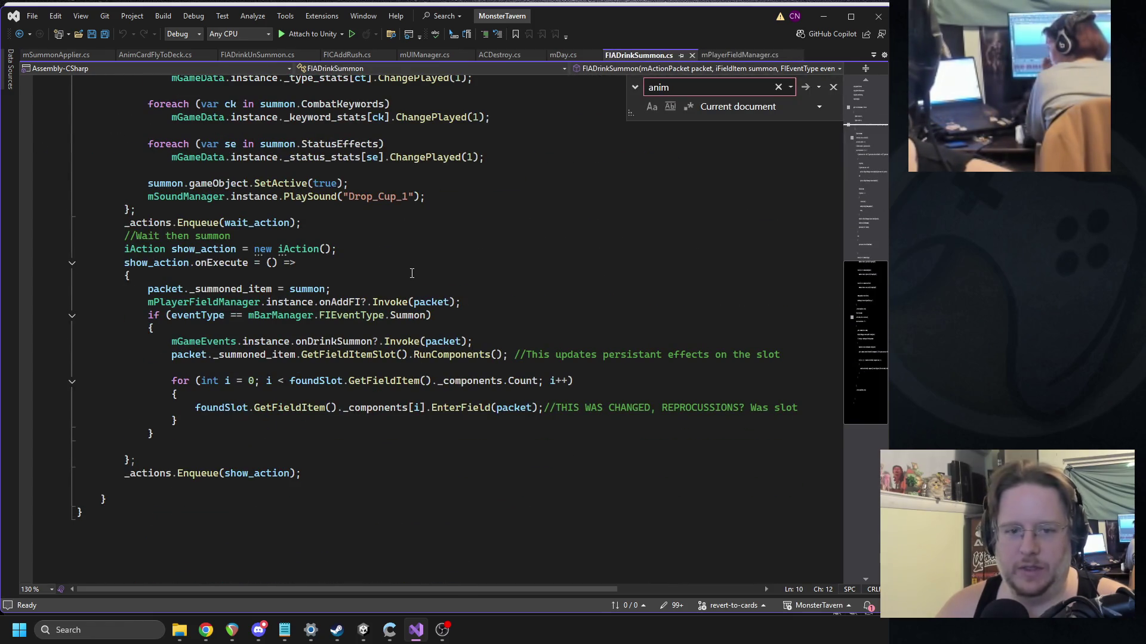
pyautogui.scroll(3, 412, 273)
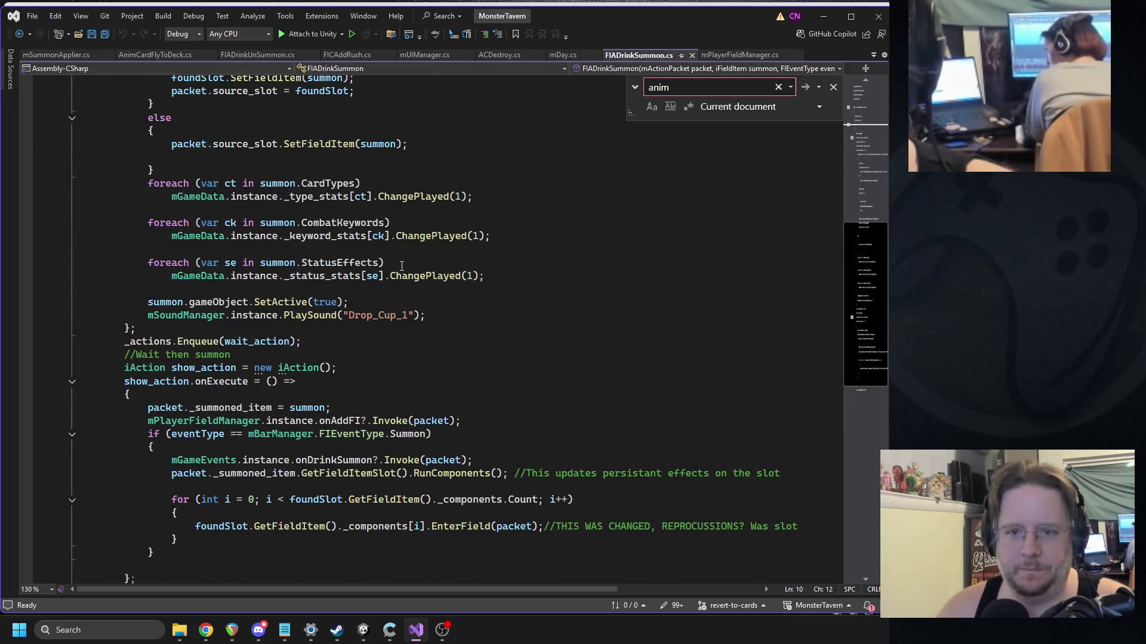
pyautogui.tripleClick(306, 316)
pyautogui.doubleClick(165, 302)
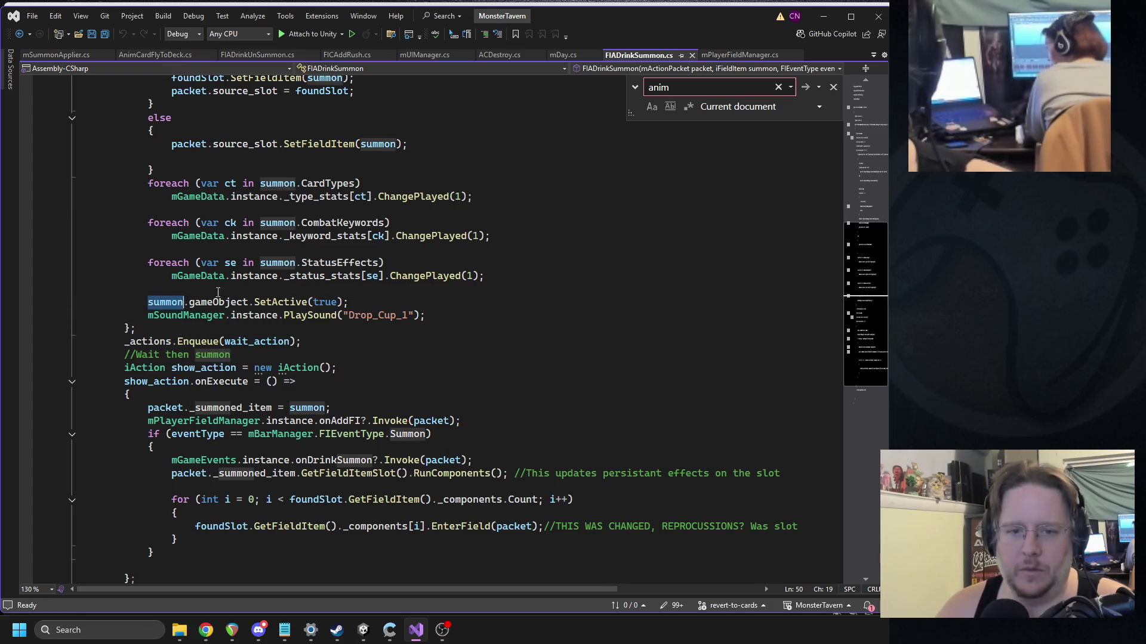
pyautogui.scroll(4, 461, 260)
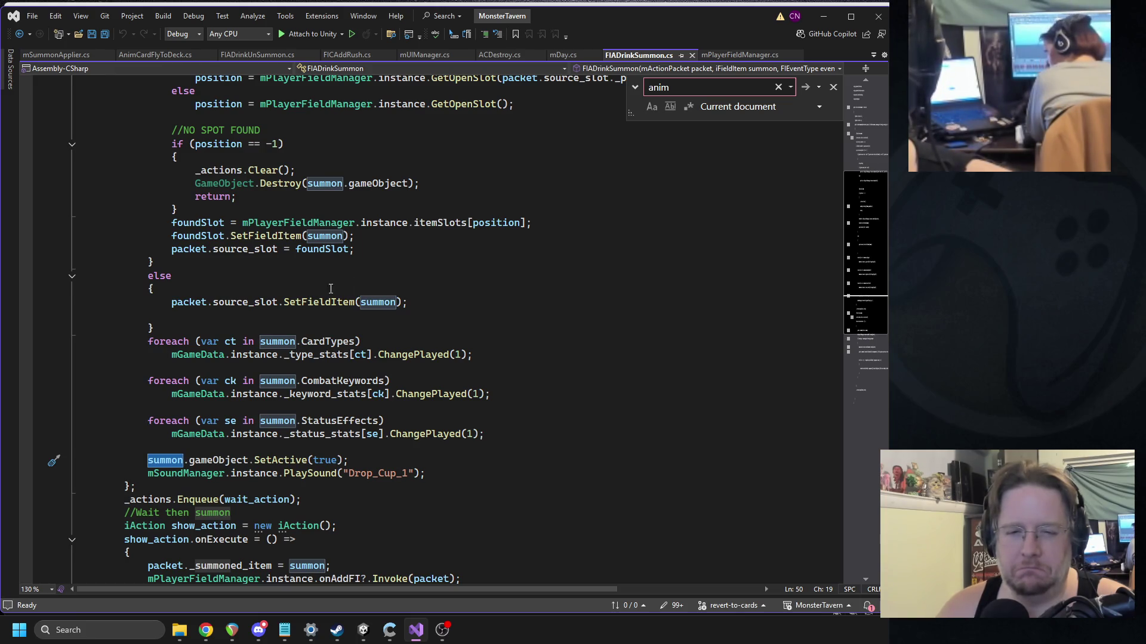
# Step: Go to SetFieldItem's definition, list its 5 references, and open the mFieldItemSlot.cs override
pyautogui.keyDown('ctrl'); pyautogui.click(319, 302); pyautogui.keyUp('ctrl')
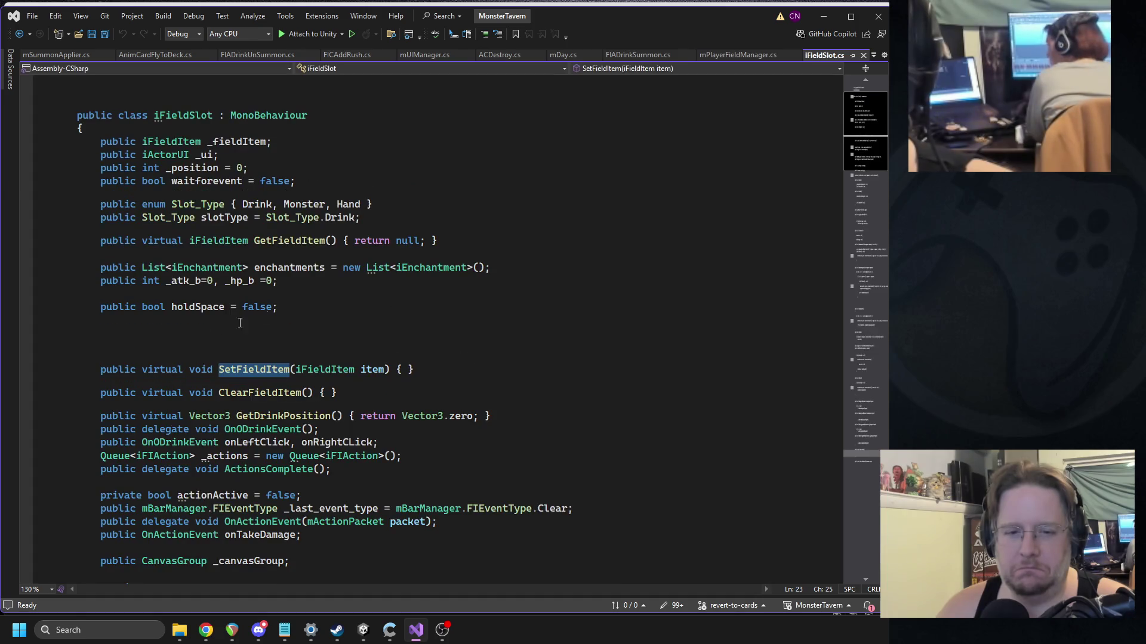
pyautogui.click(133, 346)
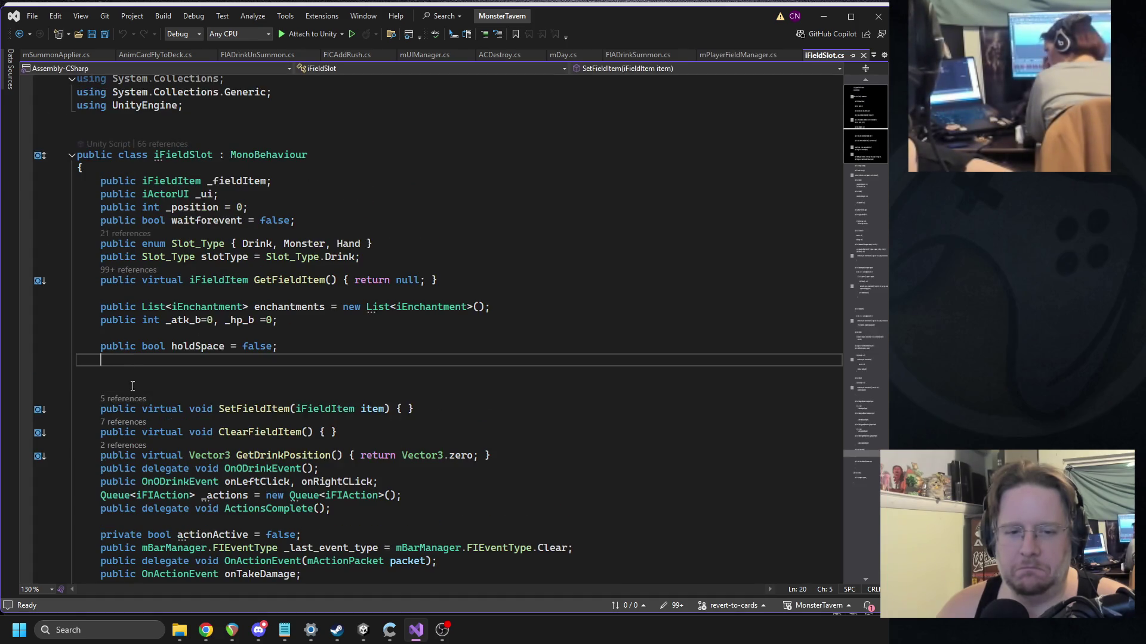
pyautogui.click(125, 399)
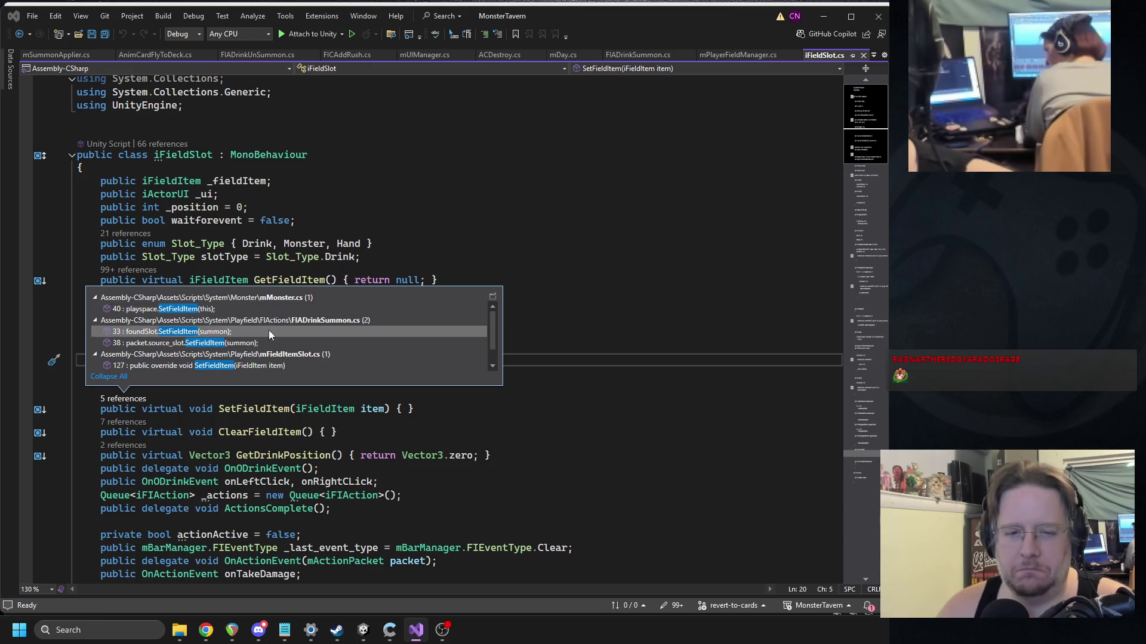
pyautogui.scroll(-1, 268, 331)
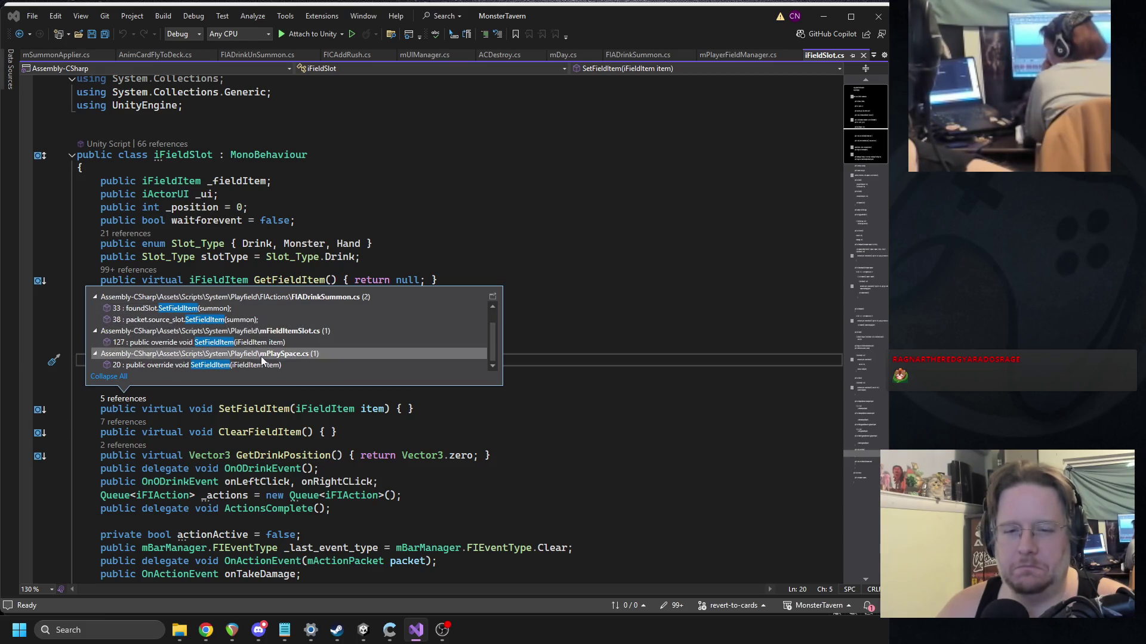
pyautogui.scroll(1, 293, 340)
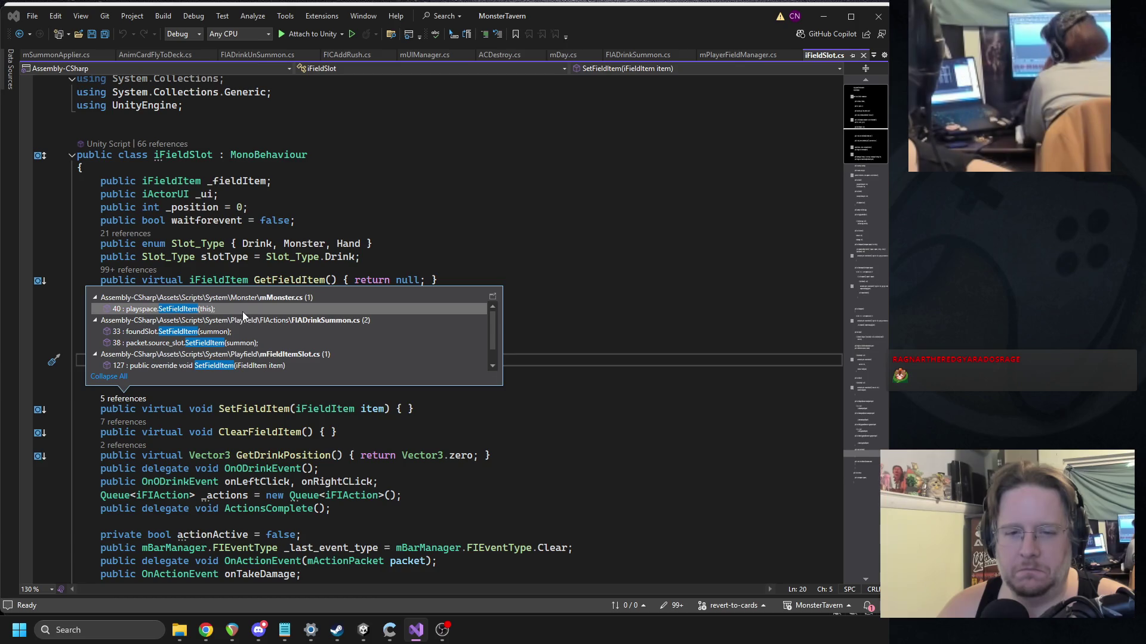
pyautogui.doubleClick(251, 366)
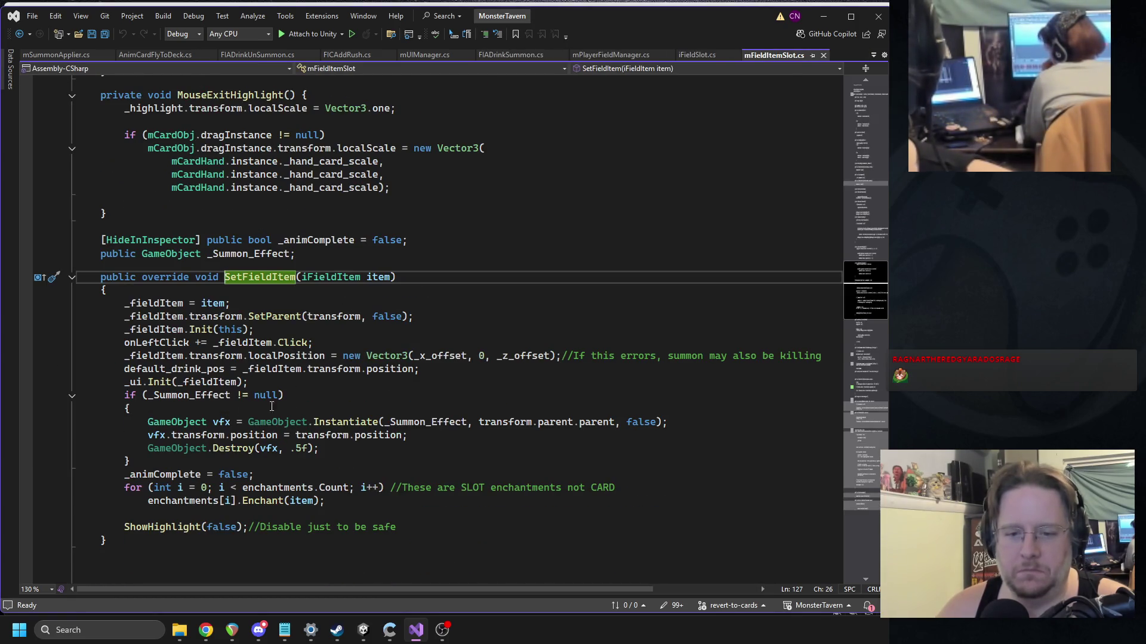
# Step: Select the whole _Summon_Effect spawn block in SetFieldItem
pyautogui.click(185, 422)
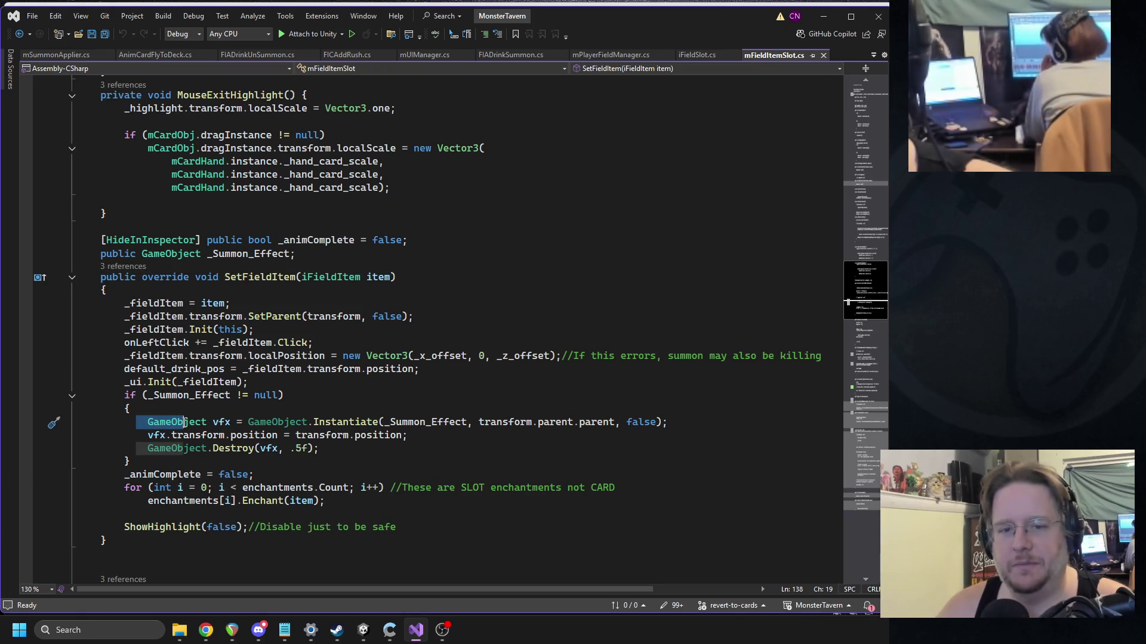
pyautogui.moveTo(124, 395); pyautogui.dragTo(130, 461)
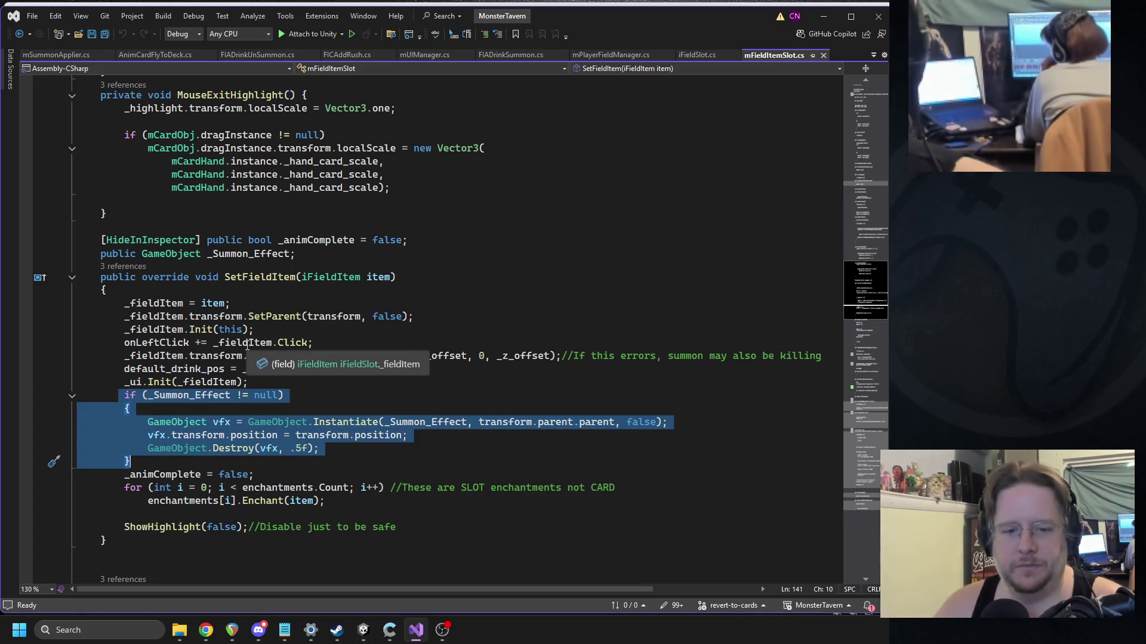
pyautogui.scroll(-5, 242, 357)
pyautogui.scroll(-3, 272, 405)
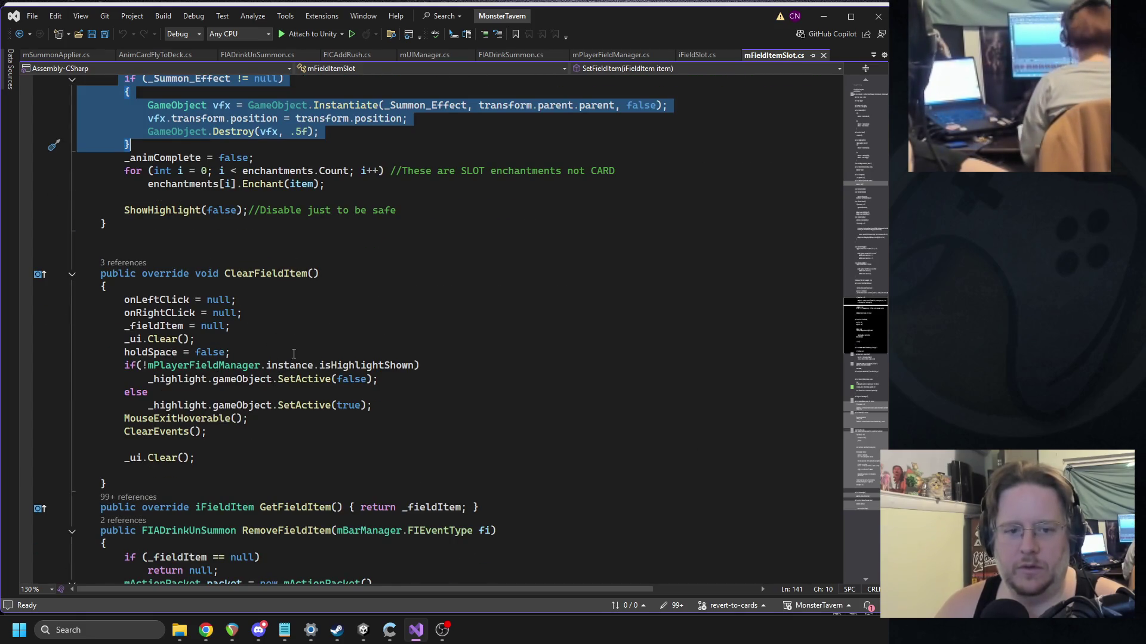
# Step: Start an 'if(_fieldItem' check under onRightCLick, then remove it, leaving ClearFieldItem unchanged
pyautogui.click(248, 316)
pyautogui.press('Return')
pyautogui.write('if(_fieldItem')
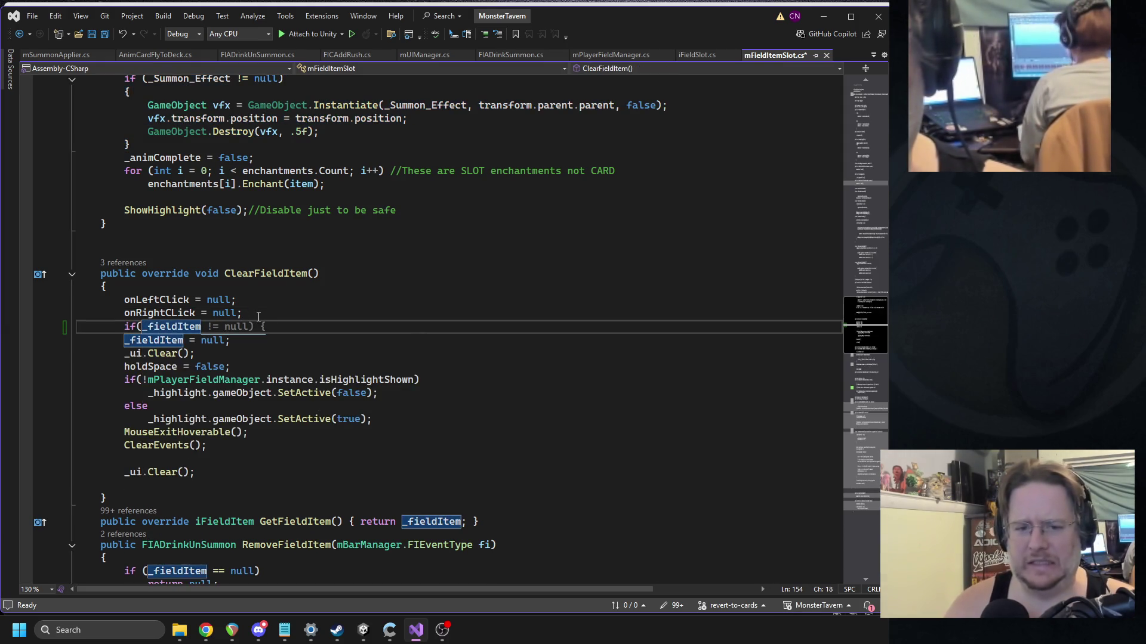
pyautogui.press('BackSpace')
pyautogui.press('BackSpace')
pyautogui.press('BackSpace')
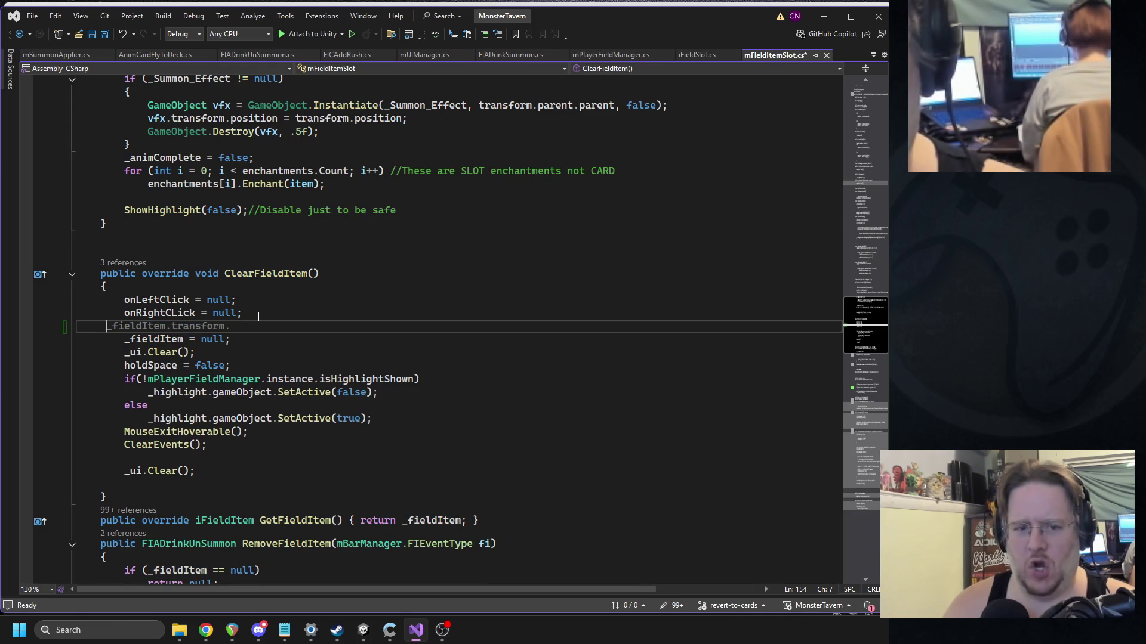
pyautogui.press('BackSpace')
pyautogui.press('BackSpace')
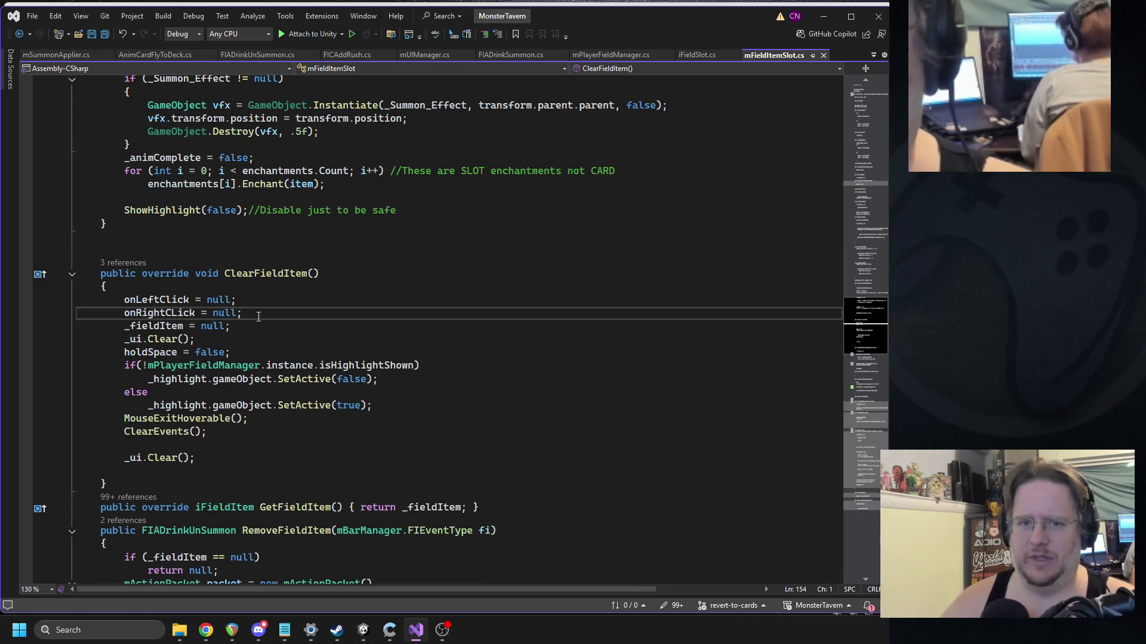
pyautogui.scroll(5, 169, 204)
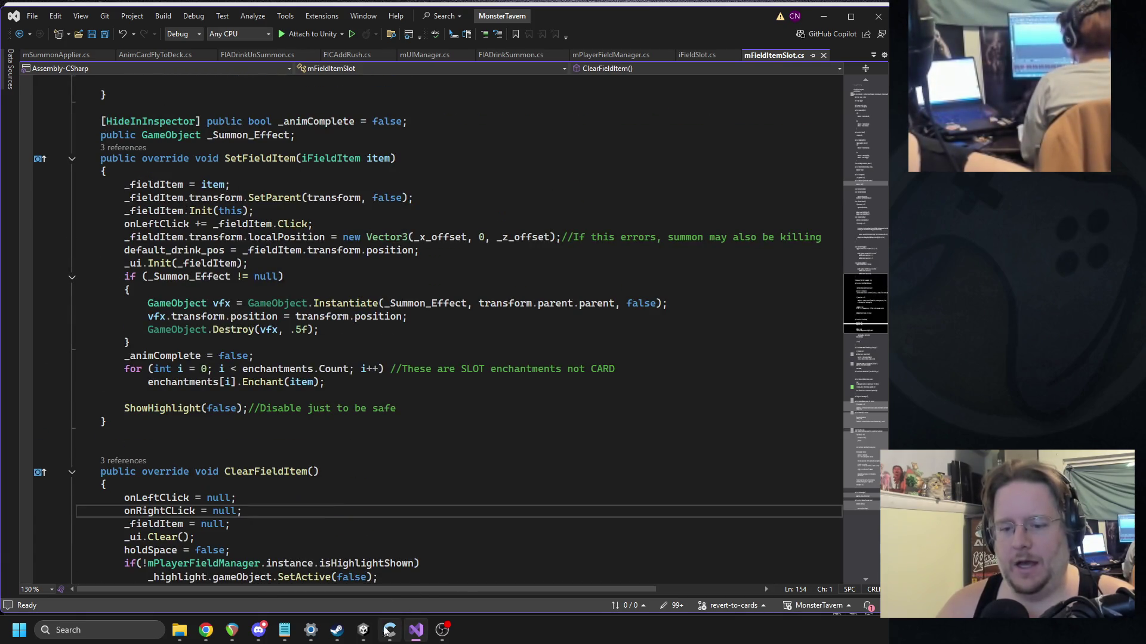
# Step: In Unity, filter the Project for 'drink' and open the FIADrinkUnSummon script
pyautogui.click(363, 630)
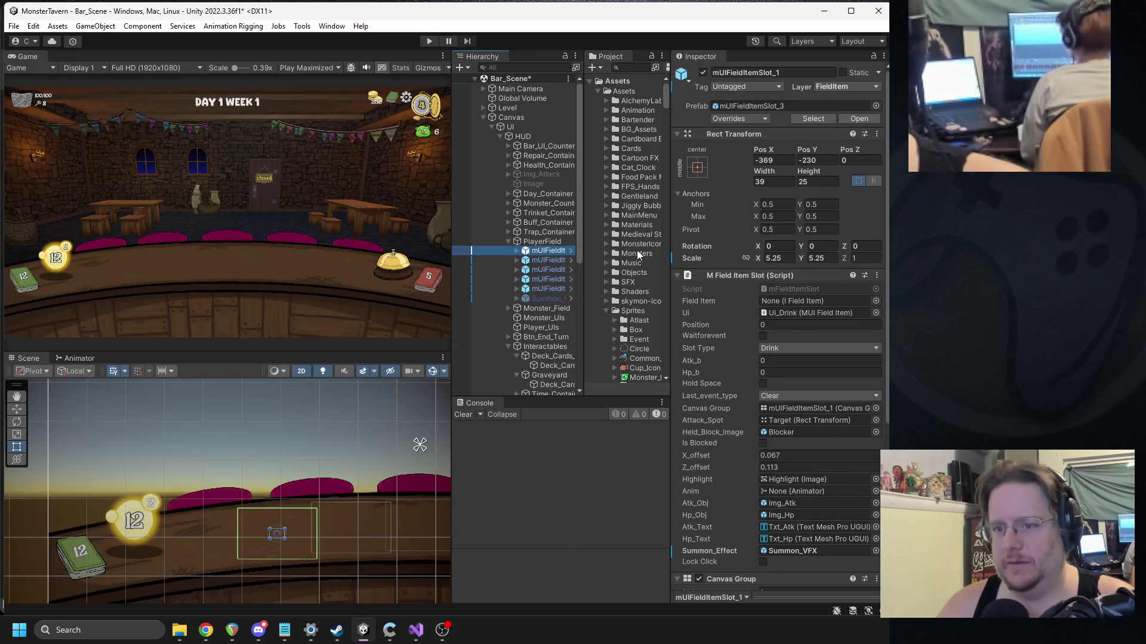
pyautogui.click(622, 69)
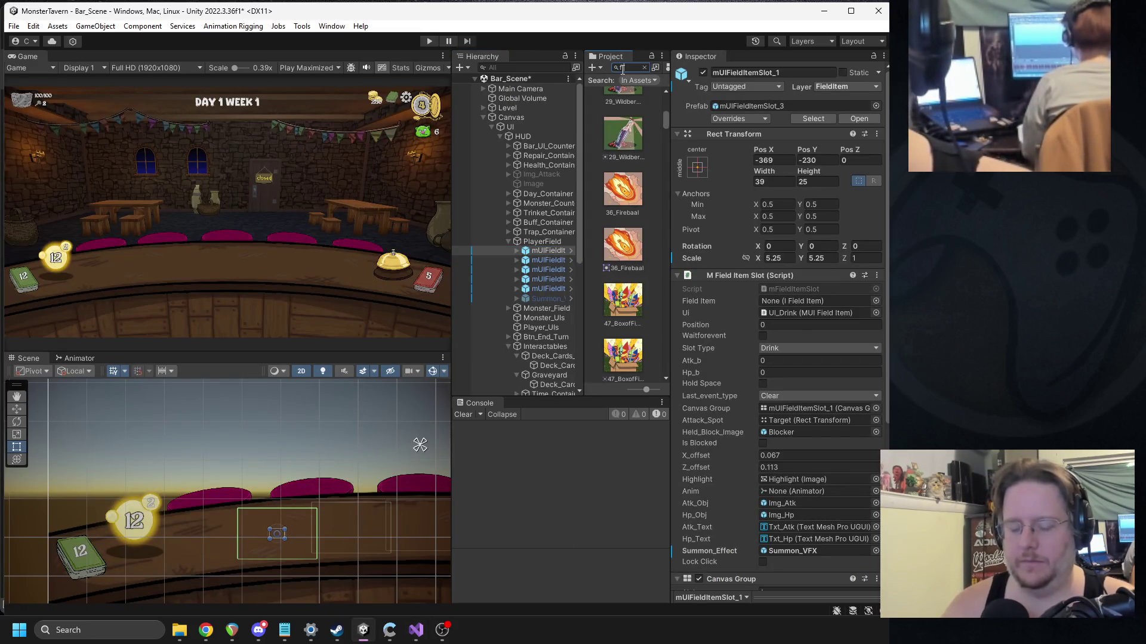
pyautogui.press('BackSpace')
pyautogui.write('drink')
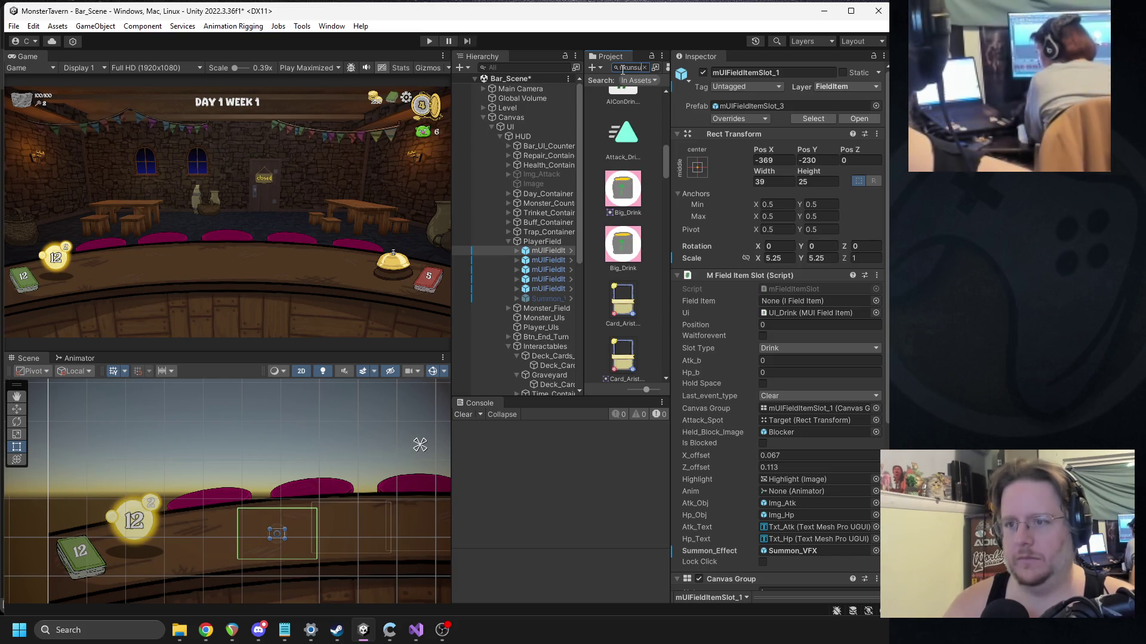
pyautogui.doubleClick(619, 113)
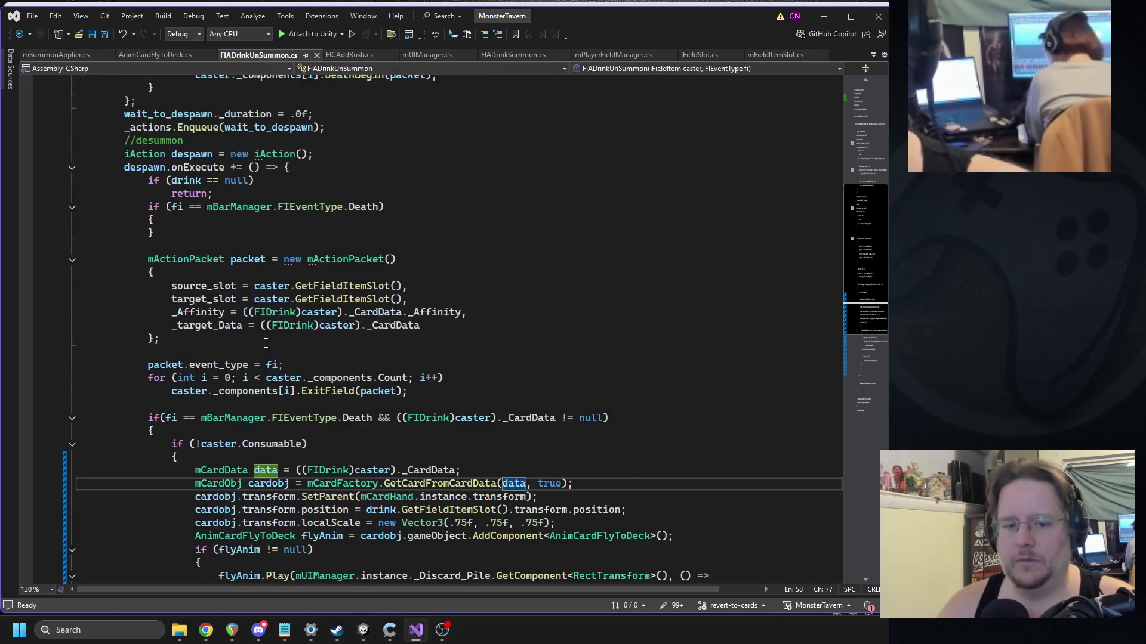
# Step: Insert a blank line before the new _Summon_Effect check after the fly-animation block
pyautogui.scroll(-12, 382, 299)
pyautogui.scroll(4, 495, 257)
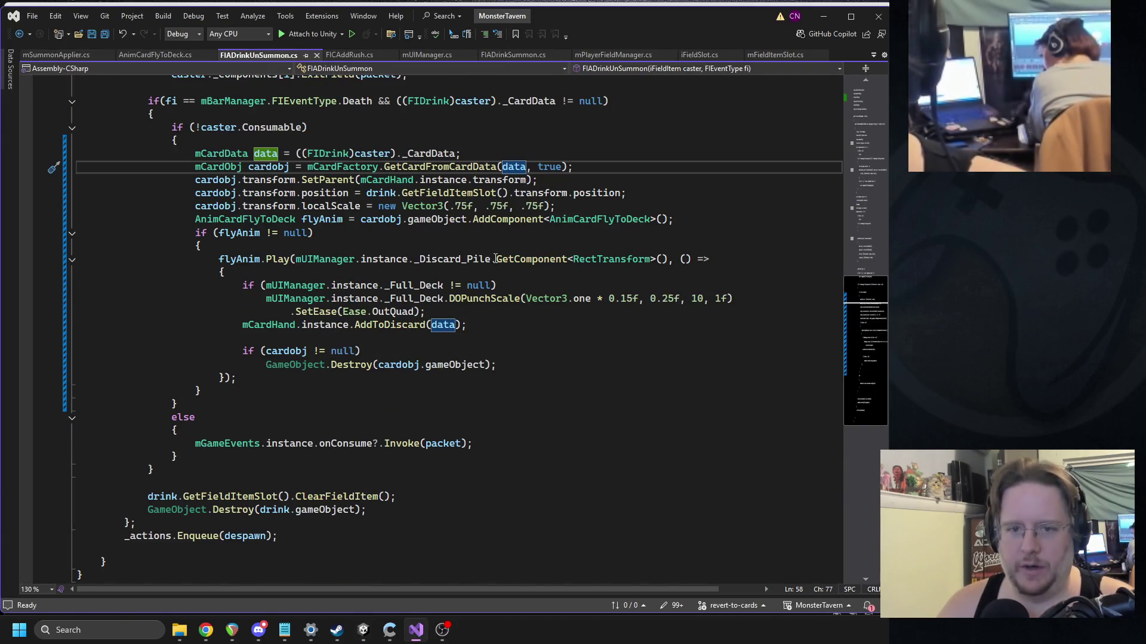
pyautogui.scroll(2, 495, 258)
pyautogui.click(237, 219)
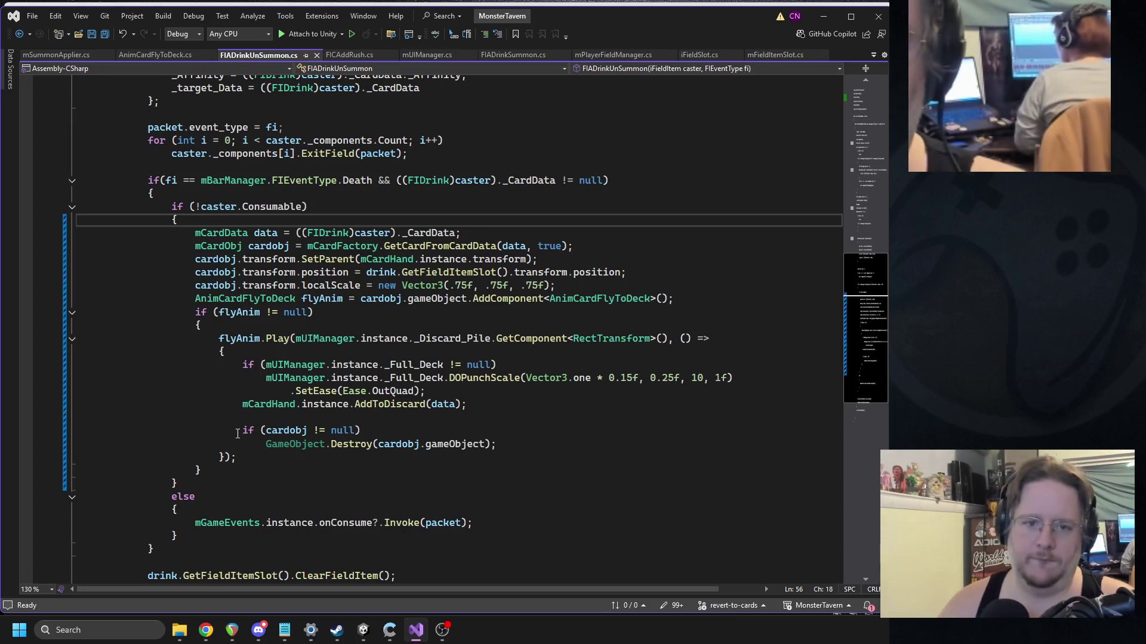
pyautogui.click(212, 471)
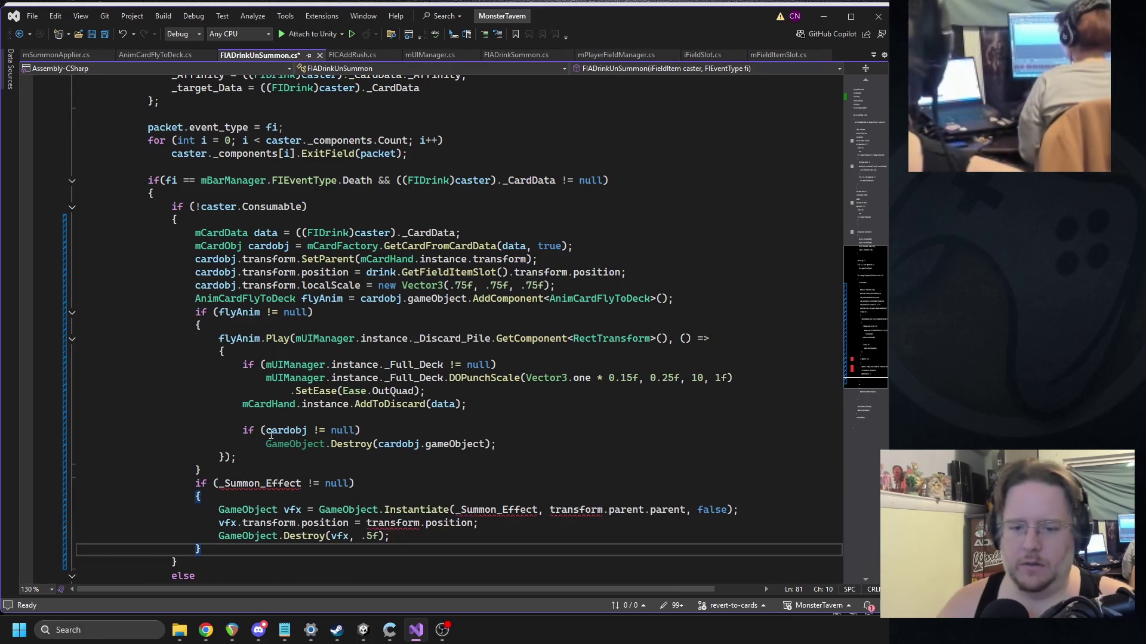
pyautogui.doubleClick(282, 482)
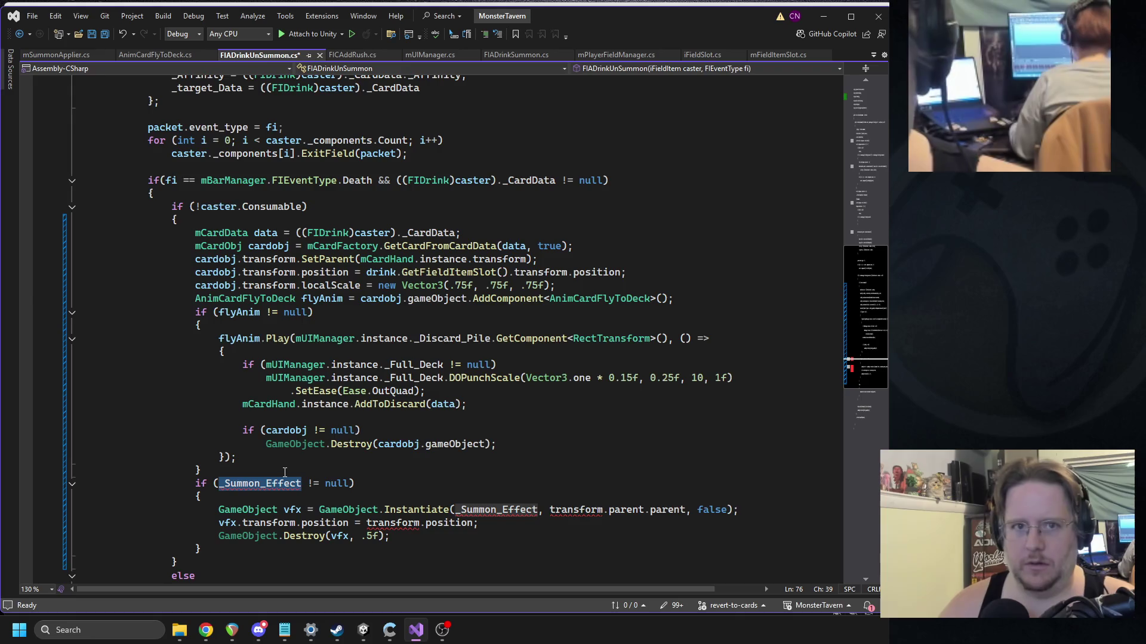
pyautogui.press('Left')
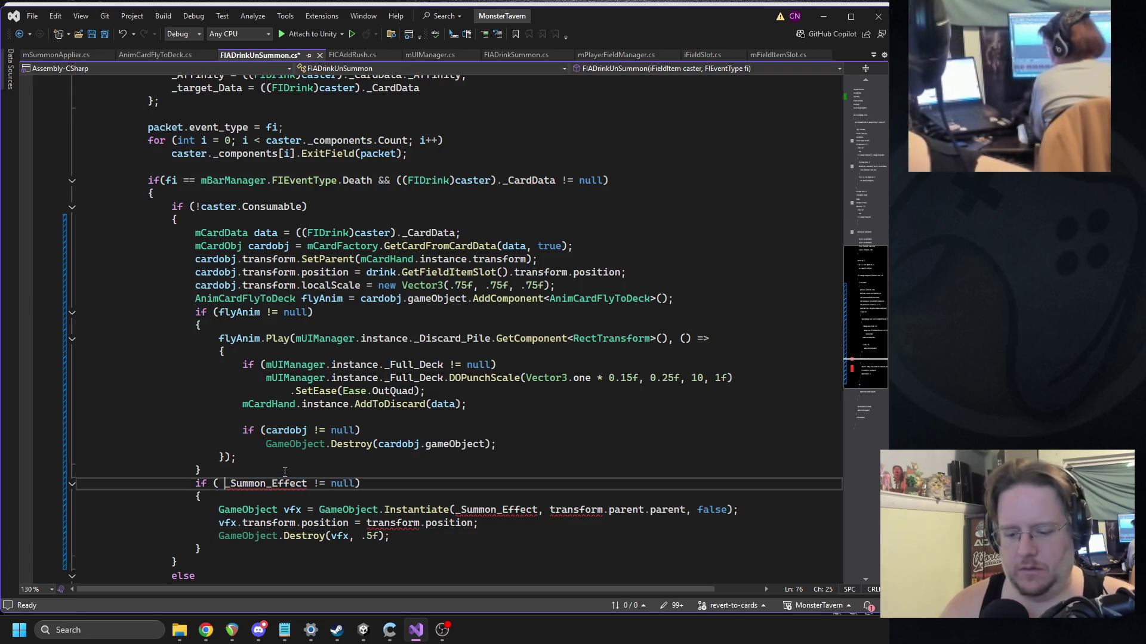
pyautogui.press('Right')
pyautogui.hotkey('ctrl', 'space')
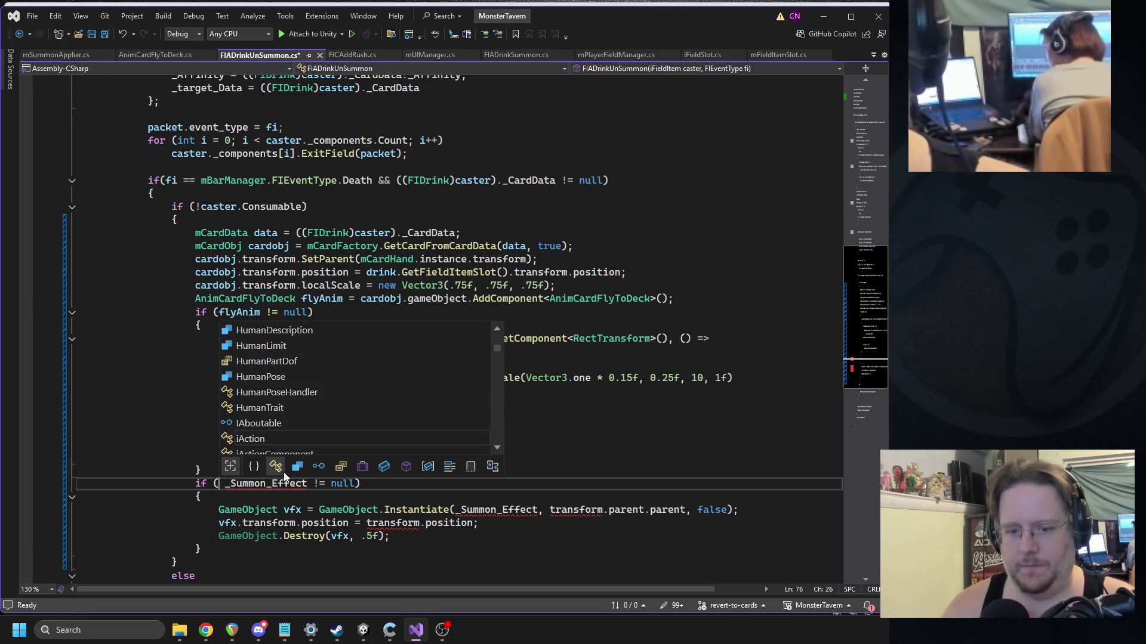
pyautogui.press('Escape')
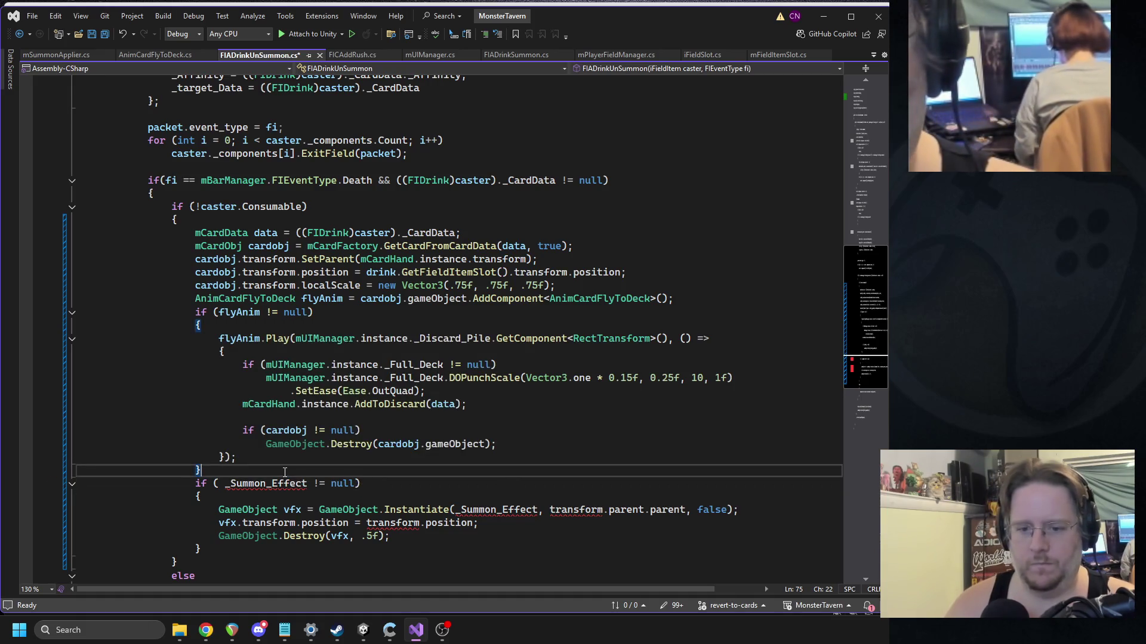
pyautogui.hotkey('ctrl', 'Return')
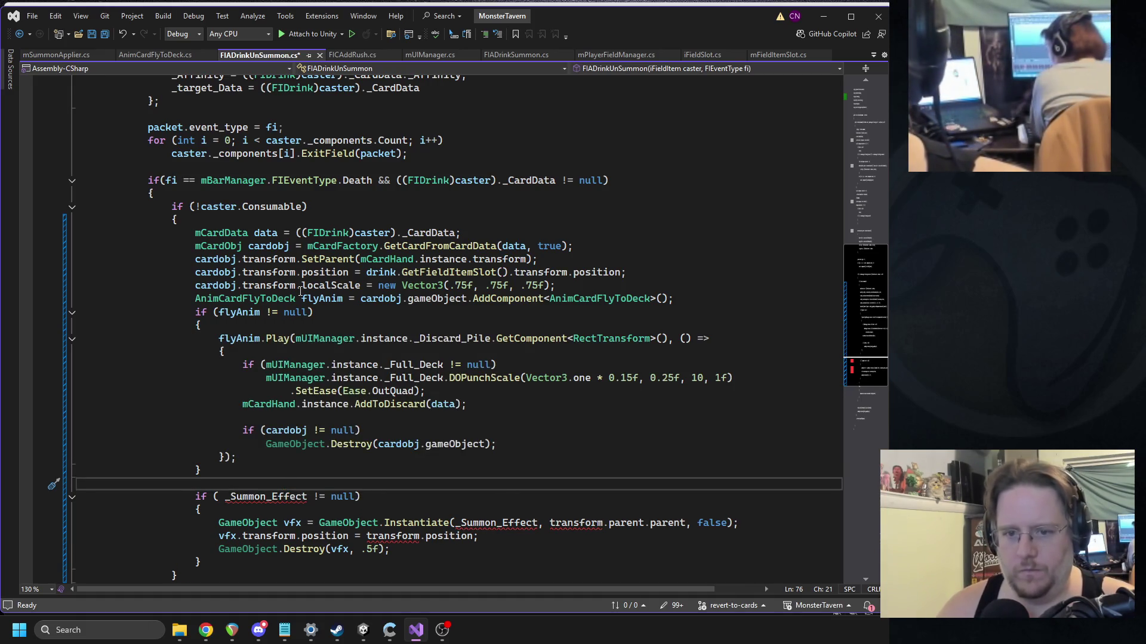
# Step: Copy drink.GetFieldItemSlot() into the summon condition and cast it to mFieldItemSlot
pyautogui.moveTo(196, 260)
pyautogui.mouseDown()
pyautogui.moveTo(295, 287)
pyautogui.moveTo(284, 273)
pyautogui.mouseUp()
pyautogui.moveTo(366, 273); pyautogui.dragTo(509, 273)
pyautogui.hotkey('ctrl', 'c')
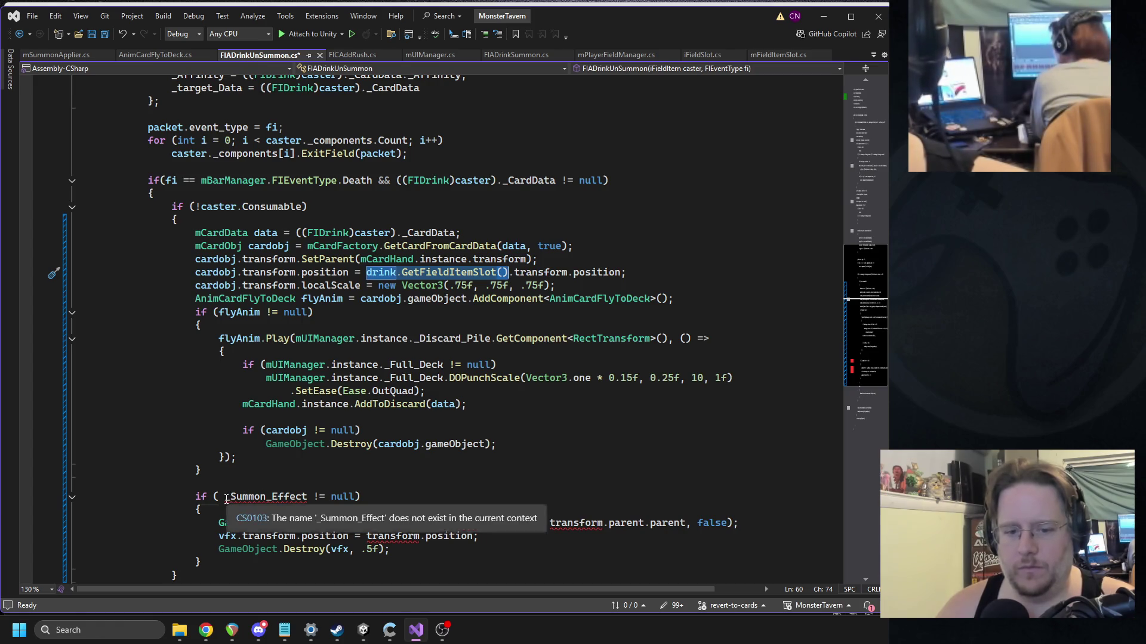
pyautogui.click(220, 496)
pyautogui.hotkey('ctrl', 'v')
pyautogui.write('.su')
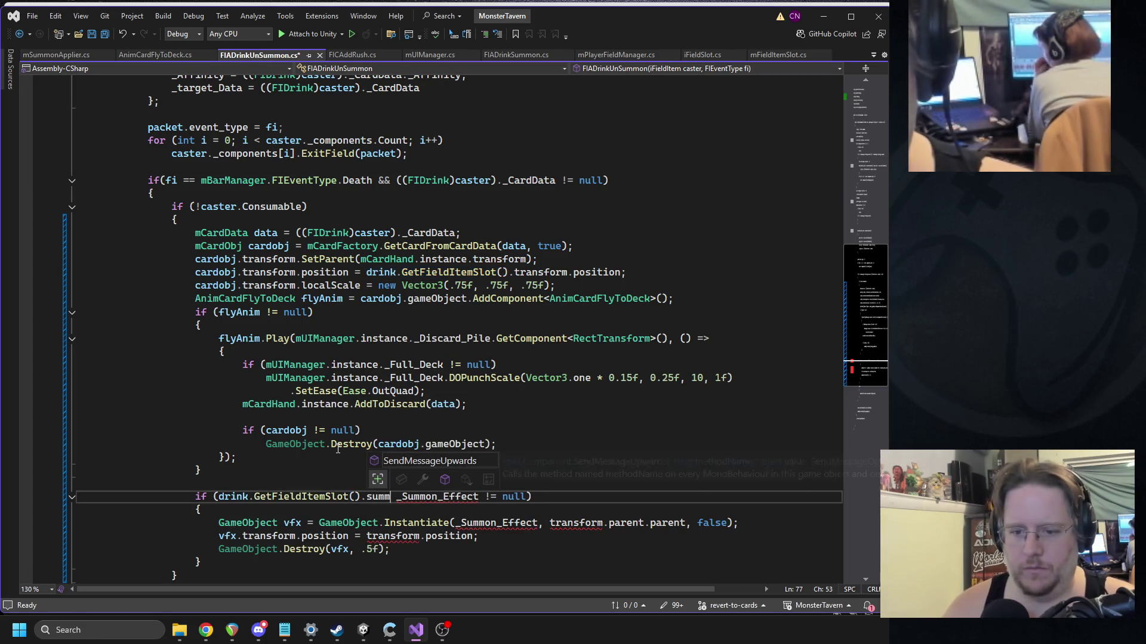
pyautogui.press('BackSpace')
pyautogui.press('BackSpace')
pyautogui.press('BackSpace')
pyautogui.write(')')
pyautogui.hotkey('ctrl', 'Left')
pyautogui.hotkey('ctrl', 'Left')
pyautogui.hotkey('ctrl', 'Left')
pyautogui.write('(')
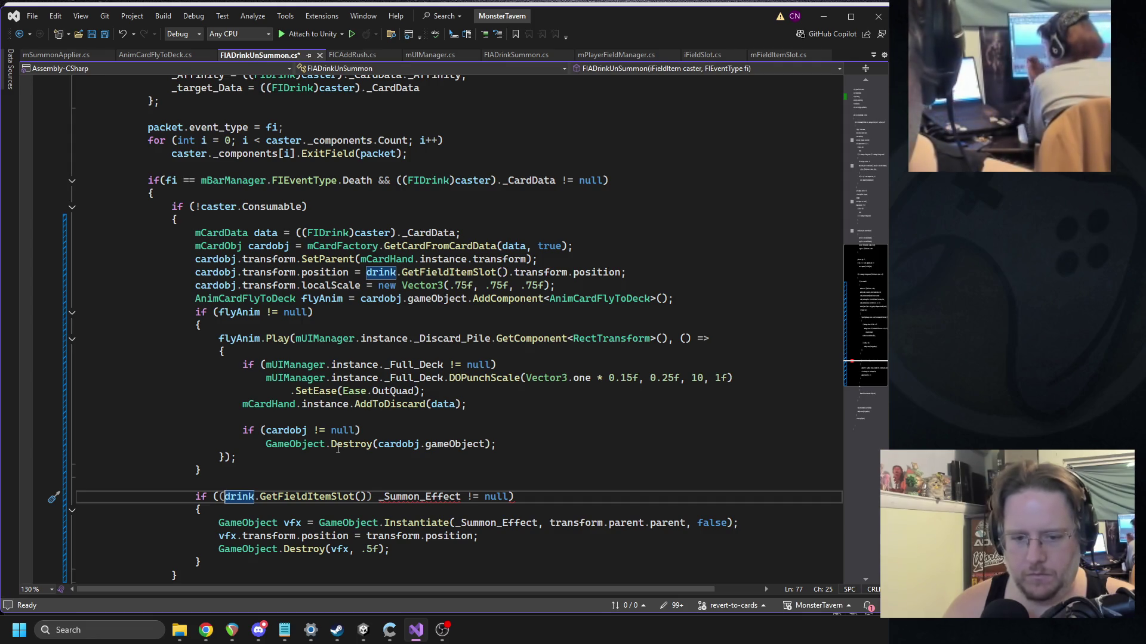
pyautogui.write('(')
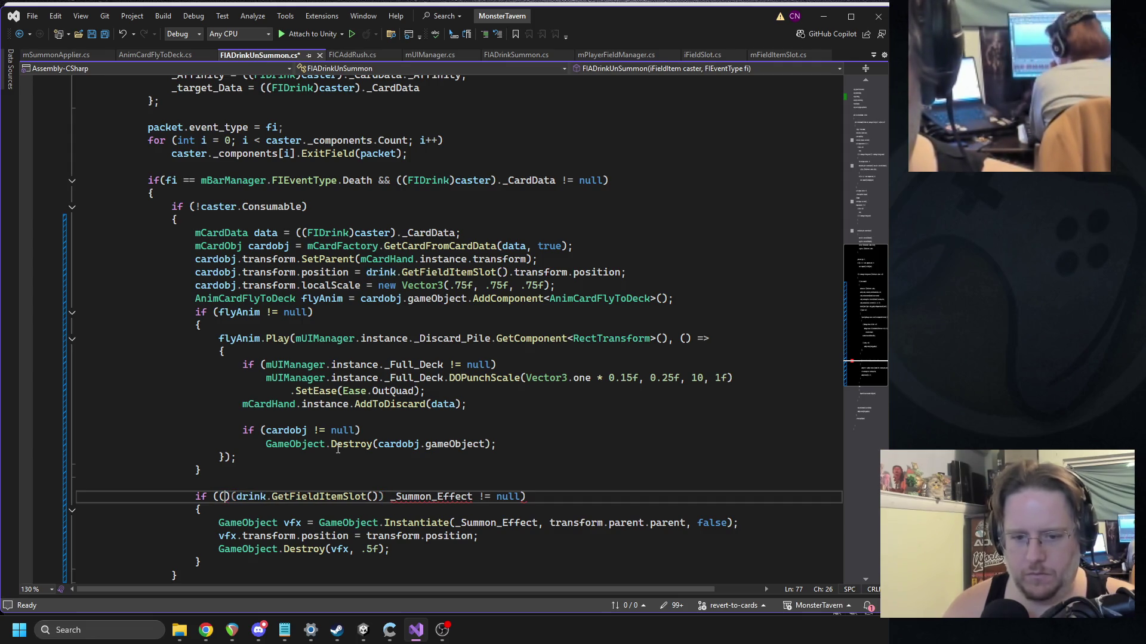
pyautogui.write('fieldslot')
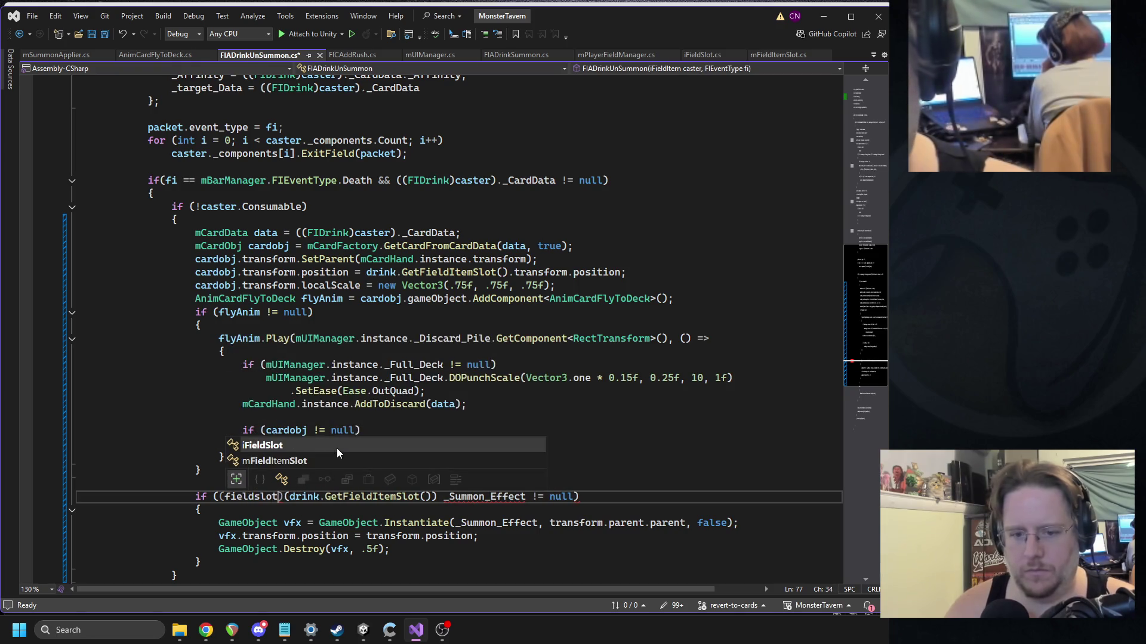
pyautogui.press('Down')
pyautogui.press('Tab')
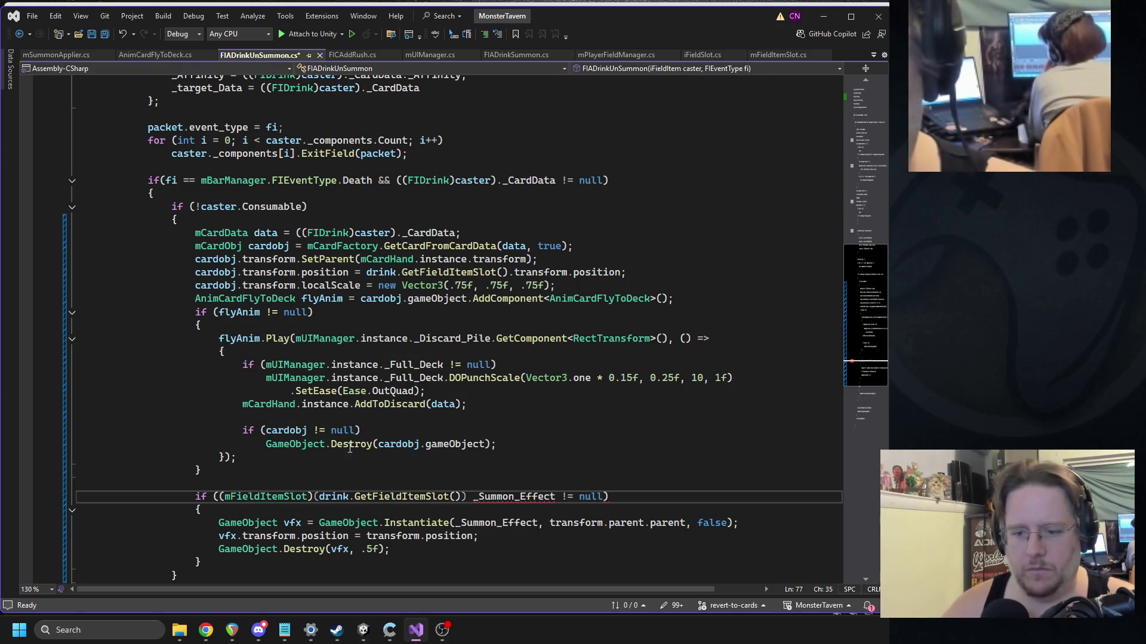
# Step: Jump to the mFieldItemSlot definition to open mFieldItemSlot.cs
pyautogui.click(467, 496)
pyautogui.write('.sl')
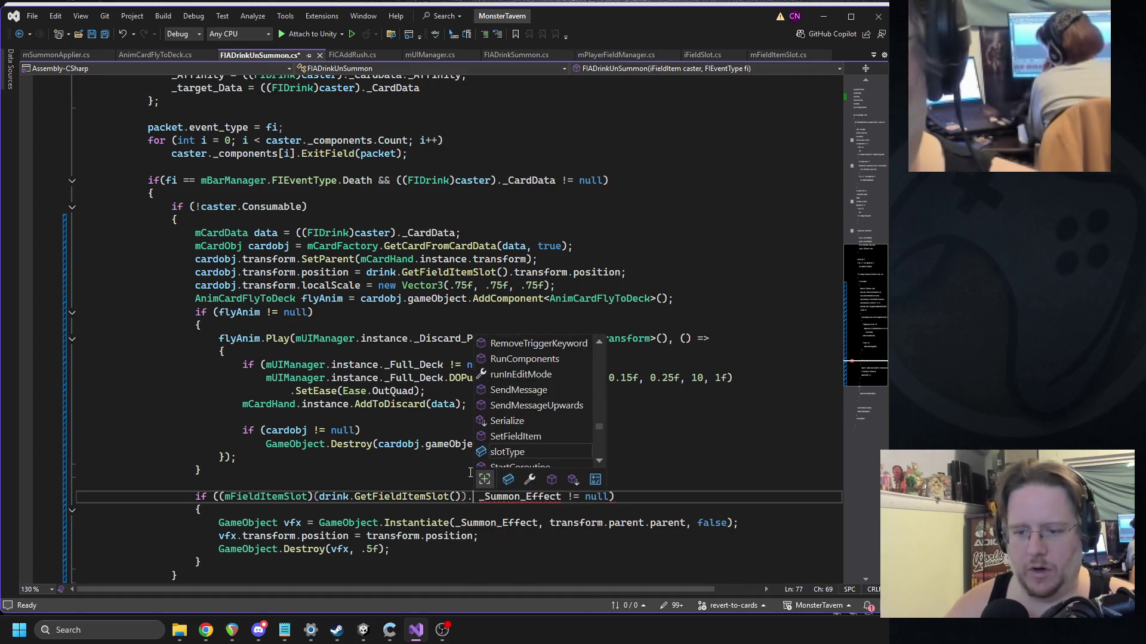
pyautogui.click(474, 458)
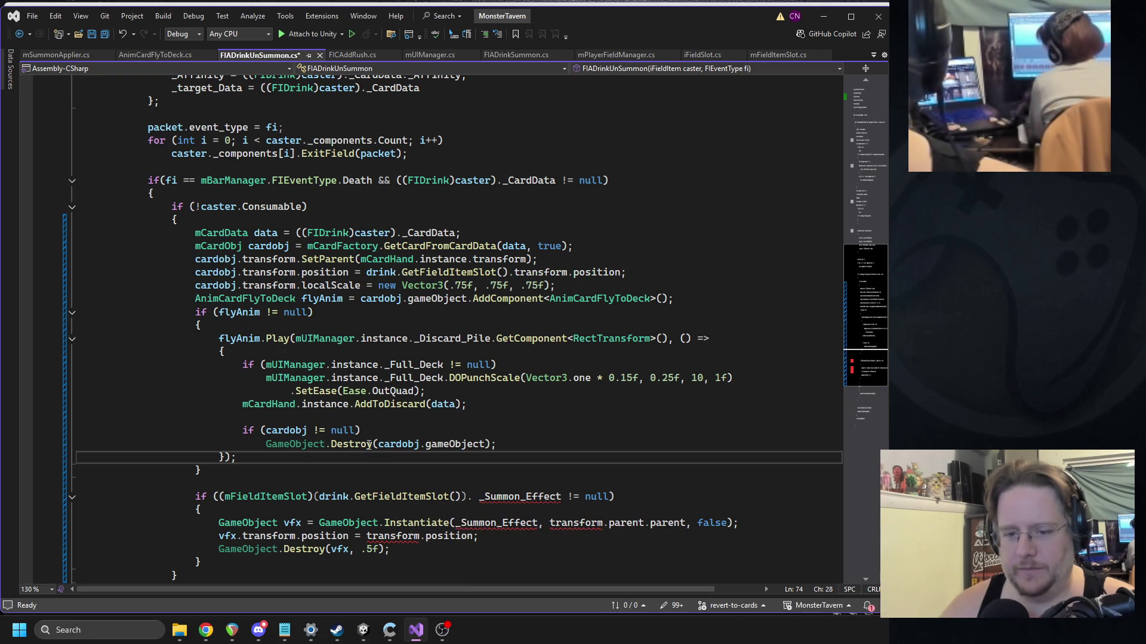
pyautogui.keyDown('ctrl'); pyautogui.click(292, 496); pyautogui.keyUp('ctrl')
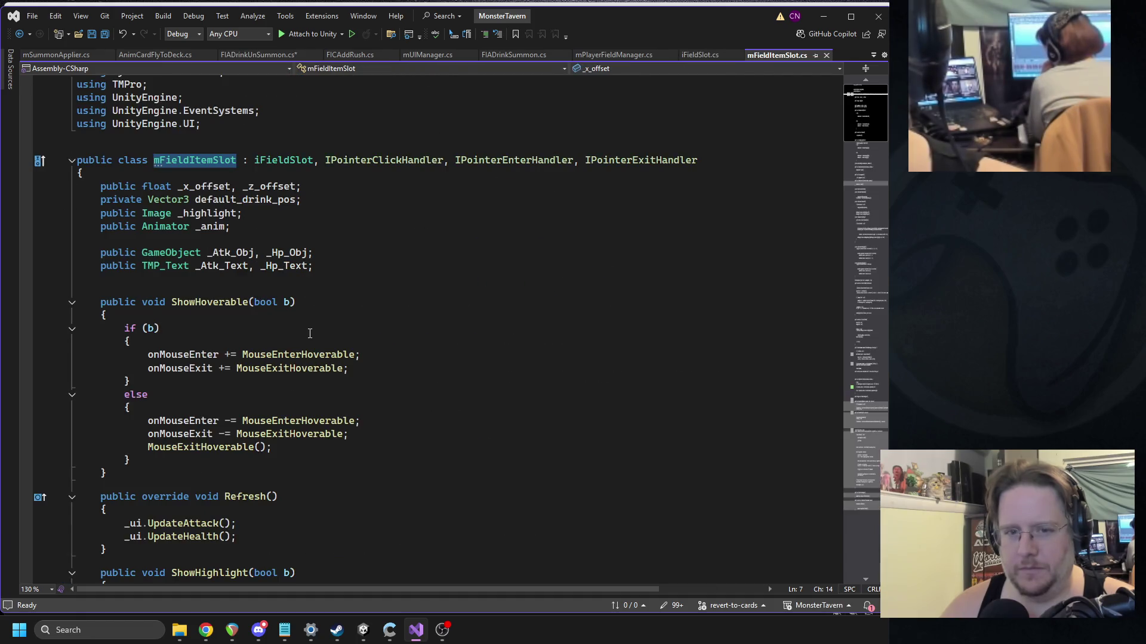
# Step: Find the _Summon_Effect field in mFieldItemSlot, then navigate back to FIADrinkUnSummon.cs
pyautogui.click(349, 273)
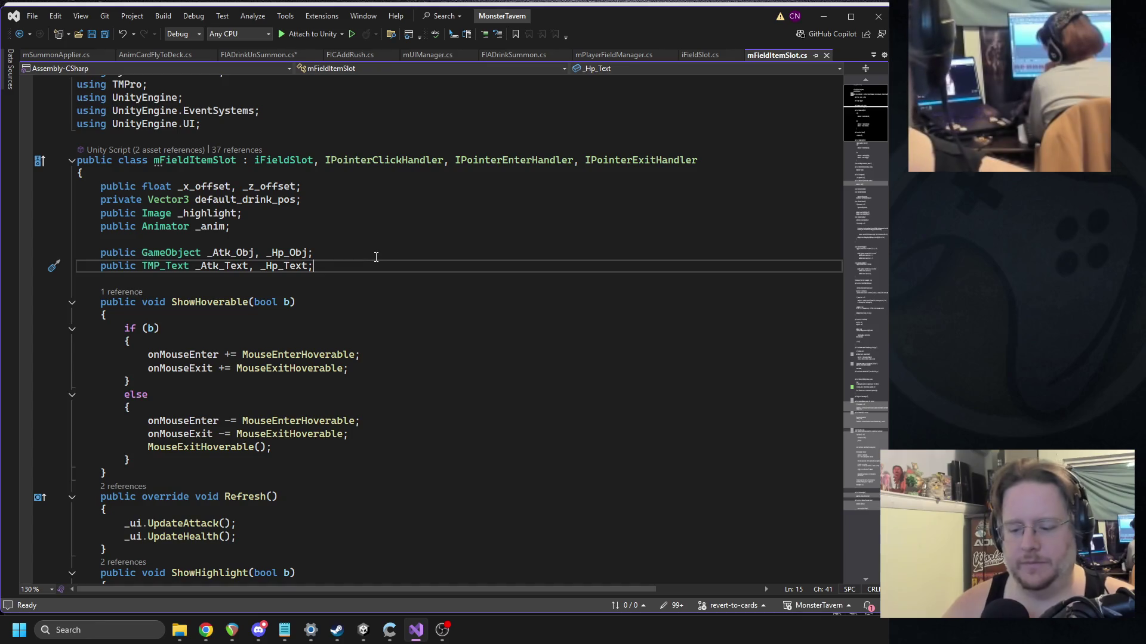
pyautogui.hotkey('ctrl', 'f')
pyautogui.write('_summon')
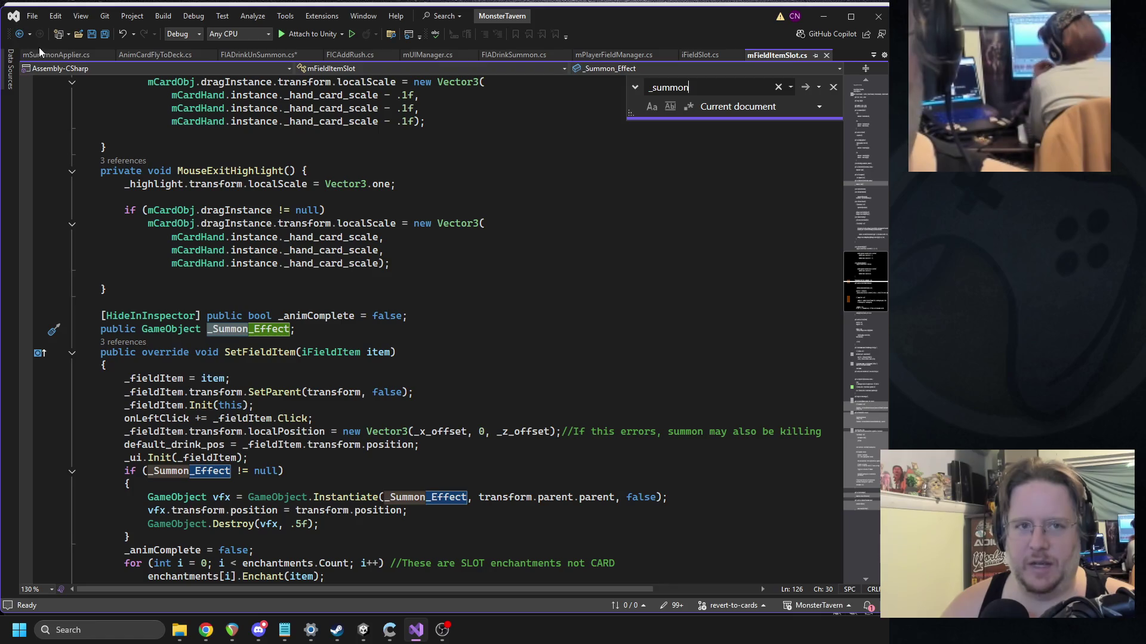
pyautogui.click(19, 34)
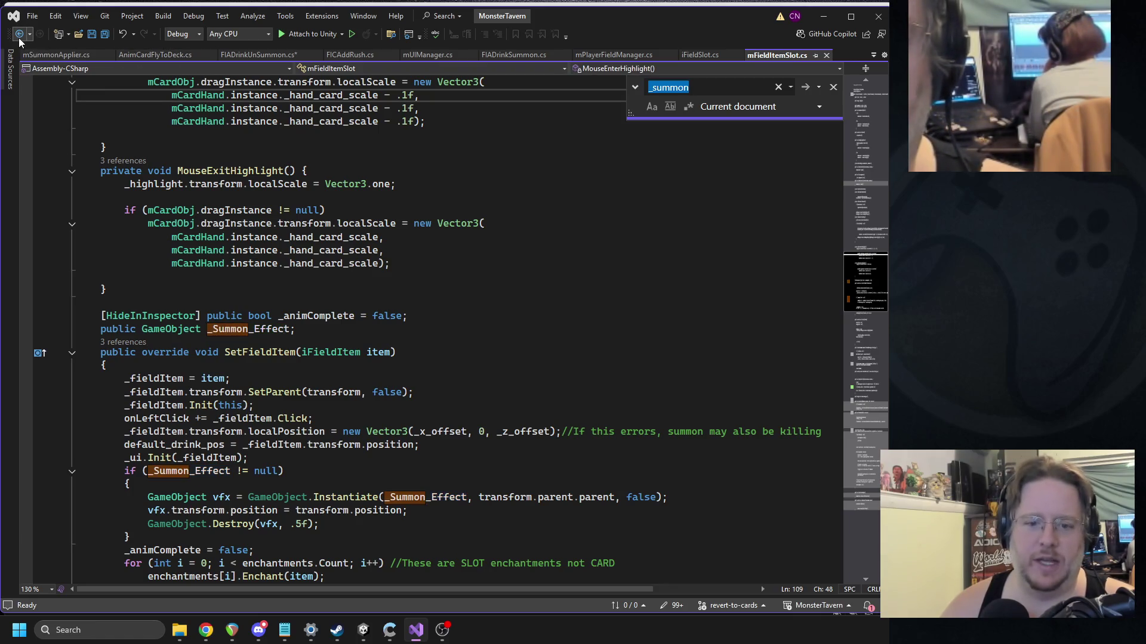
pyautogui.click(19, 34)
pyautogui.click(19, 34)
pyautogui.click(19, 35)
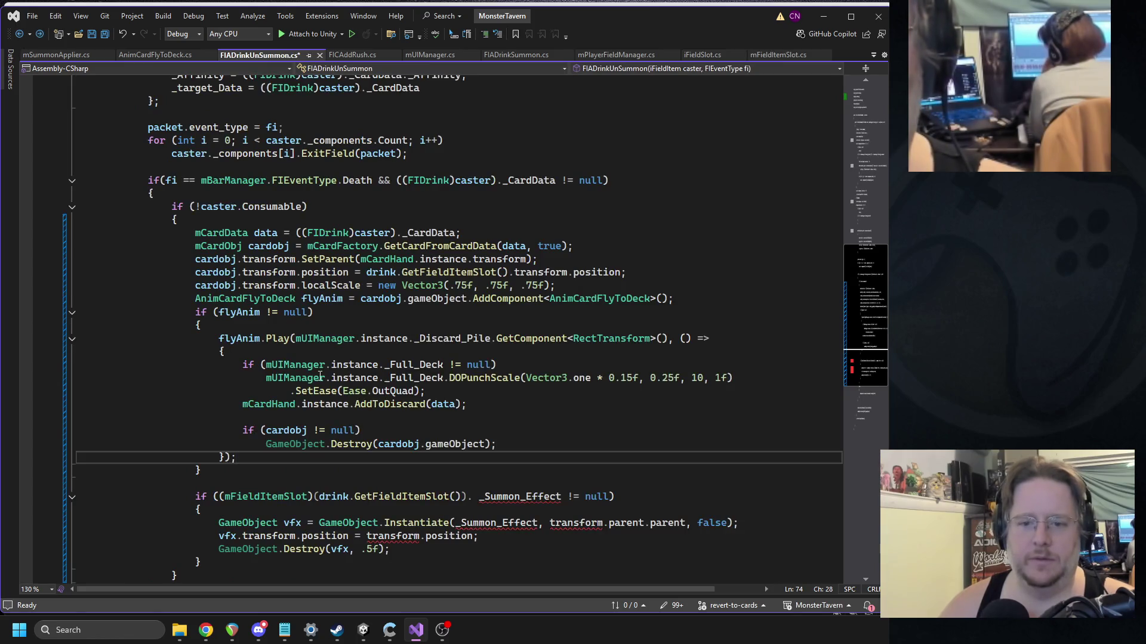
# Step: Remove the stray space before _Summon_Effect and add the missing closing parenthesis on the if-line
pyautogui.click(475, 497)
pyautogui.press('BackSpace')
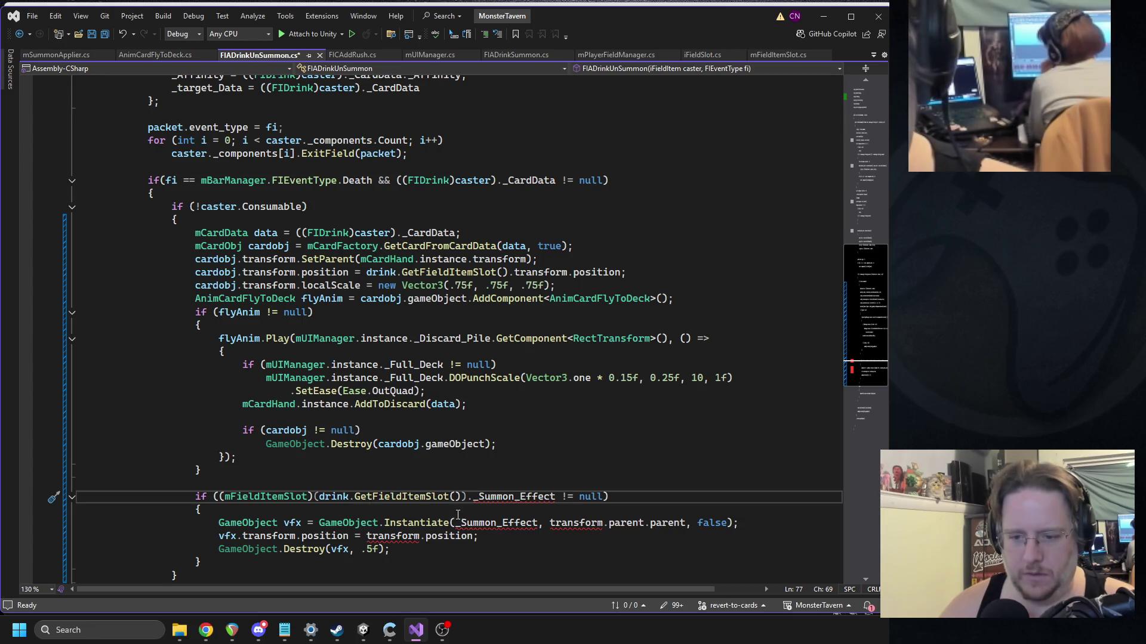
pyautogui.click(443, 497)
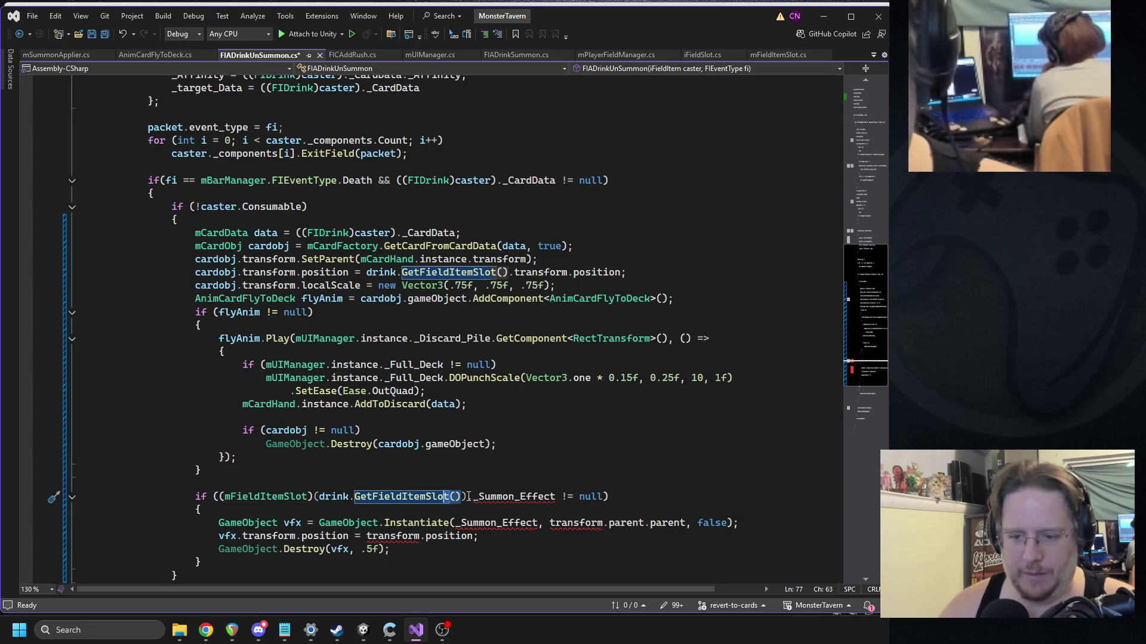
pyautogui.click(463, 496)
pyautogui.write(')')
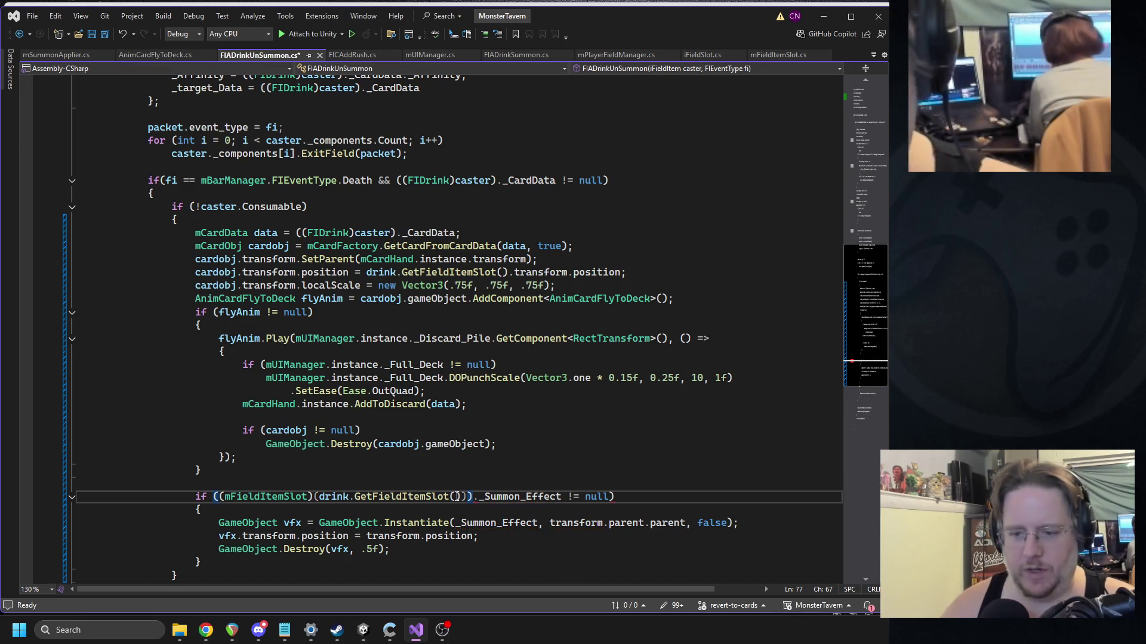
# Step: Start a new line 'GameObject go = ((mFieldItemSlot)' above the summon check
pyautogui.click(226, 481)
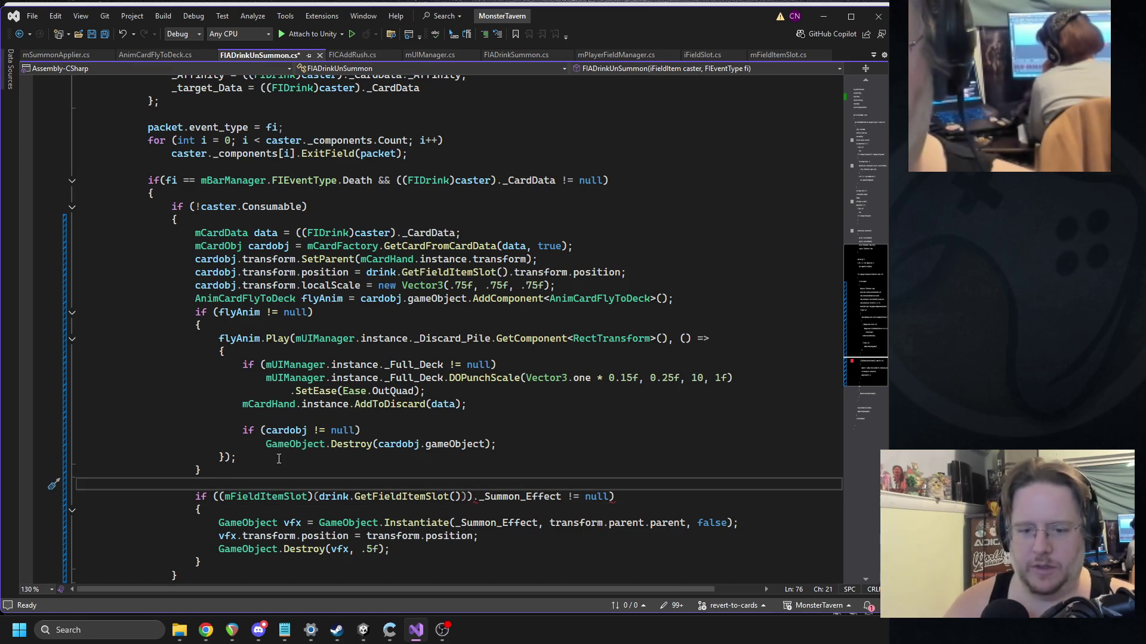
pyautogui.write('GameObject go = ')
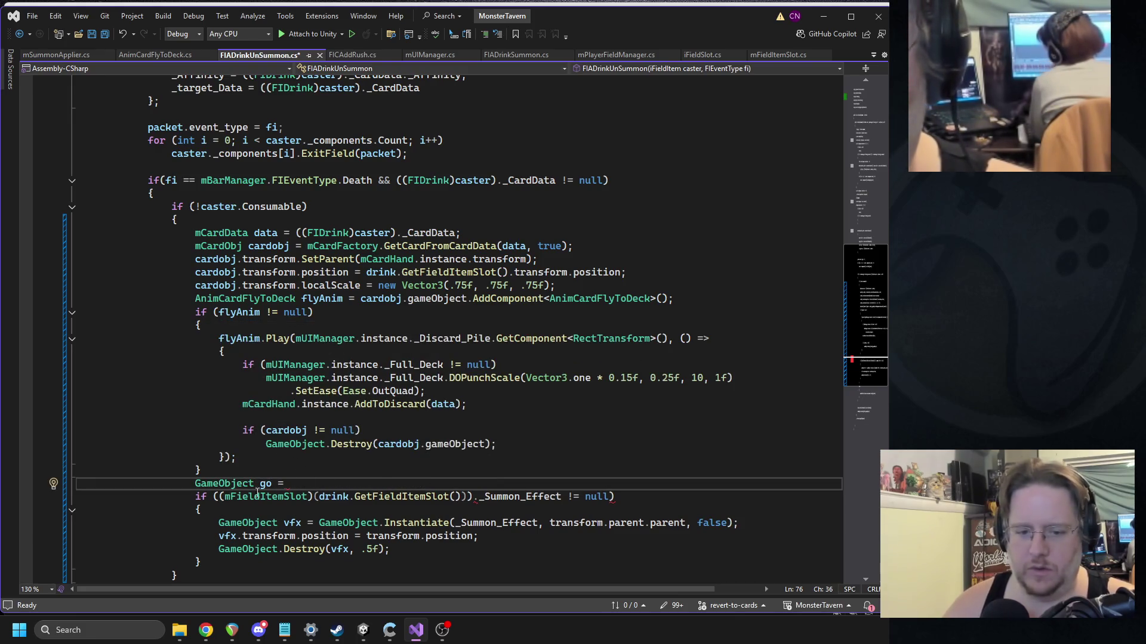
pyautogui.write('((Fiel')
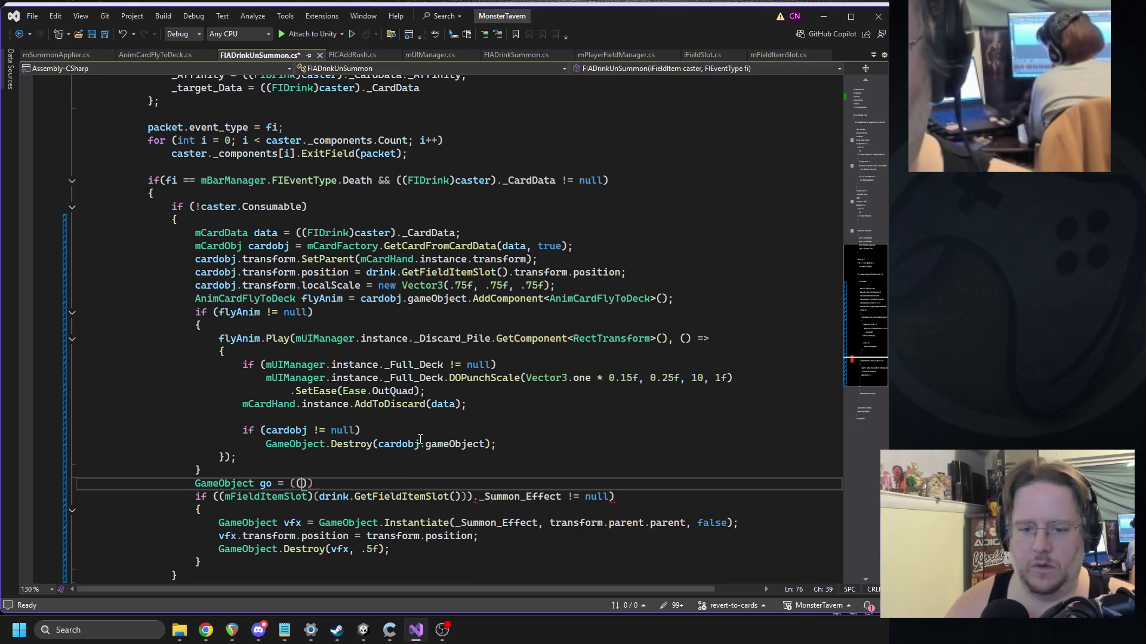
pyautogui.write('dite')
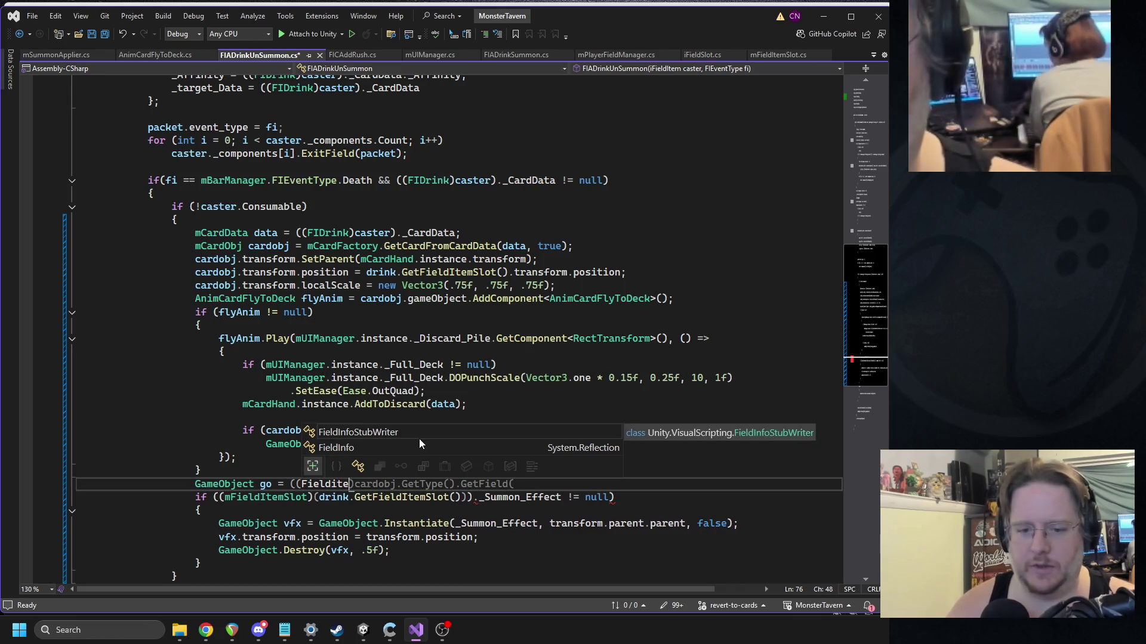
pyautogui.doubleClick(266, 497)
pyautogui.hotkey('ctrl', 'x')
pyautogui.doubleClick(325, 484)
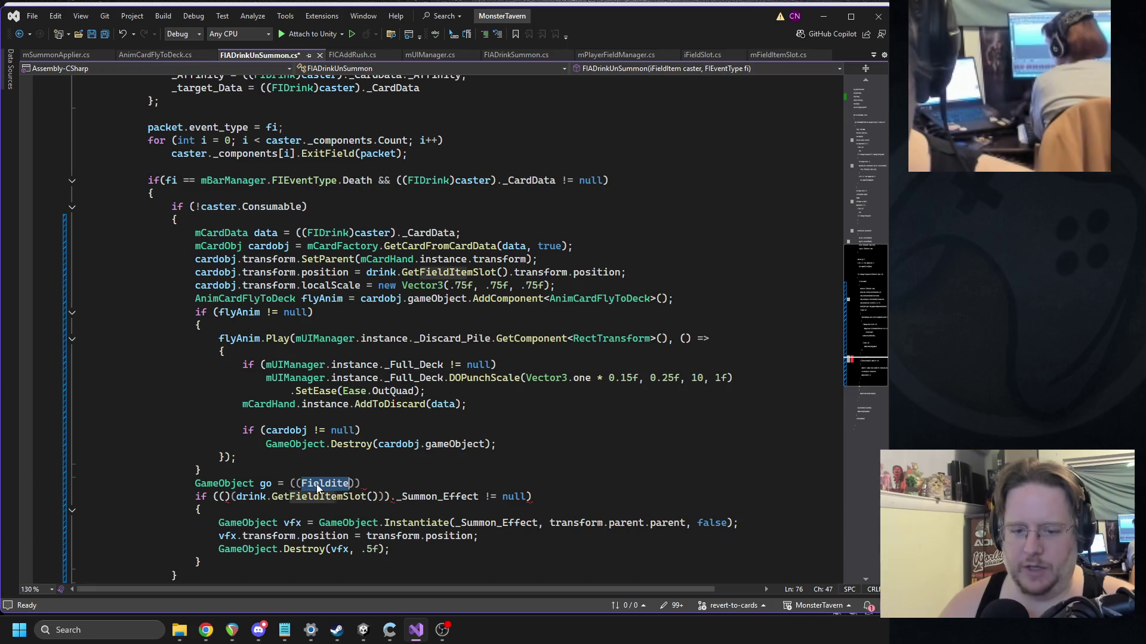
pyautogui.press('BackSpace')
pyautogui.hotkey('ctrl', 'z')
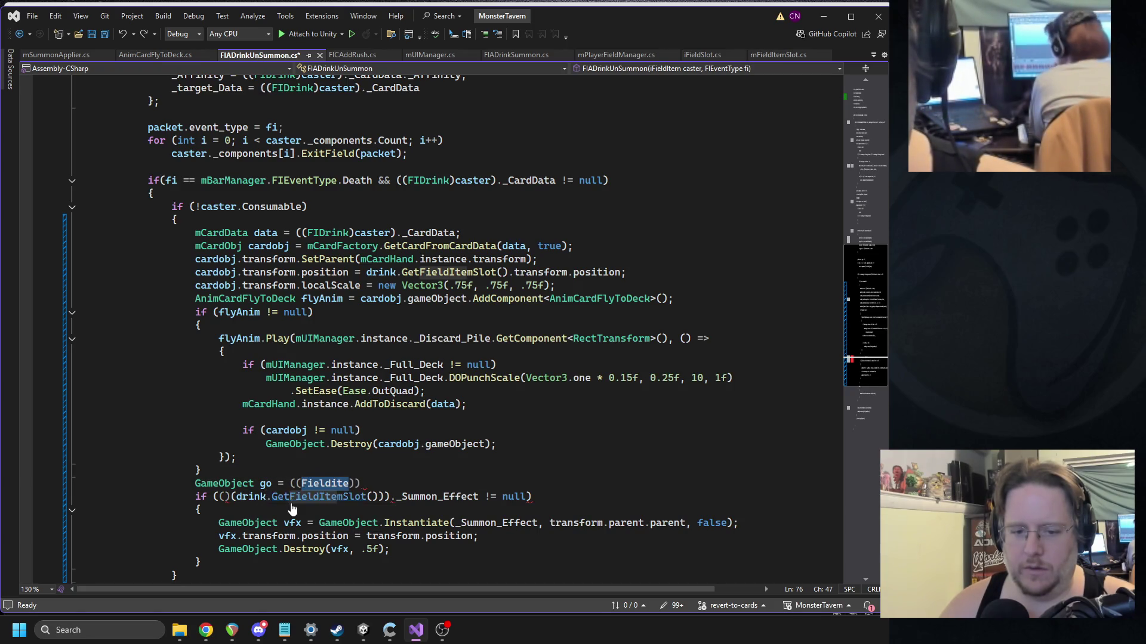
pyautogui.click(406, 496)
pyautogui.write('mFieldItemSlot')
pyautogui.click(319, 483)
pyautogui.doubleClick(318, 484)
pyautogui.hotkey('ctrl', 'v')
# Step: Move drink.GetFieldItemSlot() into the new line's cast and finish it with ._Summon_Effect;
pyautogui.doubleClick(342, 484)
pyautogui.moveTo(237, 496); pyautogui.dragTo(380, 497)
pyautogui.hotkey('ctrl', 'x')
pyautogui.click(391, 484)
pyautogui.hotkey('ctrl', 'v')
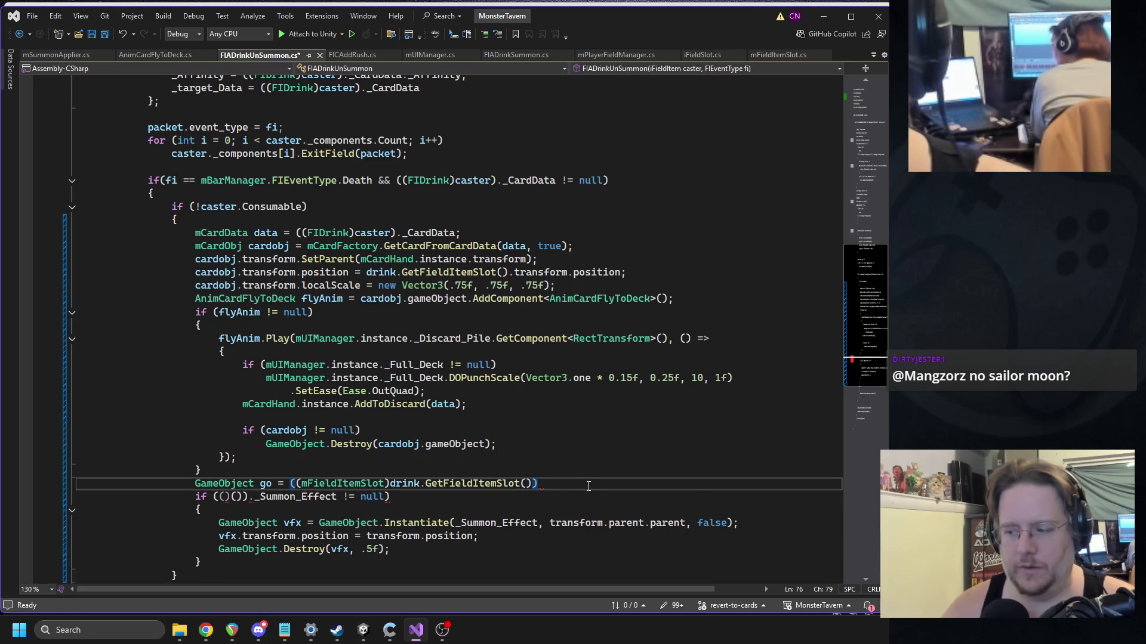
pyautogui.write('._Summon_Effect;')
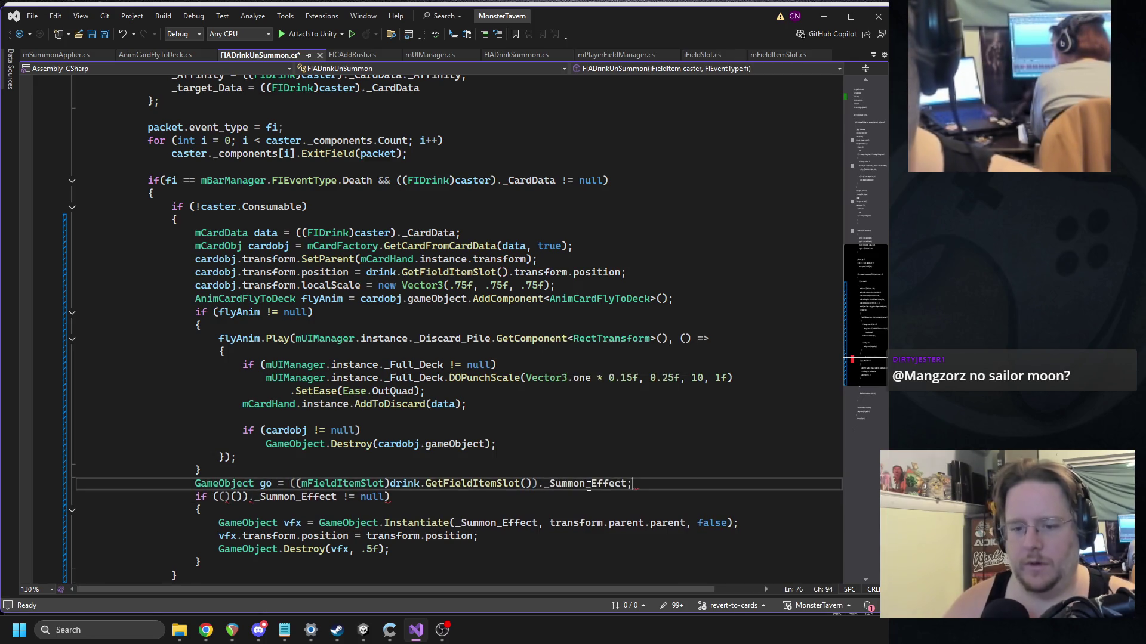
# Step: Rename the variable to smn_vfx and use it in the null check and Instantiate call, saving
pyautogui.doubleClick(264, 484)
pyautogui.write('sm')
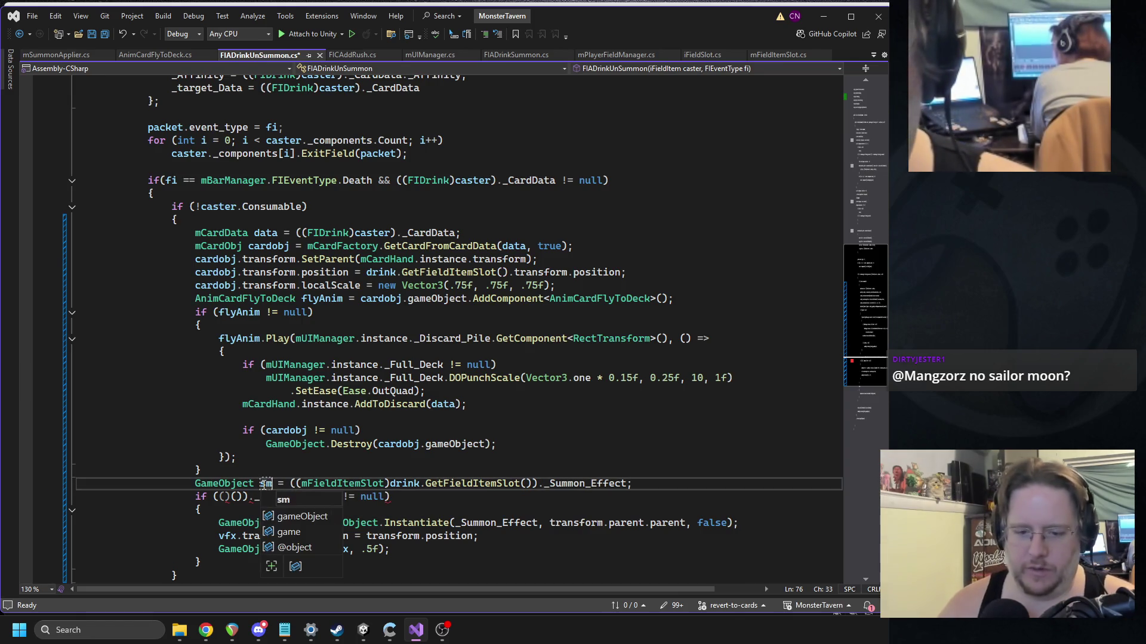
pyautogui.write('n_fx')
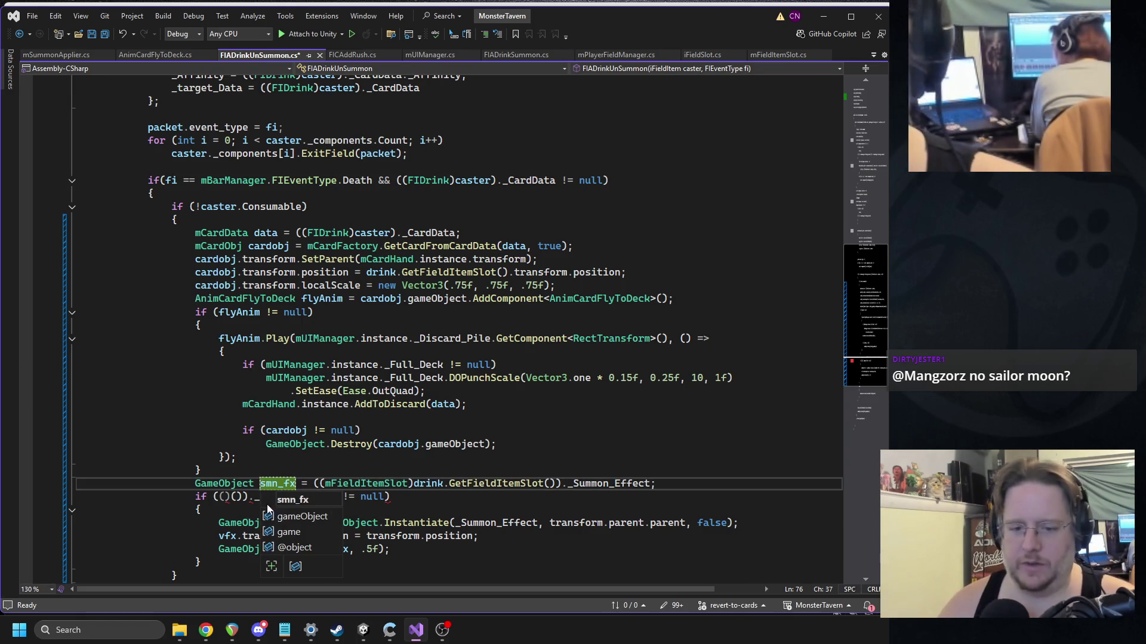
pyautogui.doubleClick(262, 483)
pyautogui.write('v')
pyautogui.moveTo(224, 498); pyautogui.dragTo(316, 504)
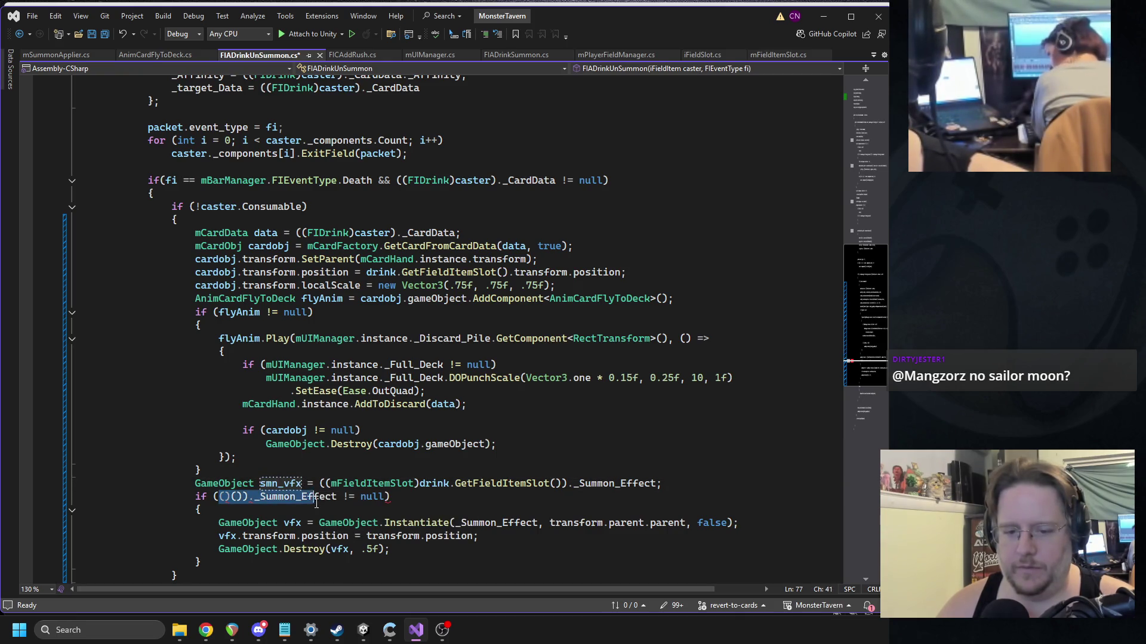
pyautogui.write('smn_vfx')
pyautogui.hotkey('ctrl', 's')
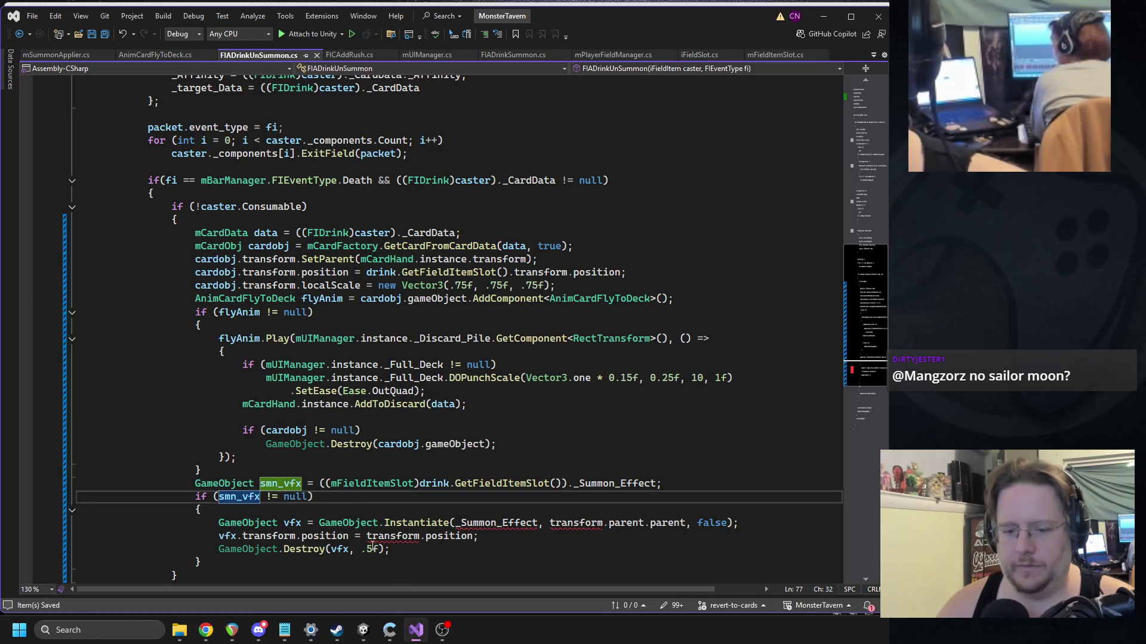
pyautogui.doubleClick(484, 525)
pyautogui.write('smn_vfx')
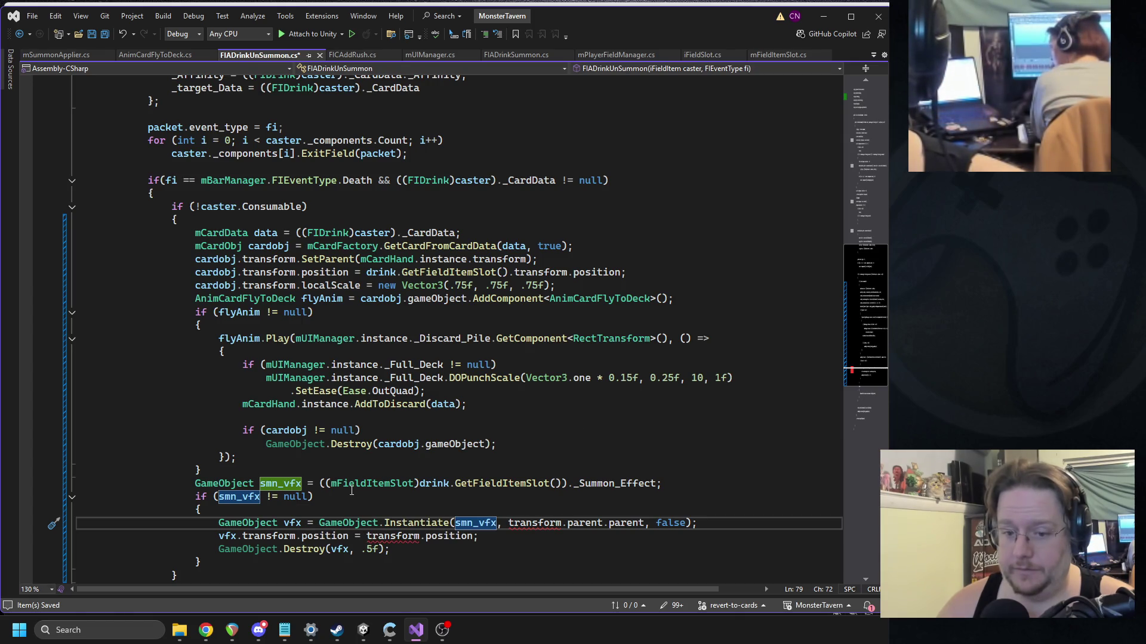
# Step: Parent the Instantiate call to drink.GetFieldItemSlot().transform instead of the plain transform
pyautogui.moveTo(419, 483); pyautogui.dragTo(563, 484)
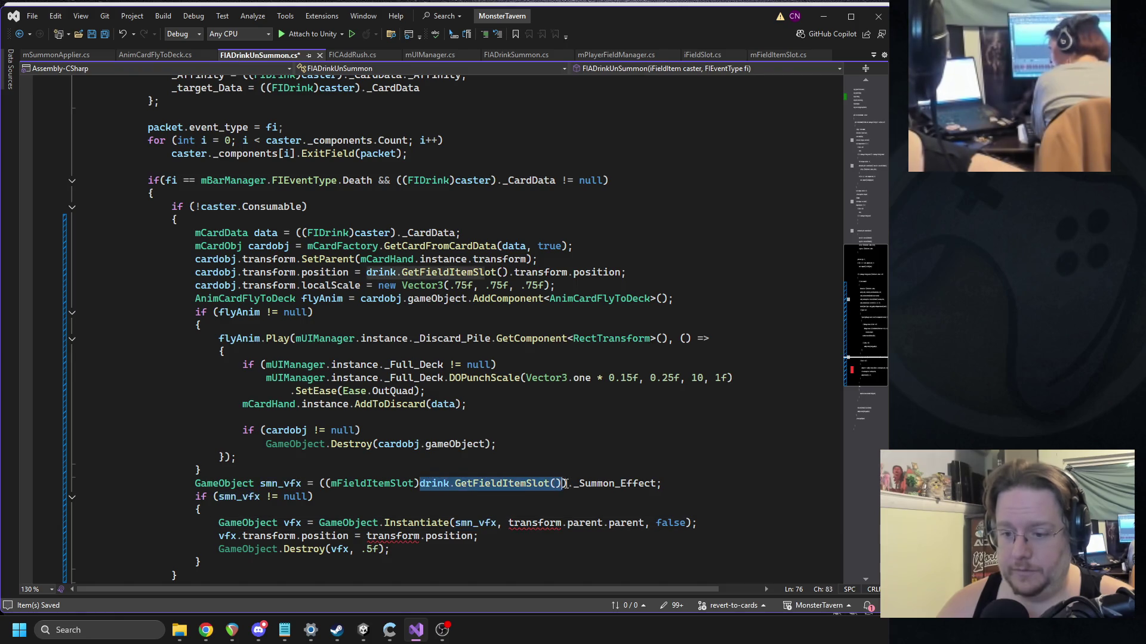
pyautogui.click(537, 527)
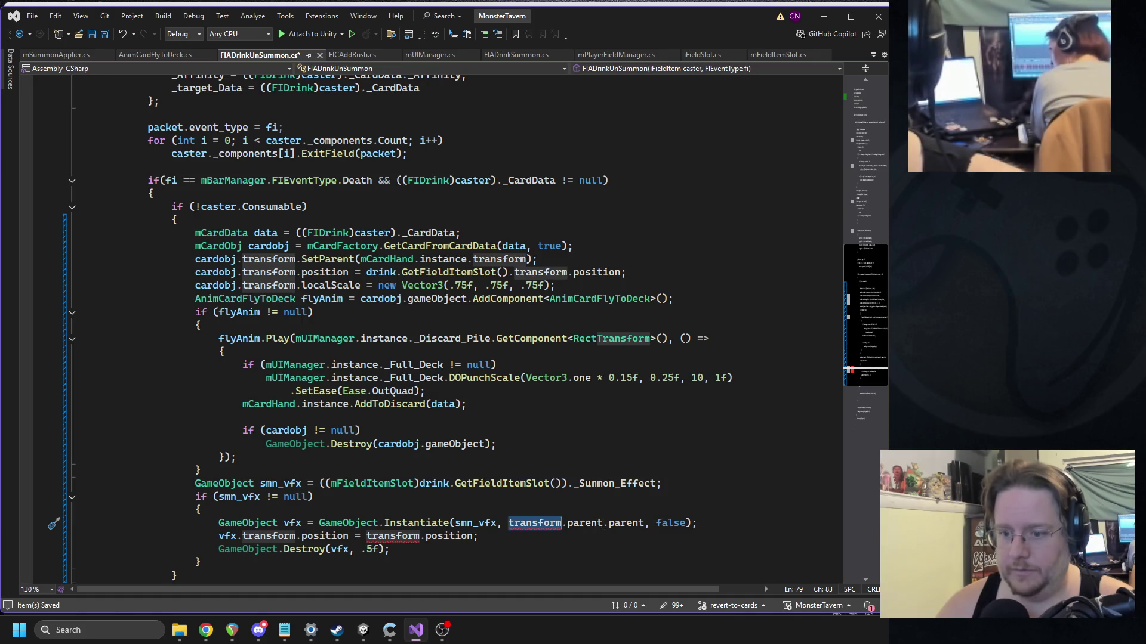
pyautogui.hotkey('ctrl', 'v')
pyautogui.doubleClick(392, 535)
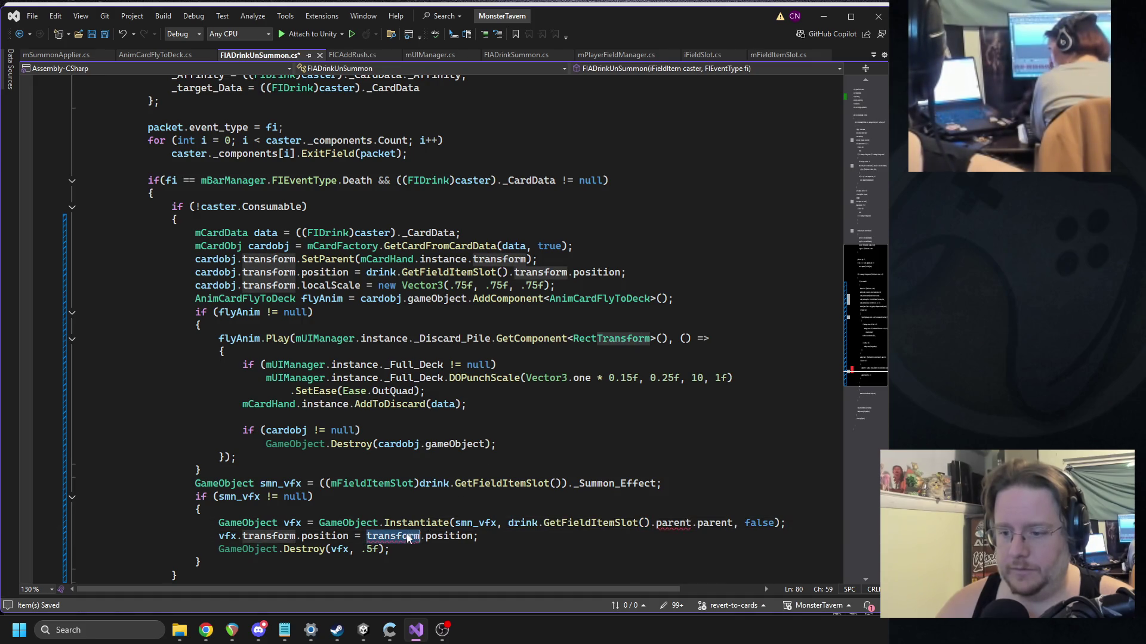
pyautogui.hotkey('ctrl', 'v')
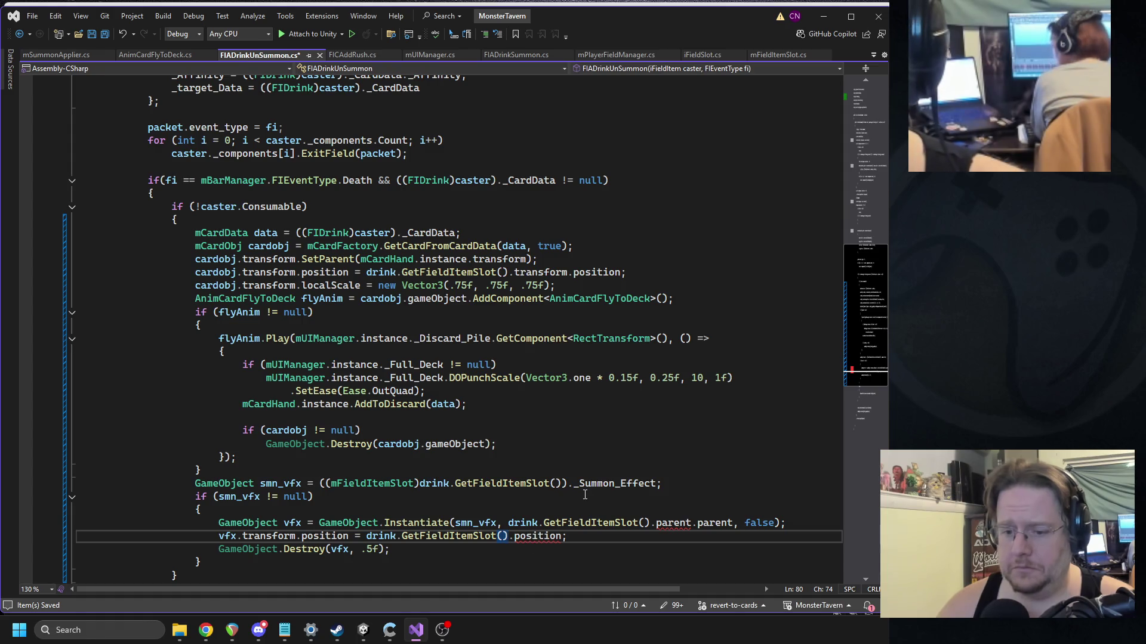
pyautogui.hotkey('ctrl', 'z')
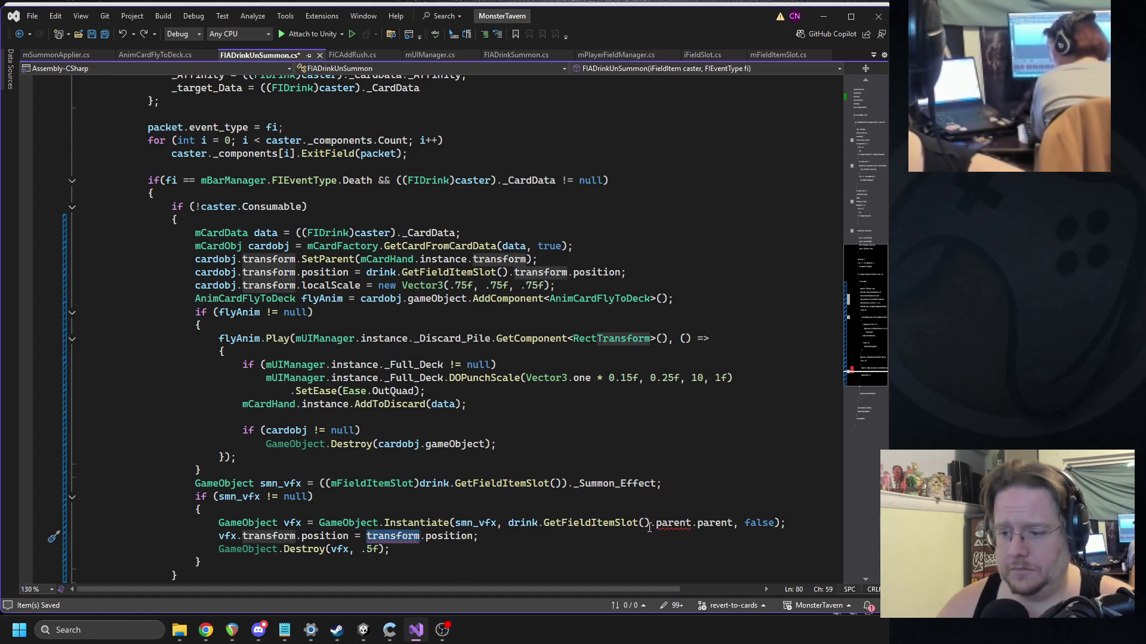
pyautogui.hotkey('ctrl', 'z')
pyautogui.press('Left')
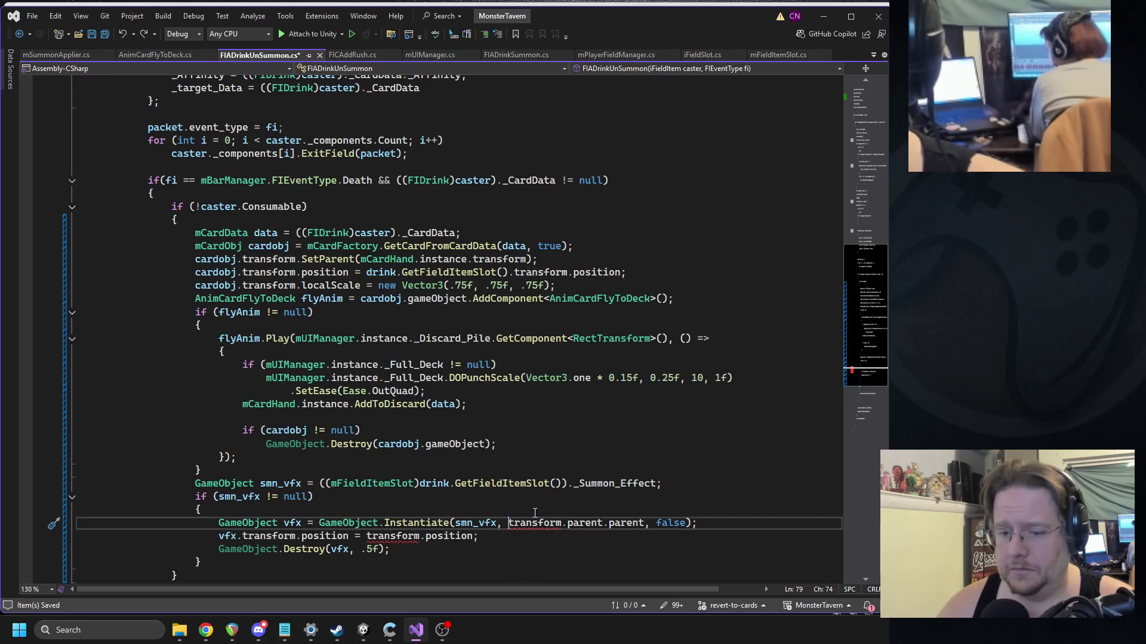
pyautogui.hotkey('ctrl', 'v')
pyautogui.write('.')
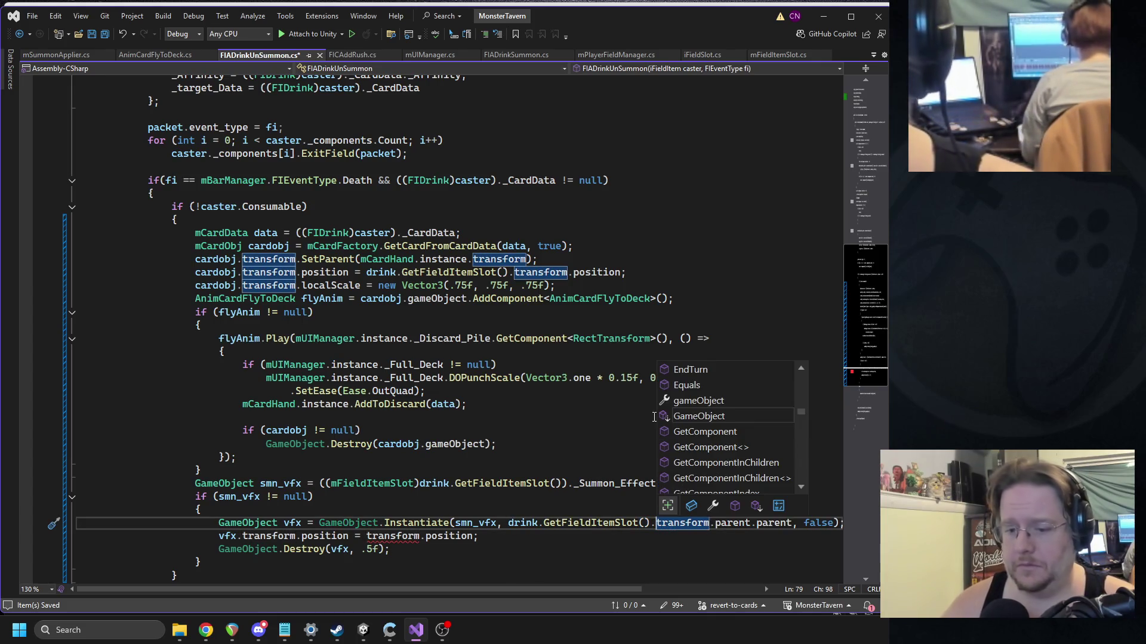
# Step: Position the spawned VFX at drink.GetFieldItemSlot().transform.position, then return to Unity
pyautogui.press('Escape')
pyautogui.click(366, 536)
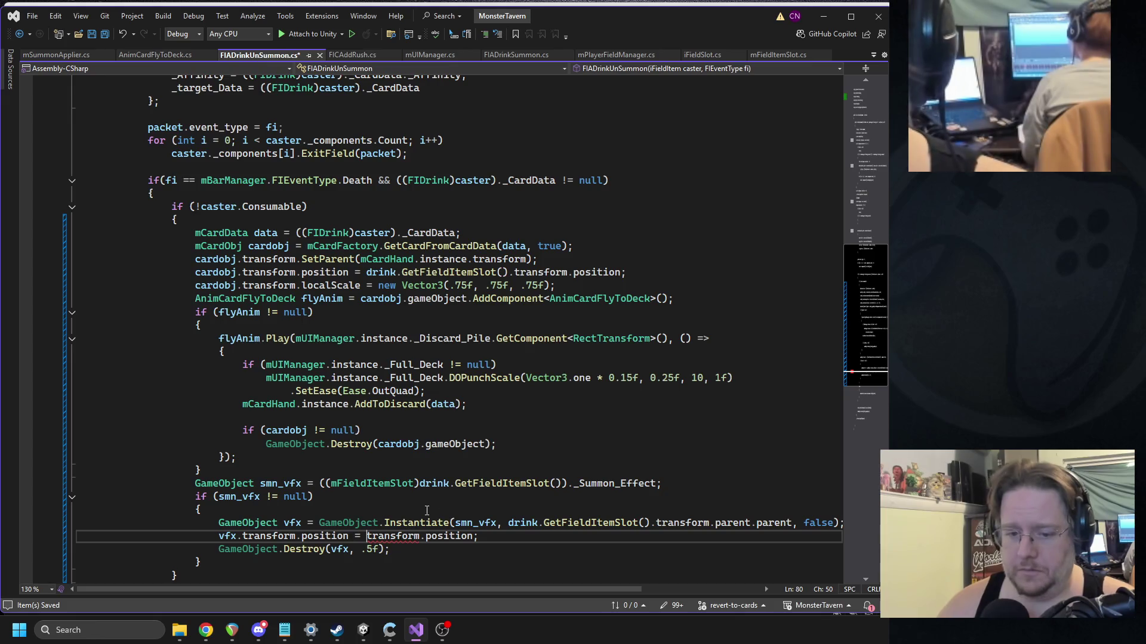
pyautogui.hotkey('ctrl', 'v')
pyautogui.write('.')
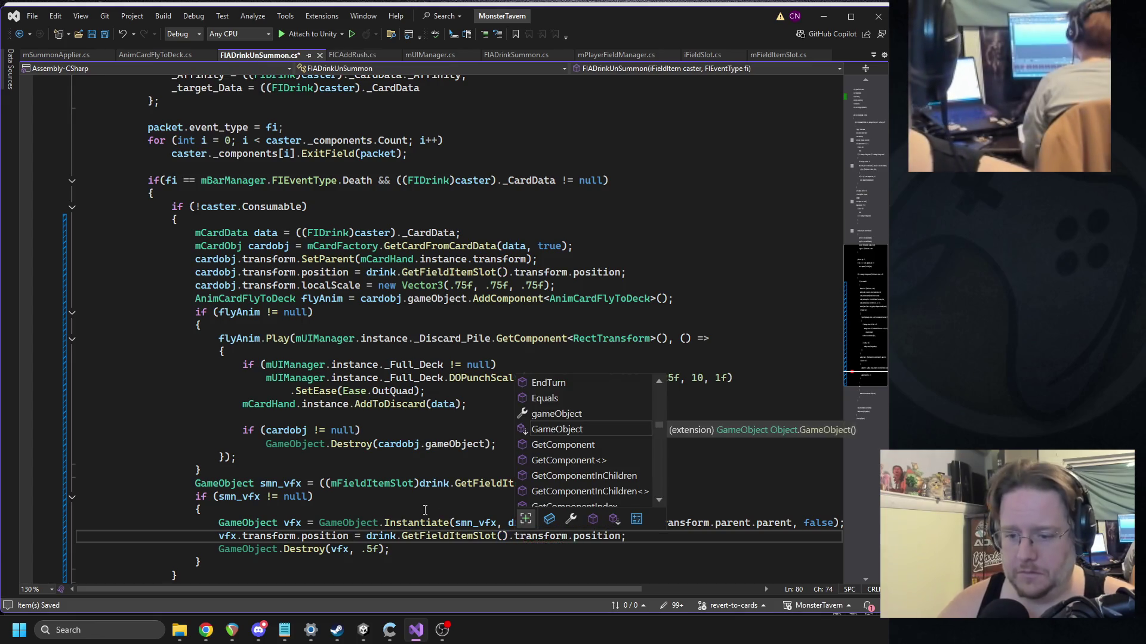
pyautogui.click(324, 444)
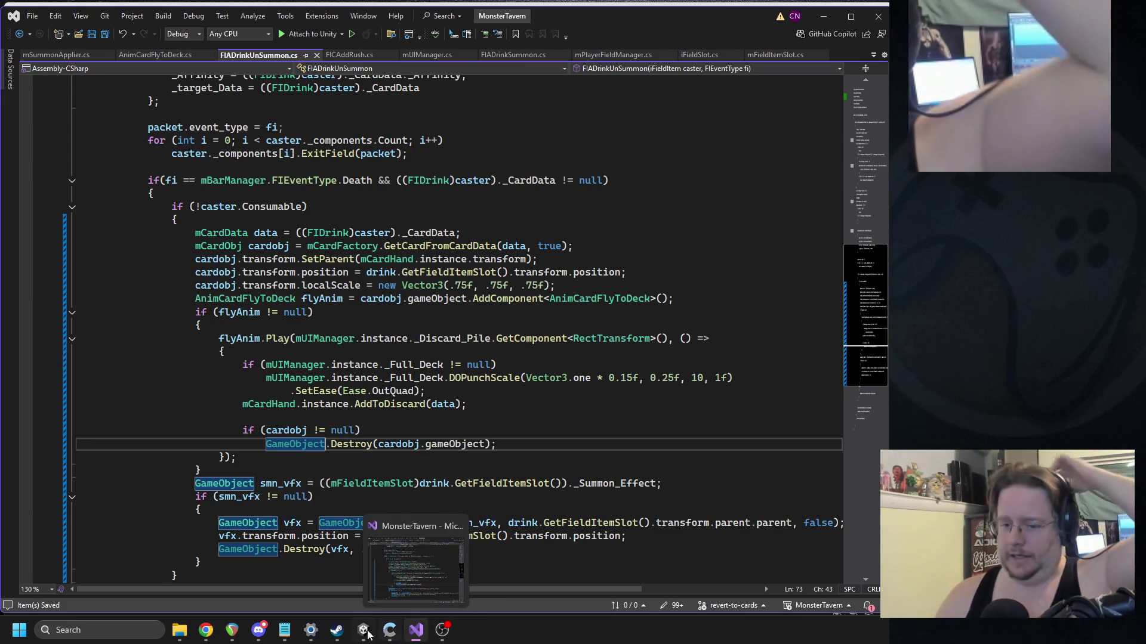
pyautogui.hotkey('alt', 'Tab')
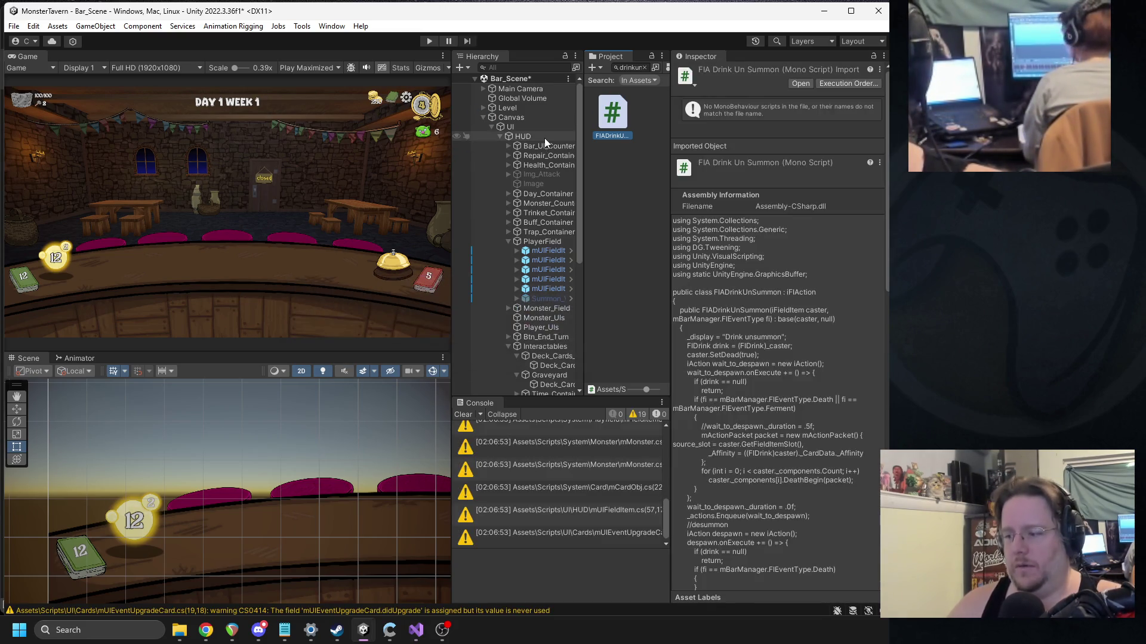
# Step: Widen the Hierarchy and Project panels after recompiling, then enter Play mode maximized
pyautogui.moveTo(665, 207); pyautogui.dragTo(673, 221)
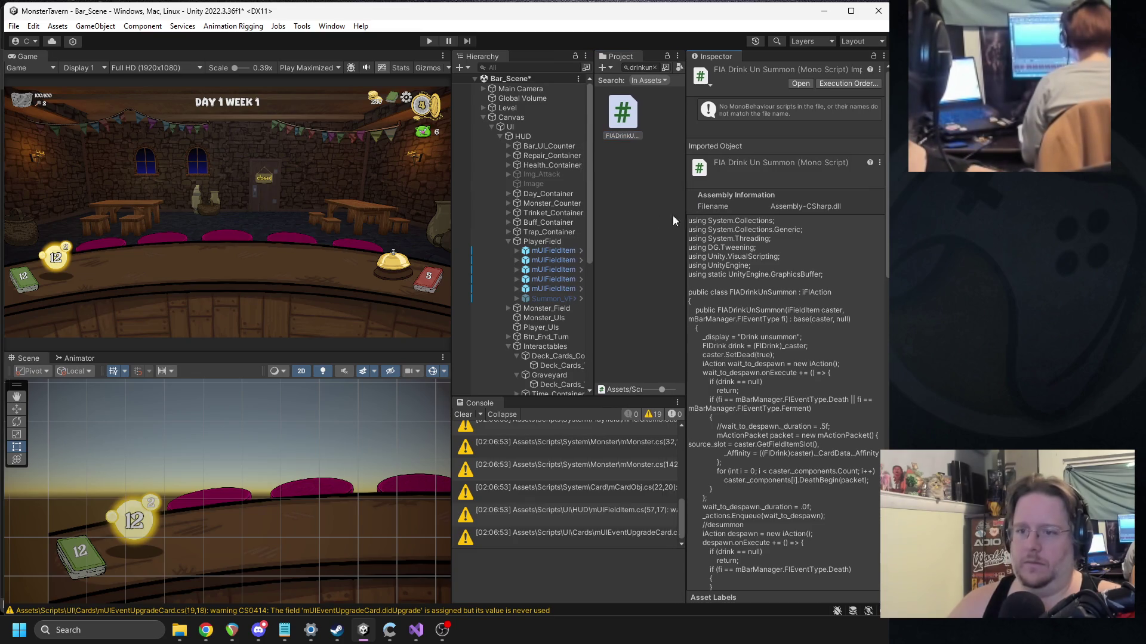
pyautogui.moveTo(596, 219); pyautogui.dragTo(621, 220)
pyautogui.hotkey('ctrl', 'p')
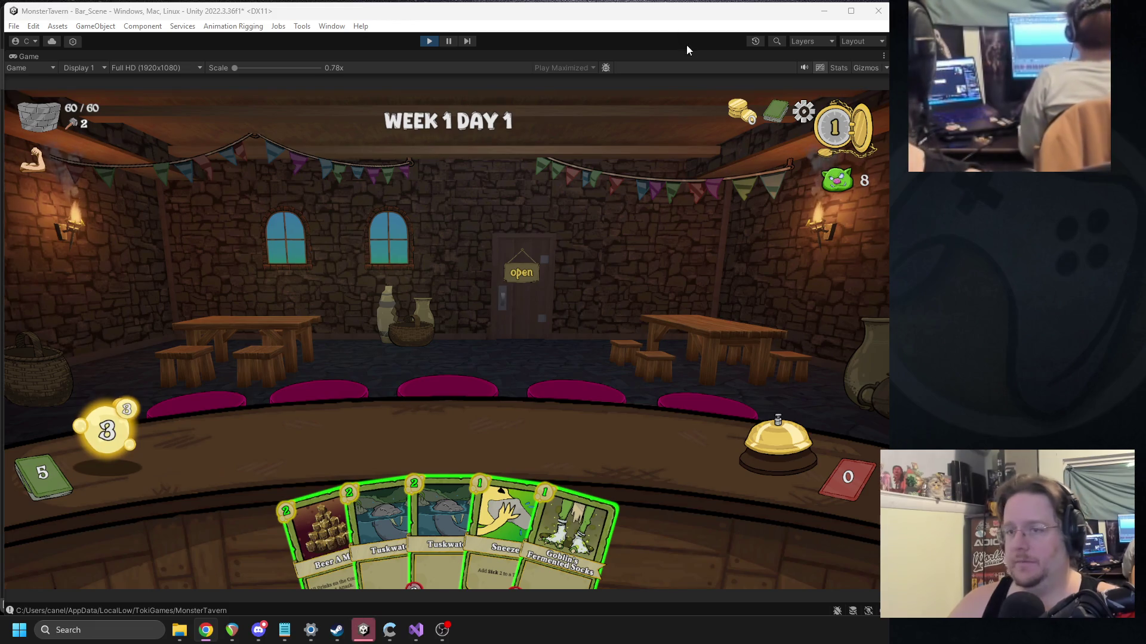
# Step: Serve Beer and Goblin's Fermented Socks onto the counter, ring the bell to end the turn, and pause
pyautogui.moveTo(296, 510); pyautogui.dragTo(614, 436)
pyautogui.moveTo(564, 537); pyautogui.dragTo(283, 460)
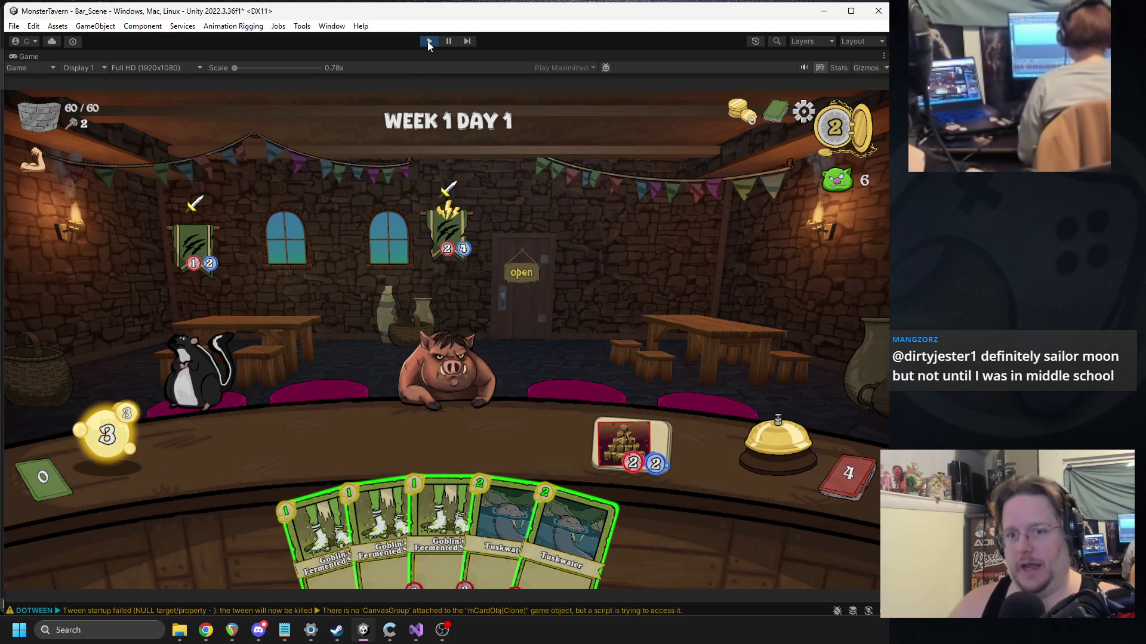
pyautogui.moveTo(299, 525)
pyautogui.mouseDown()
pyautogui.moveTo(257, 430)
pyautogui.moveTo(277, 444)
pyautogui.mouseUp()
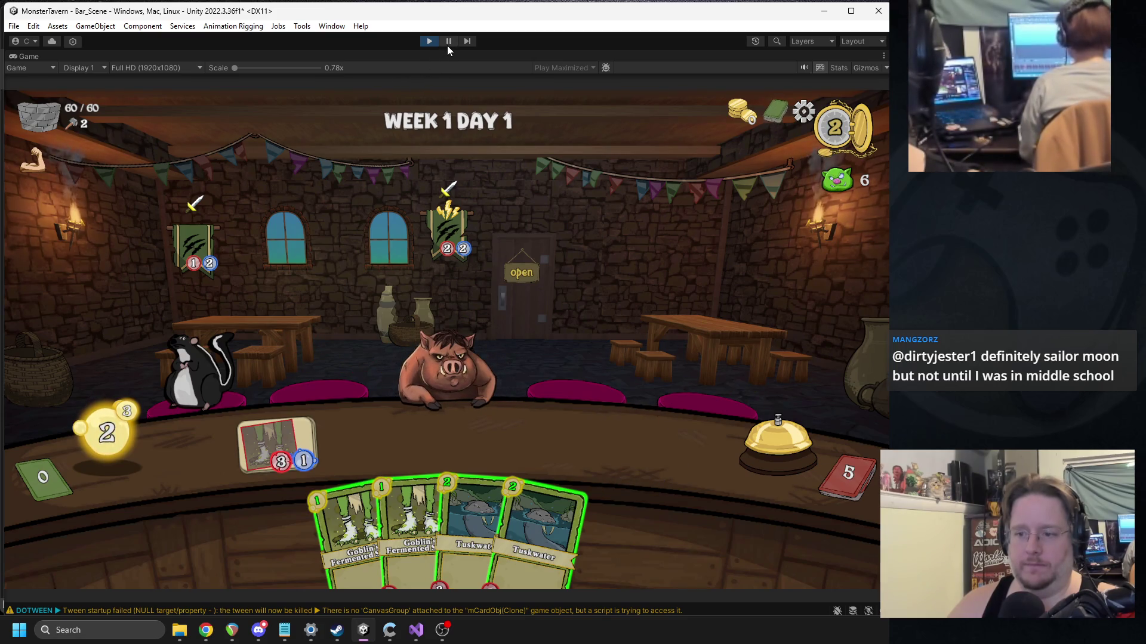
pyautogui.click(750, 457)
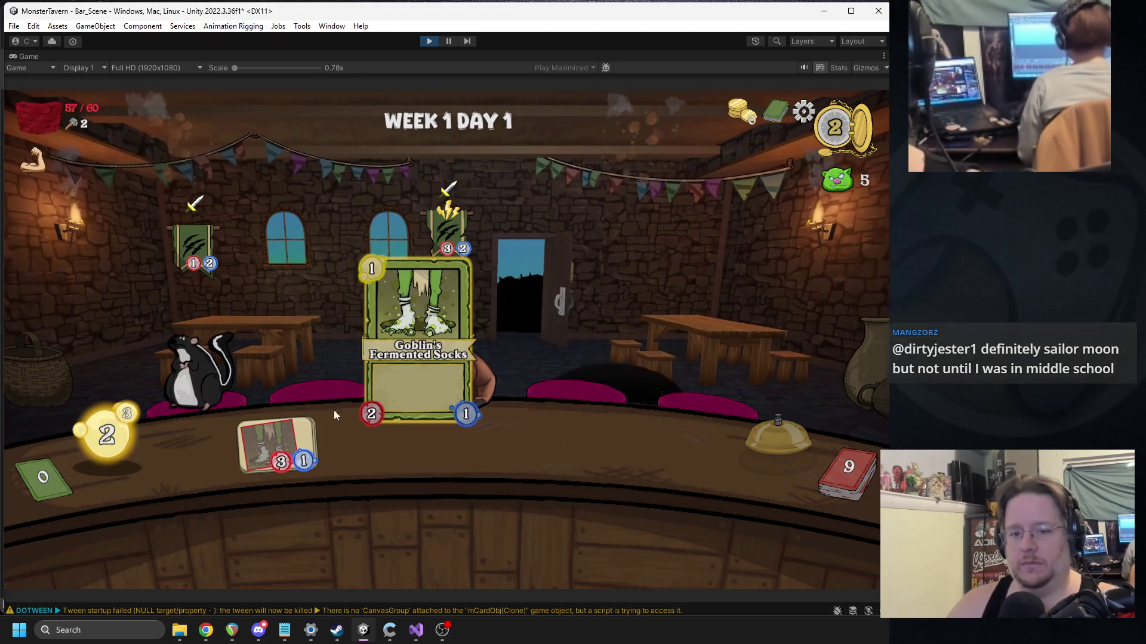
pyautogui.hotkey('ctrl', 'shift', 'p')
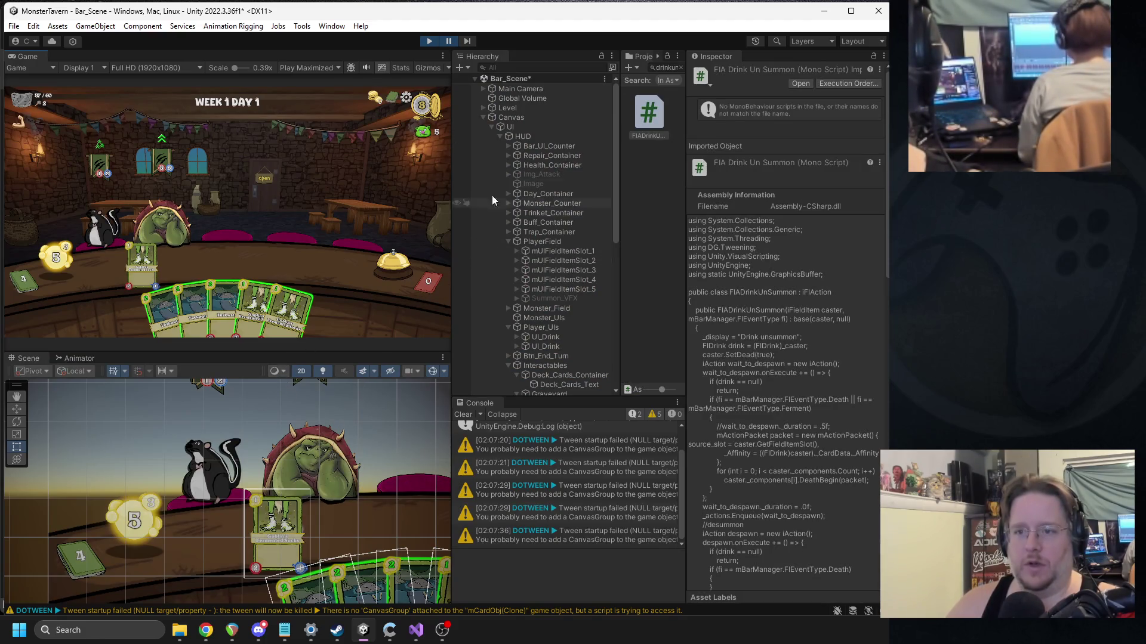
# Step: Search the Hierarchy for summon_, inspect Summon_VFX(Clone), then stop Play mode and return to Visual Studio
pyautogui.click(492, 68)
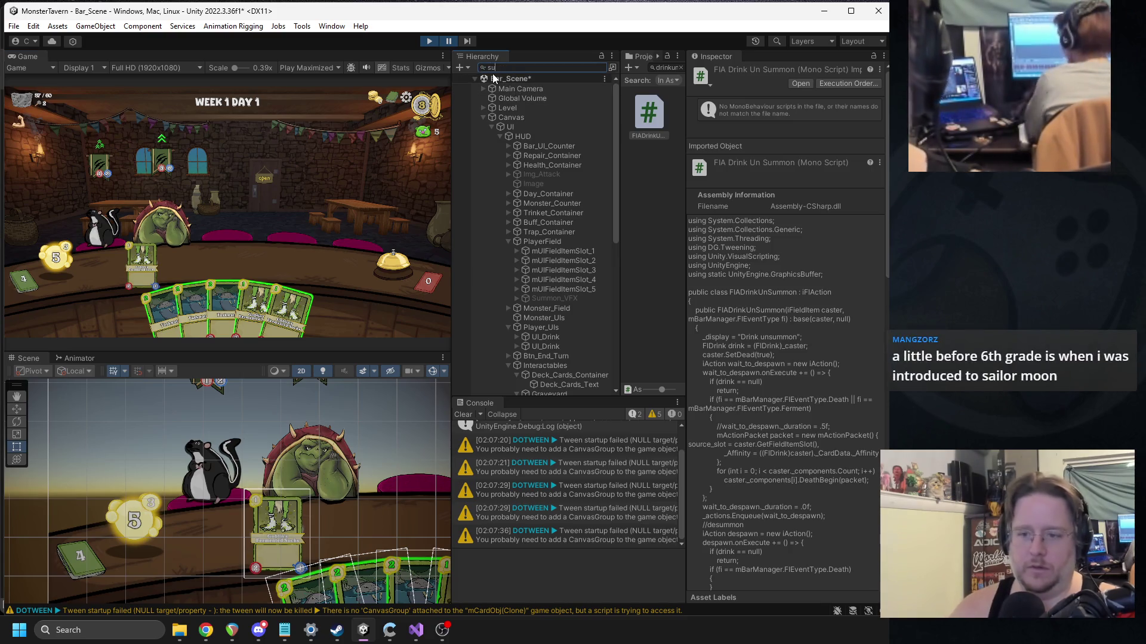
pyautogui.write('summon_')
pyautogui.click(528, 98)
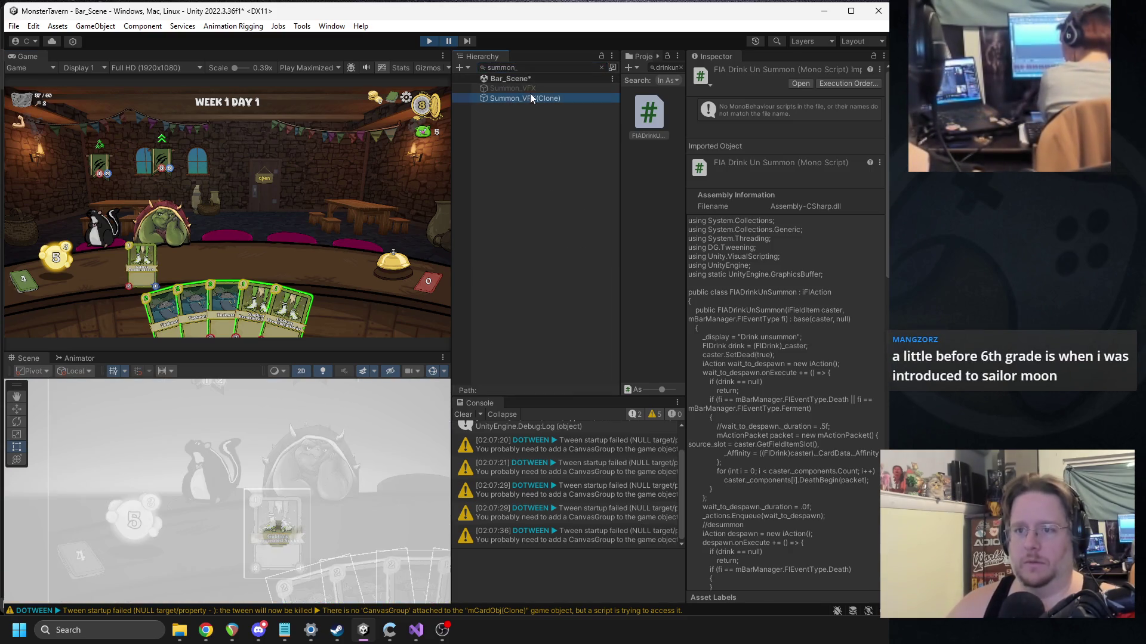
pyautogui.click(601, 67)
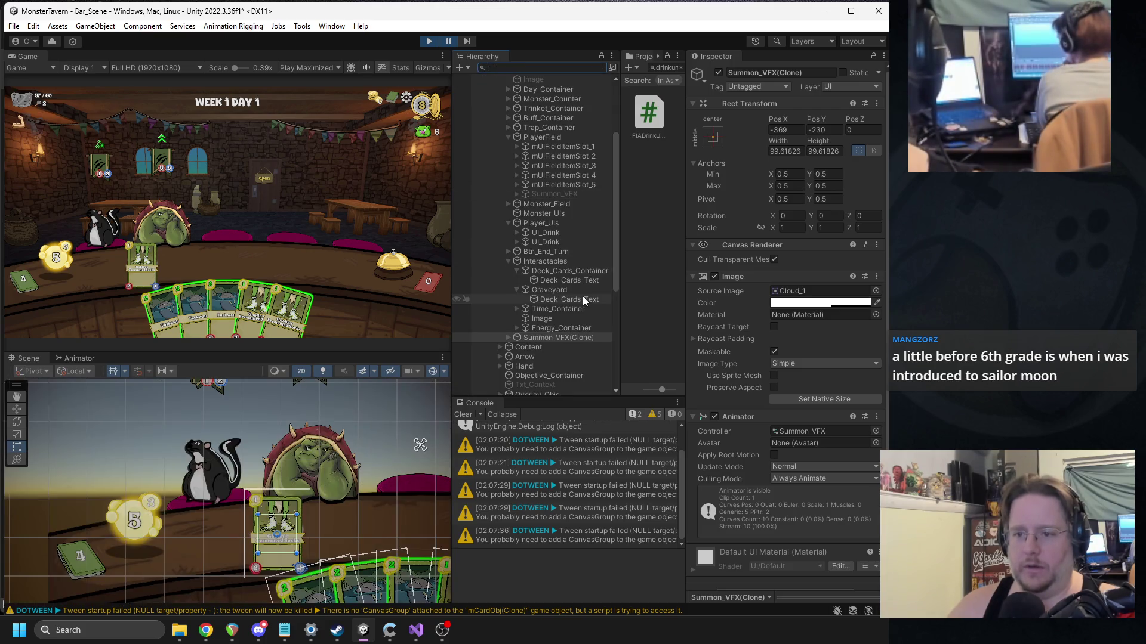
pyautogui.click(429, 41)
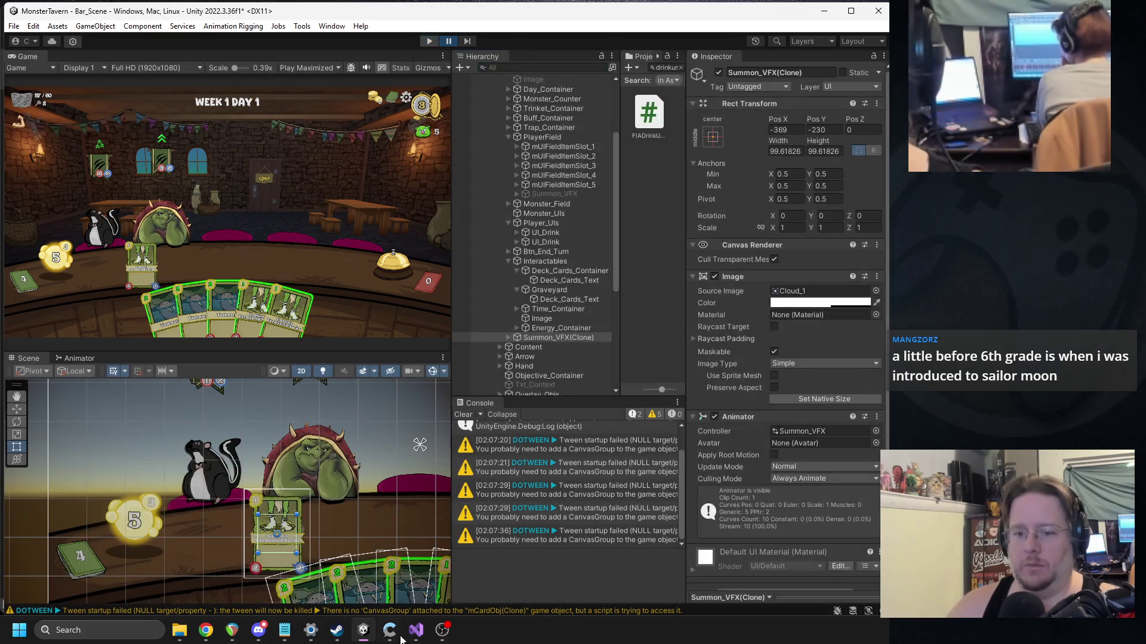
pyautogui.click(415, 631)
# Step: Replace drink.GetFieldItemSlot() in the Instantiate call with mVFXManager.instance.con
pyautogui.scroll(-2, 321, 427)
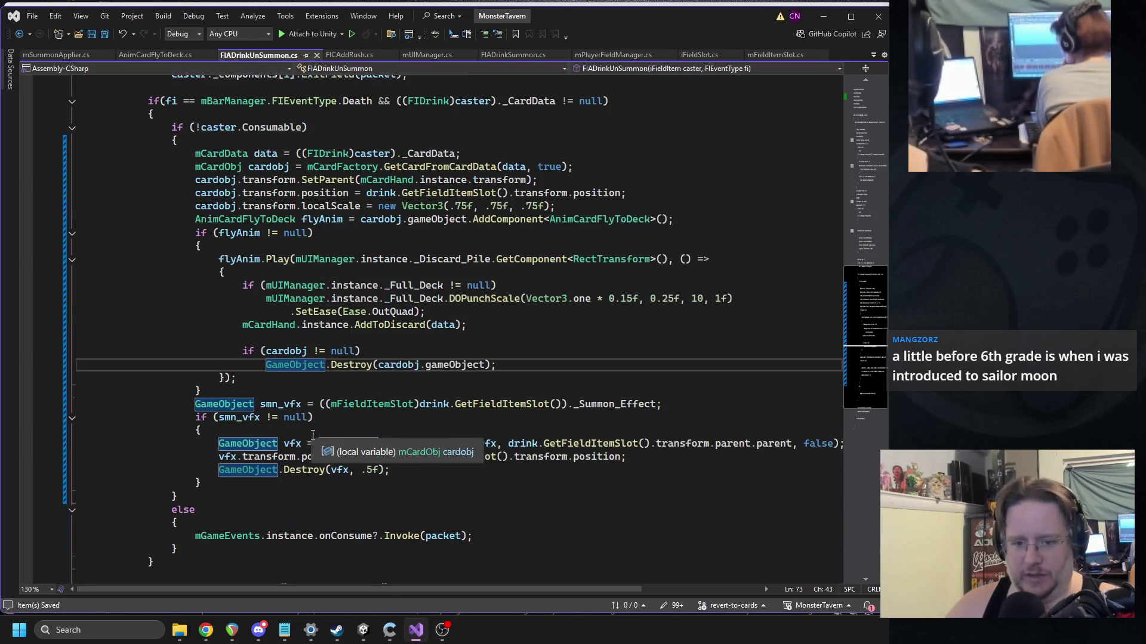
pyautogui.click(268, 456)
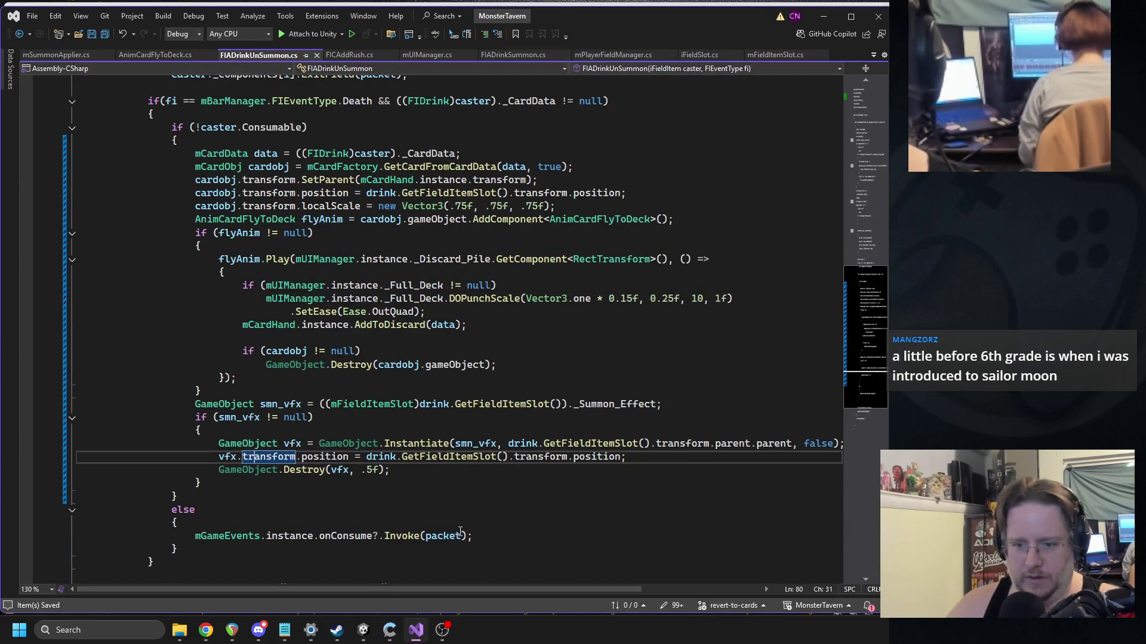
pyautogui.hscroll(3, 539, 588)
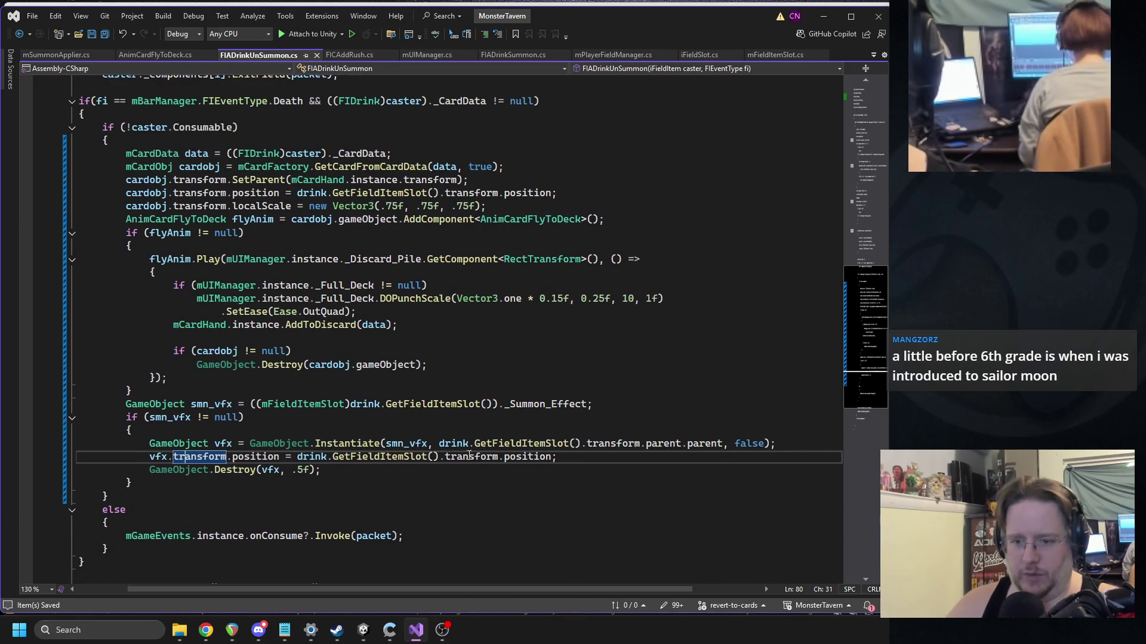
pyautogui.moveTo(439, 445); pyautogui.dragTo(580, 445)
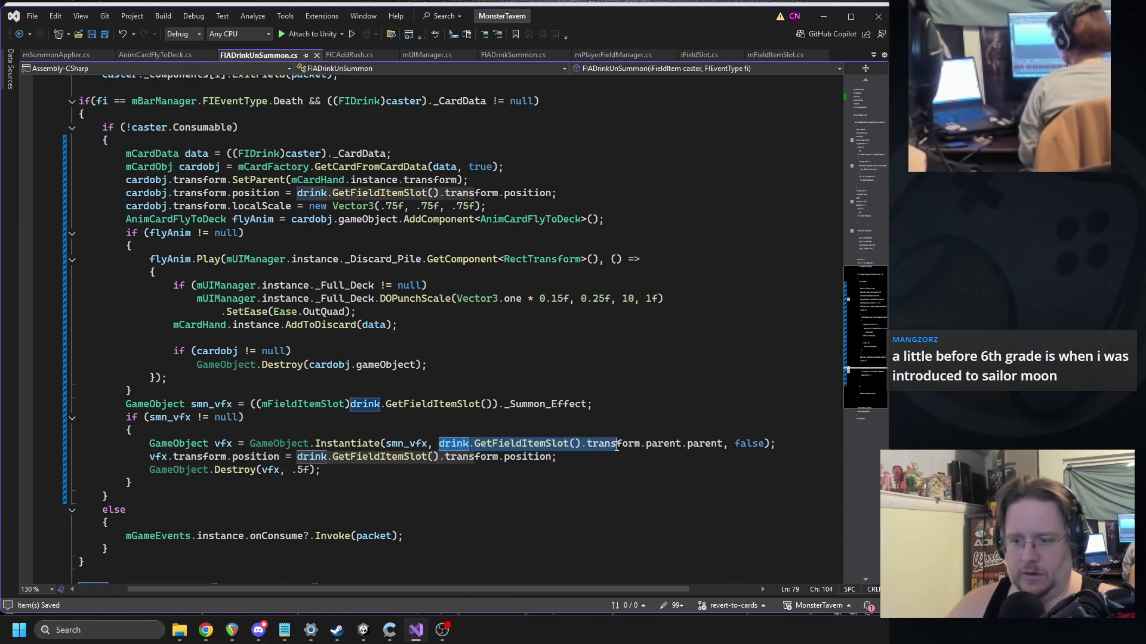
pyautogui.write('mvfxman')
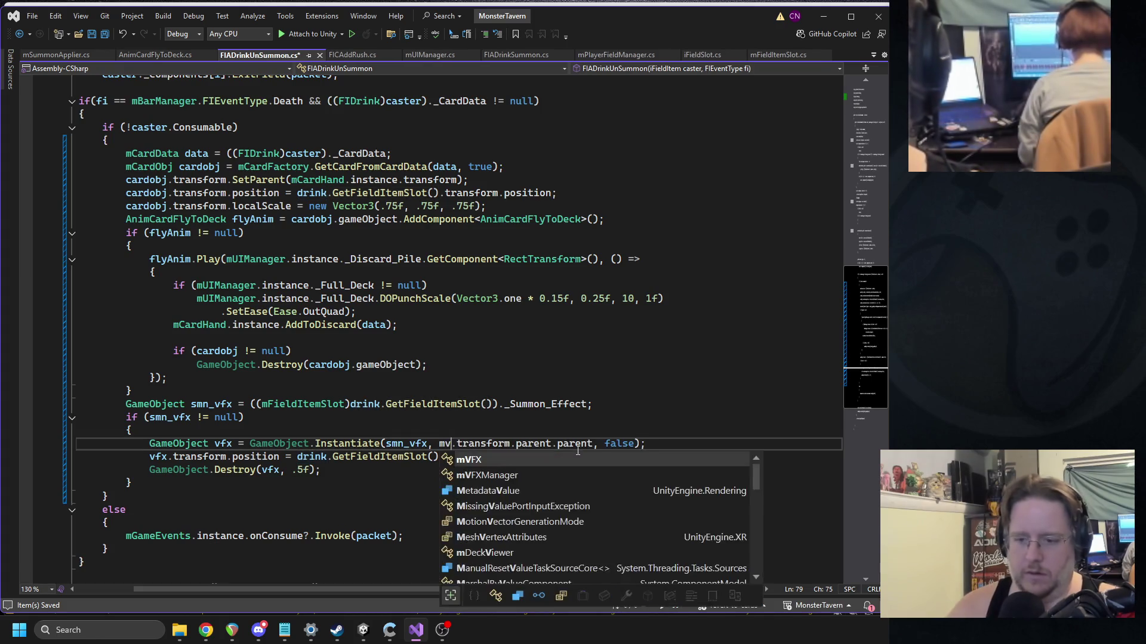
pyautogui.press('Tab')
pyautogui.write('.ins')
pyautogui.press('Tab')
pyautogui.write('.con')
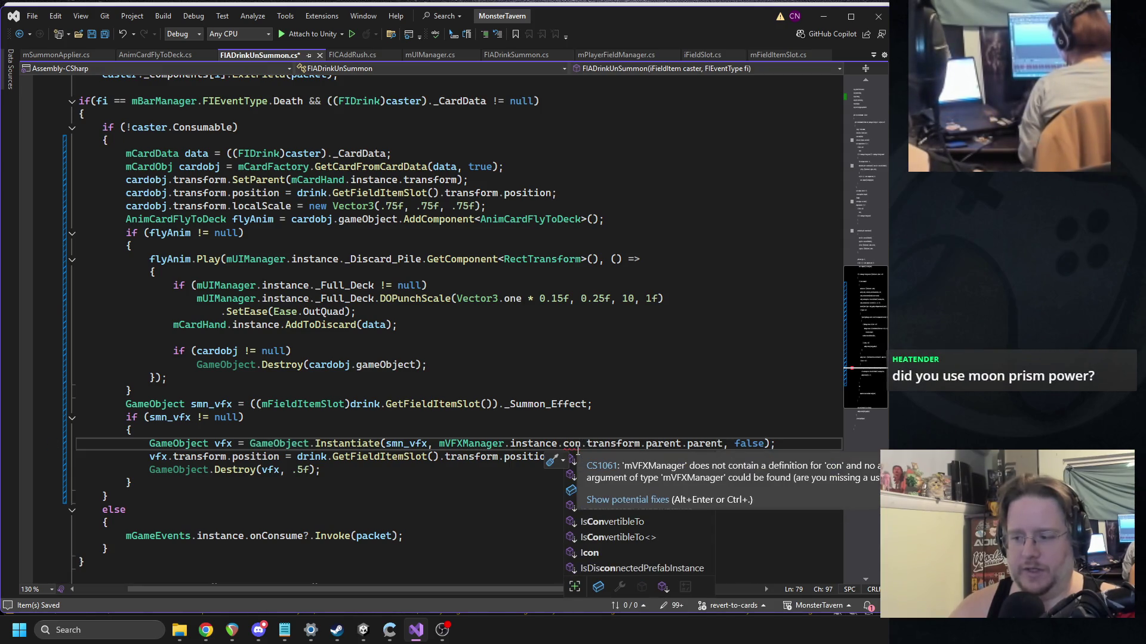
pyautogui.click(365, 629)
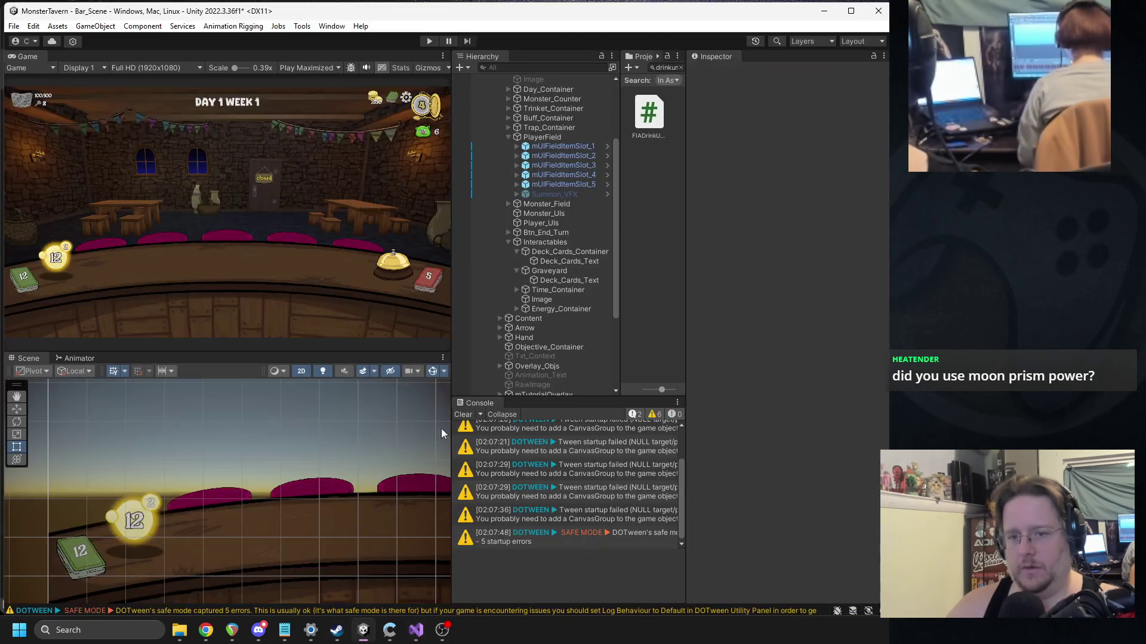
# Step: Expand Canvas_VFX and inspect the VFX object's MVFX Manager Vfx_container reference
pyautogui.scroll(-5, 513, 338)
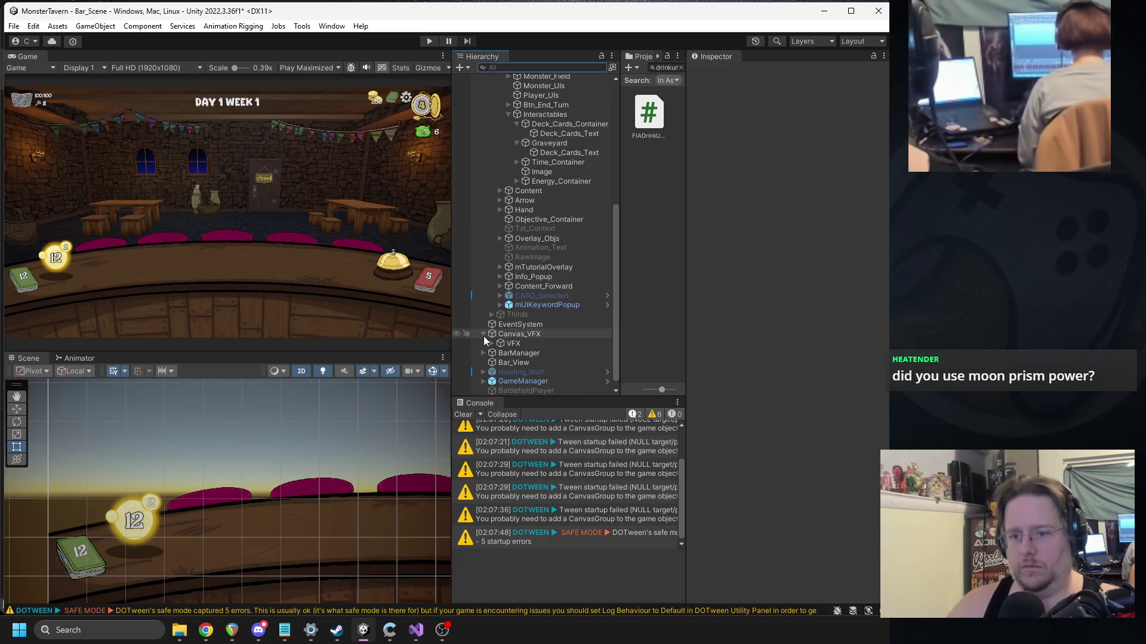
pyautogui.click(483, 334)
pyautogui.click(519, 335)
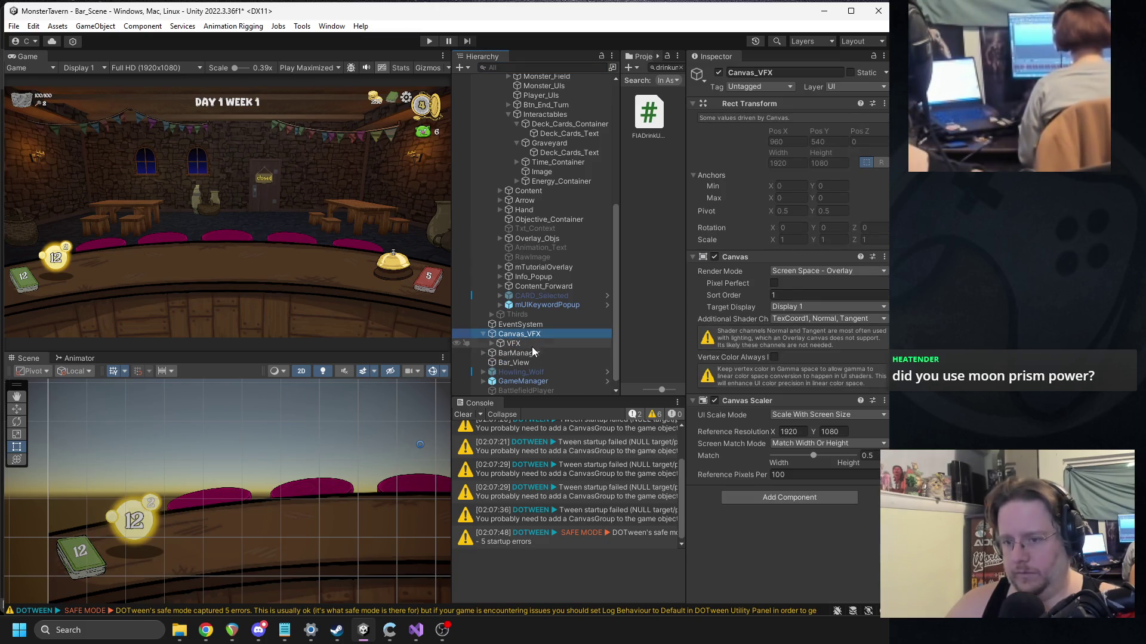
pyautogui.click(533, 345)
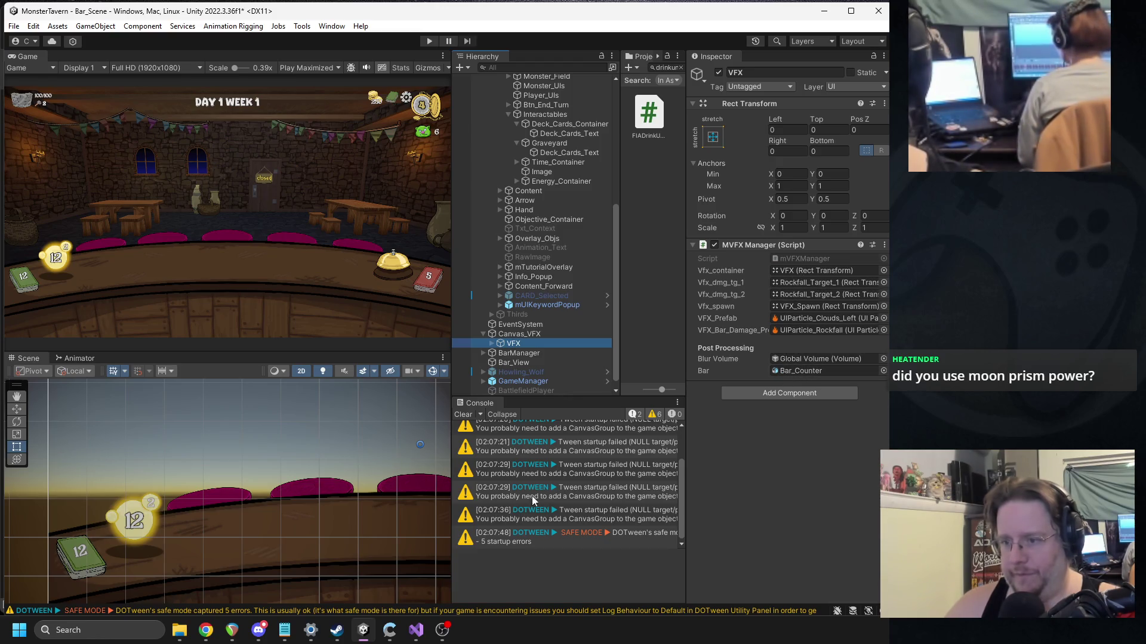
pyautogui.click(423, 630)
pyautogui.doubleClick(572, 447)
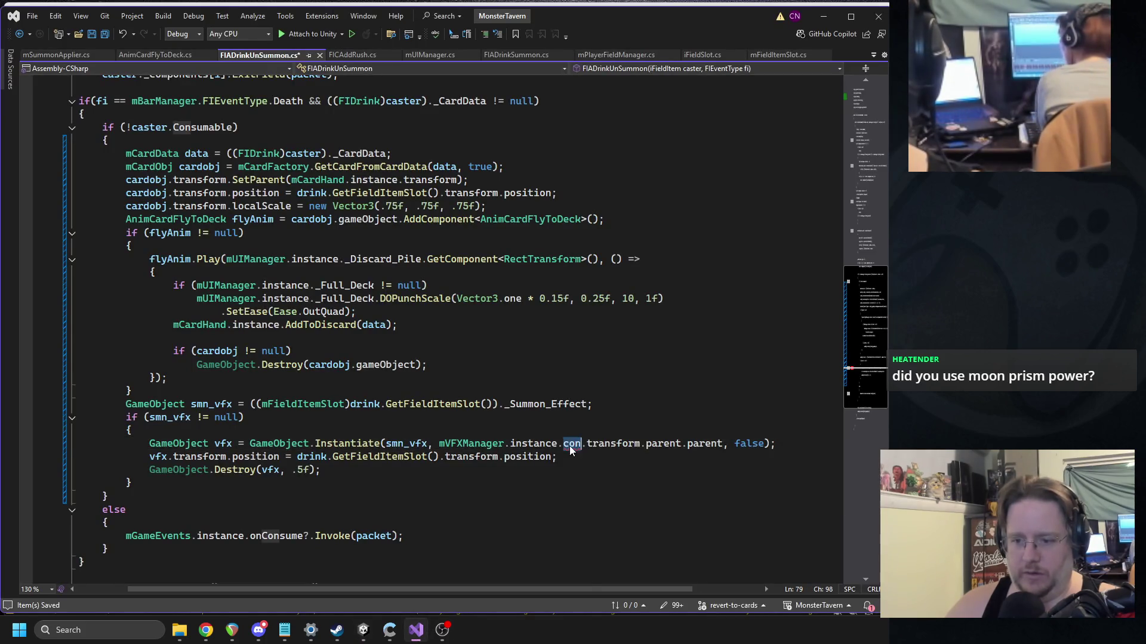
# Step: Complete the parent as mVFXManager.instance._vfx_container and delete the trailing .parent.parent
pyautogui.write('vfx')
pyautogui.doubleClick(609, 475)
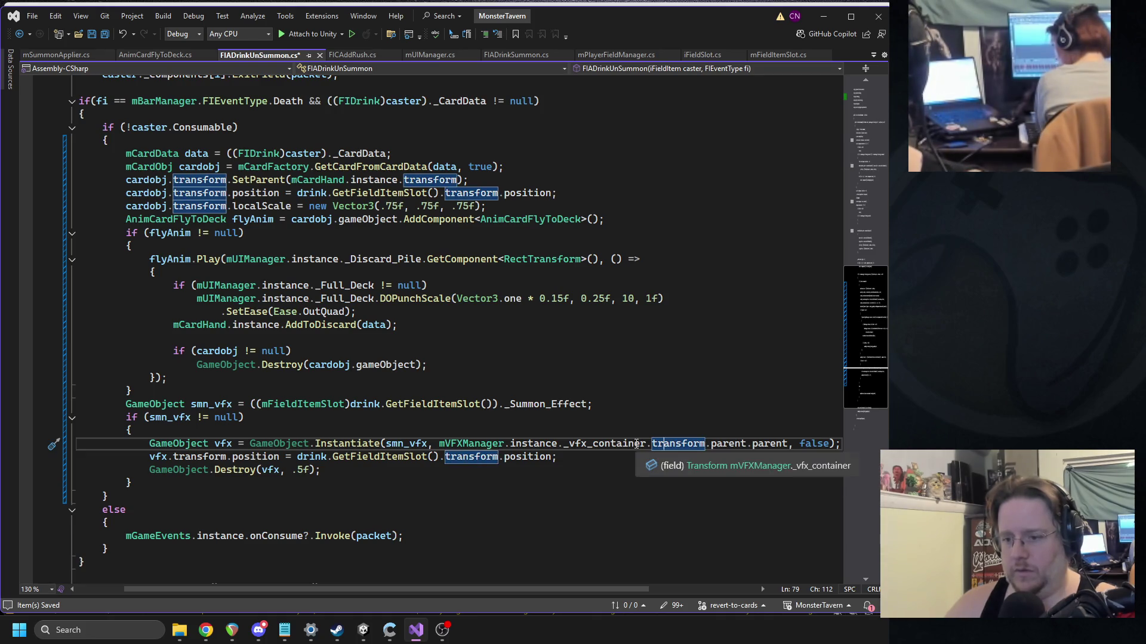
pyautogui.moveTo(706, 445); pyautogui.dragTo(789, 444)
pyautogui.press('Delete')
pyautogui.click(599, 377)
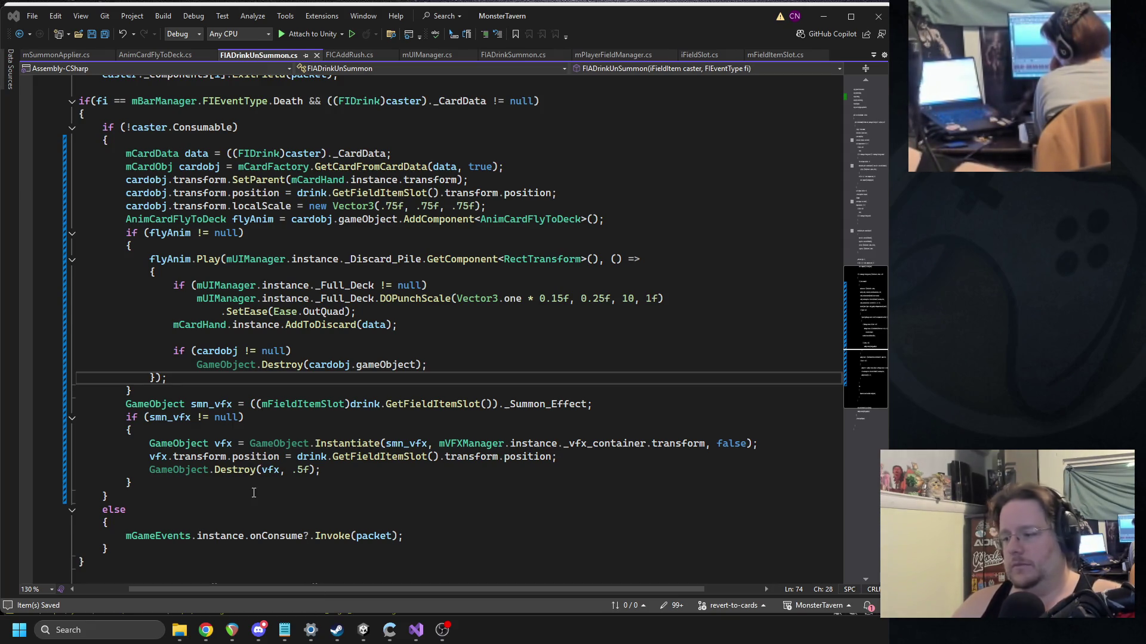
pyautogui.click(364, 630)
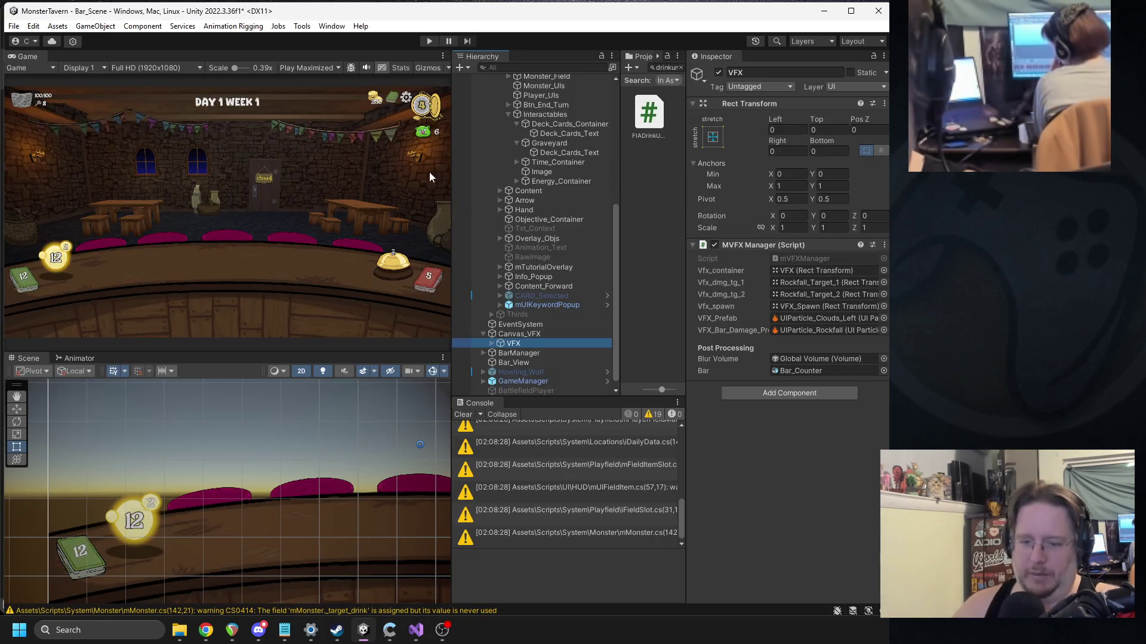
# Step: Start a play test, serve Beer, Goblin's Fermented Socks and Tuskwater cards, then end the turn
pyautogui.click(430, 40)
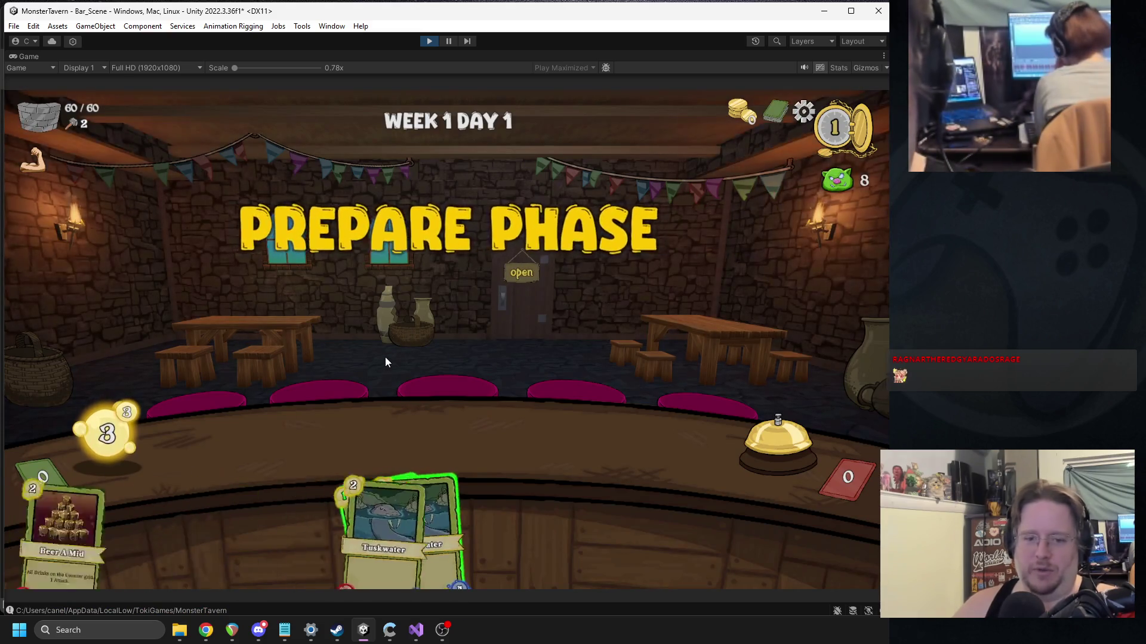
pyautogui.moveTo(488, 477)
pyautogui.mouseDown()
pyautogui.moveTo(654, 443)
pyautogui.moveTo(644, 445)
pyautogui.mouseUp()
pyautogui.moveTo(349, 525); pyautogui.dragTo(277, 444)
pyautogui.click(778, 438)
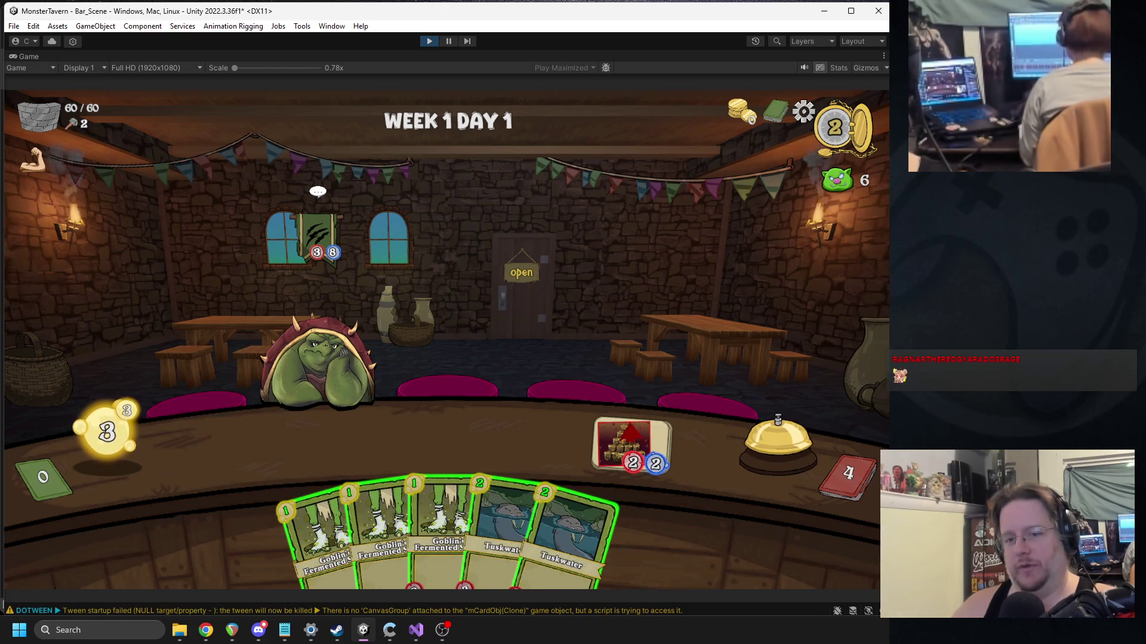
pyautogui.moveTo(319, 525); pyautogui.dragTo(277, 445)
pyautogui.moveTo(537, 522); pyautogui.dragTo(366, 440)
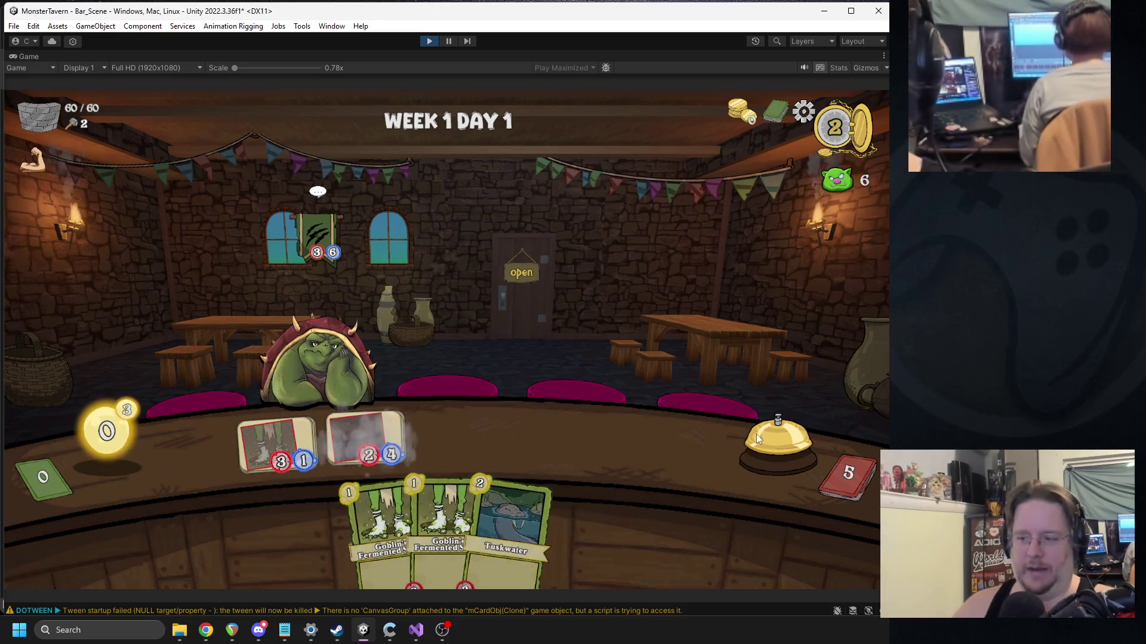
pyautogui.click(757, 434)
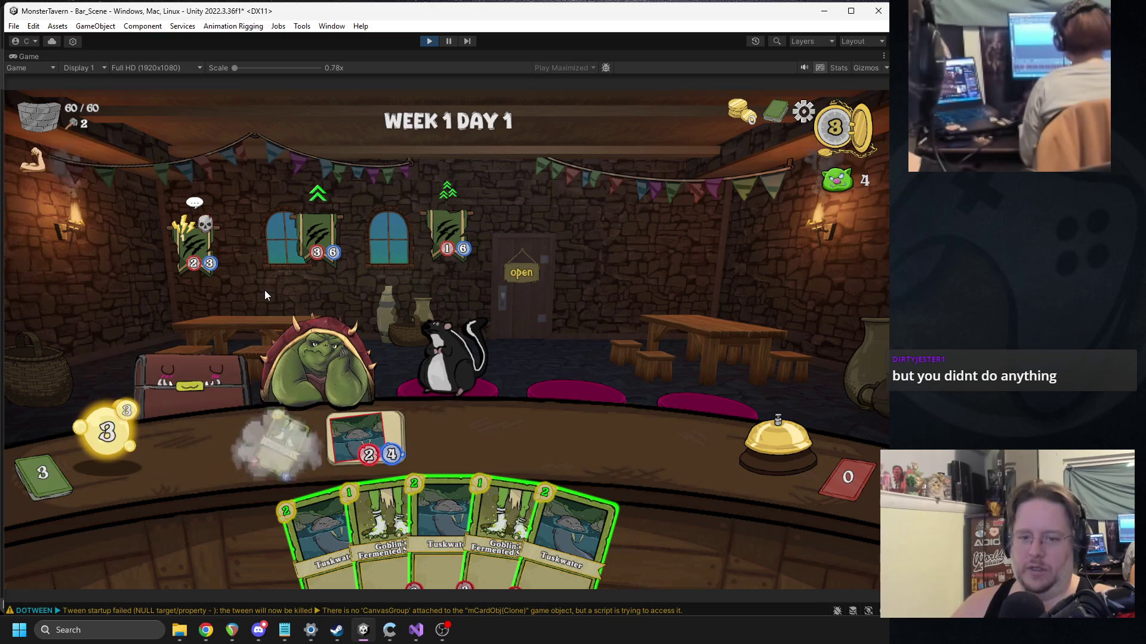
# Step: Serve more drinks, open the tavern, play Sneeze on the Mimic and Beer on the right slot, then stop
pyautogui.moveTo(834, 485)
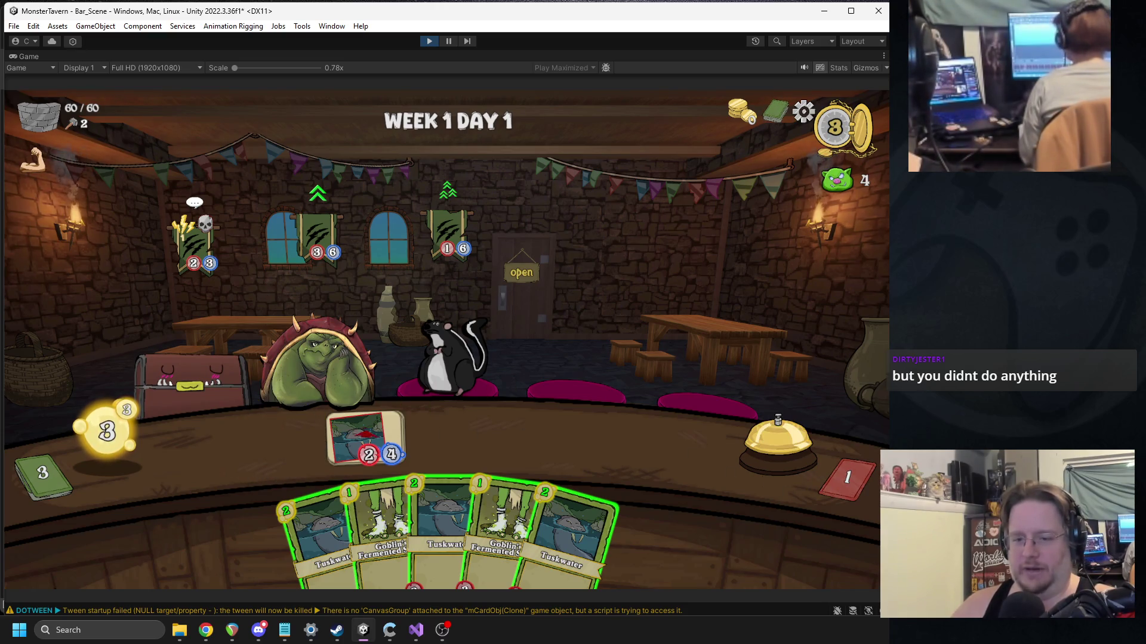
pyautogui.moveTo(388, 531); pyautogui.dragTo(263, 434)
pyautogui.moveTo(331, 537)
pyautogui.mouseDown()
pyautogui.moveTo(433, 433)
pyautogui.moveTo(454, 439)
pyautogui.mouseUp()
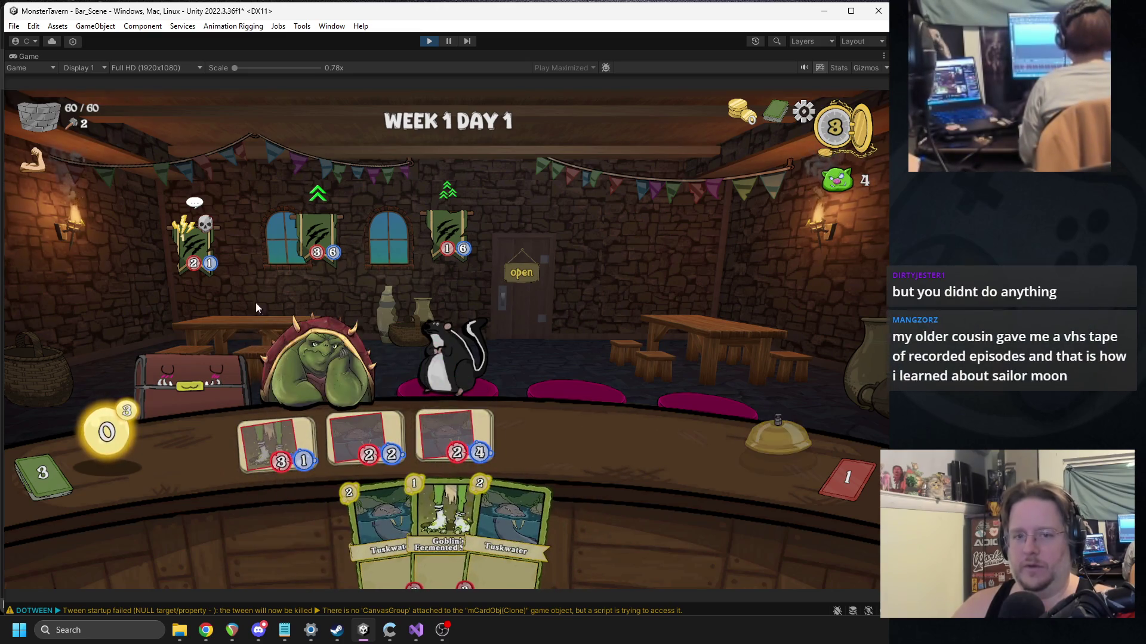
pyautogui.moveTo(173, 224)
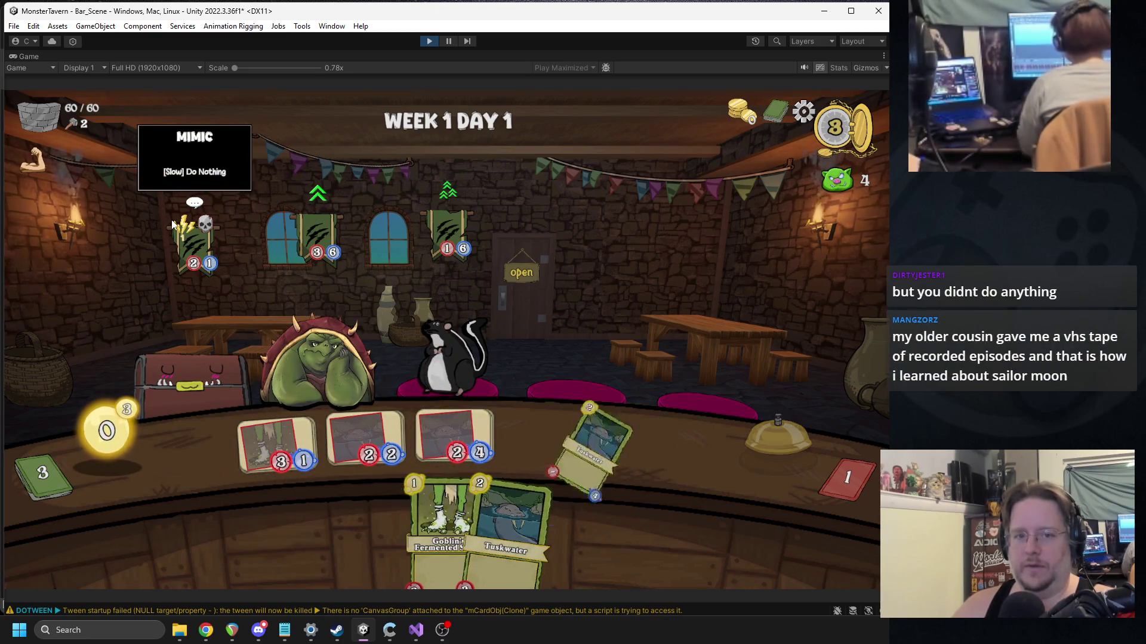
pyautogui.click(528, 271)
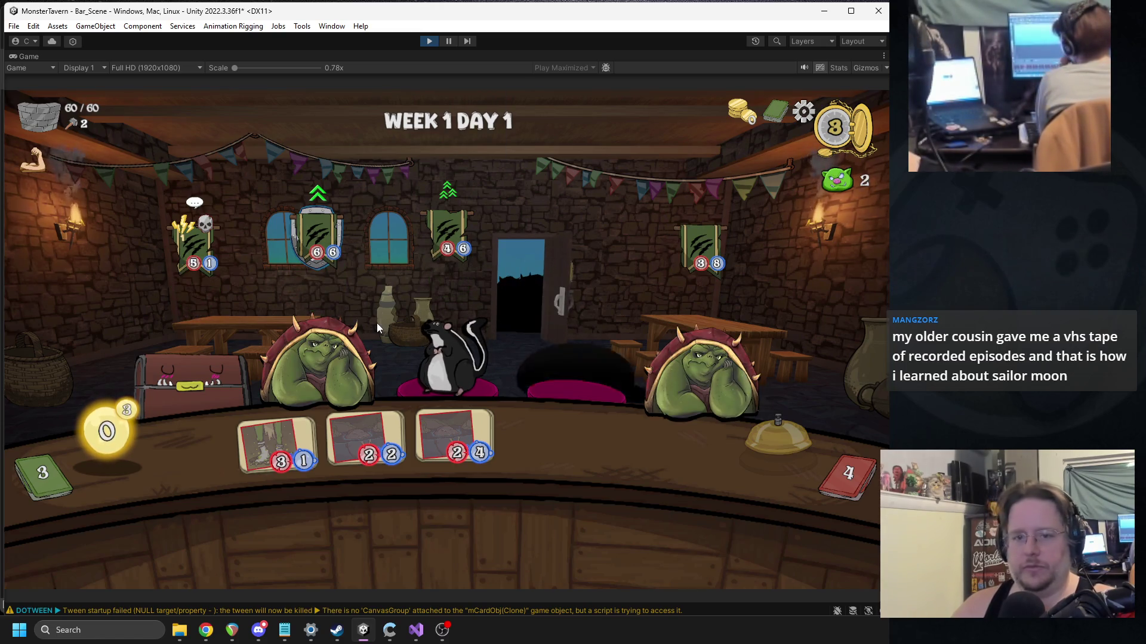
pyautogui.moveTo(298, 519)
pyautogui.mouseDown()
pyautogui.moveTo(188, 393)
pyautogui.moveTo(197, 388)
pyautogui.mouseUp()
pyautogui.moveTo(357, 486); pyautogui.dragTo(631, 445)
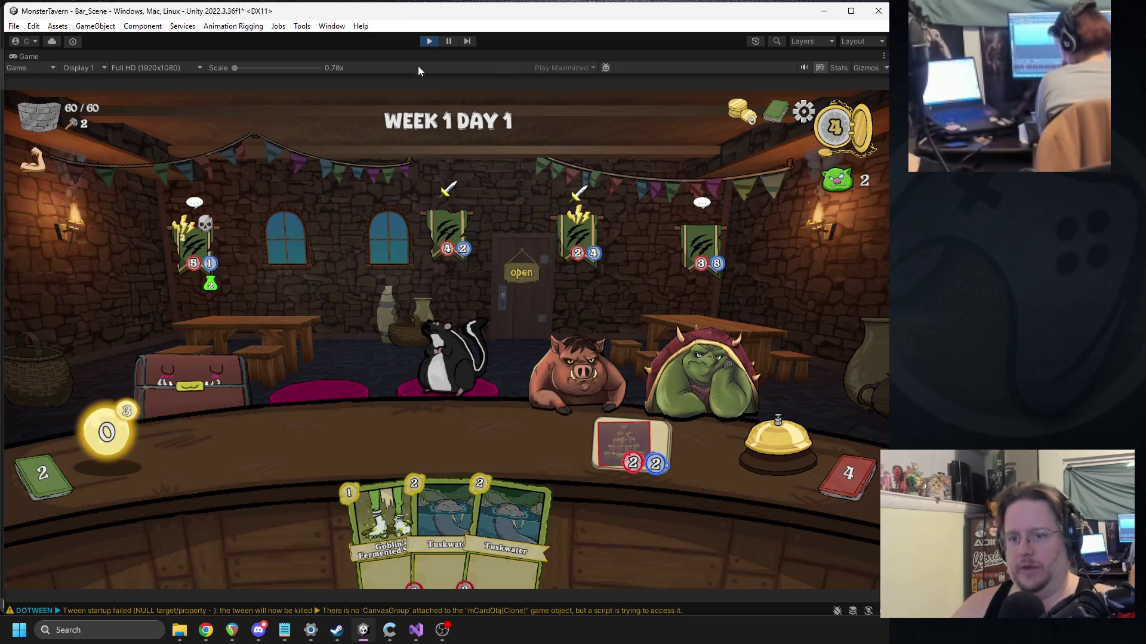
pyautogui.click(429, 41)
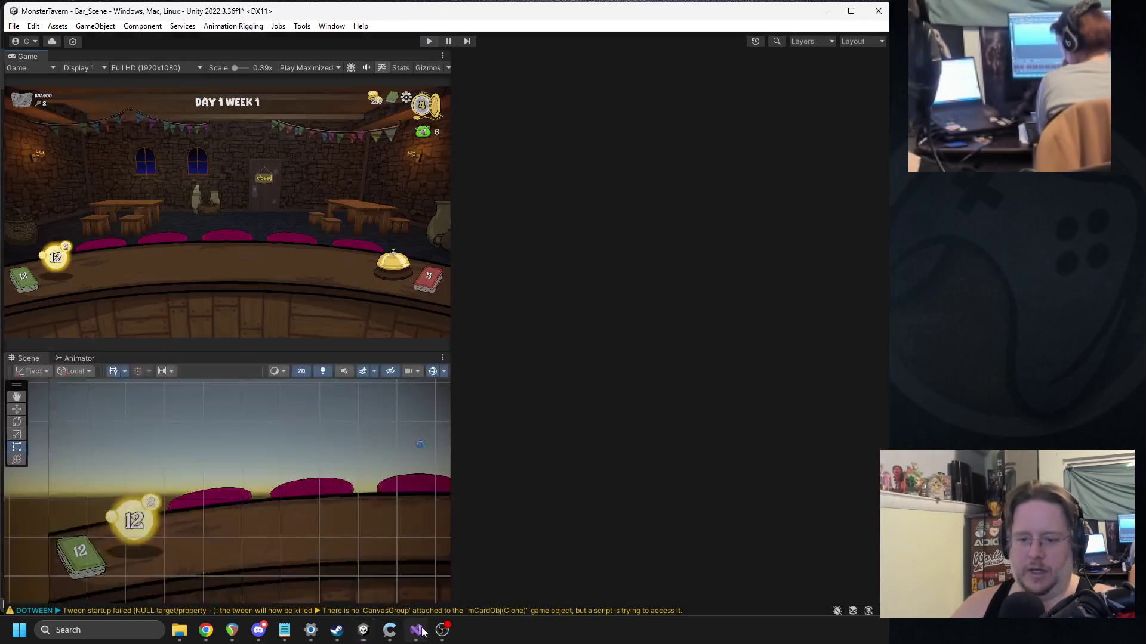
# Step: Replace _Full_Deck with _Discard_Pile in lines 67 and 68, then save the script
pyautogui.click(421, 631)
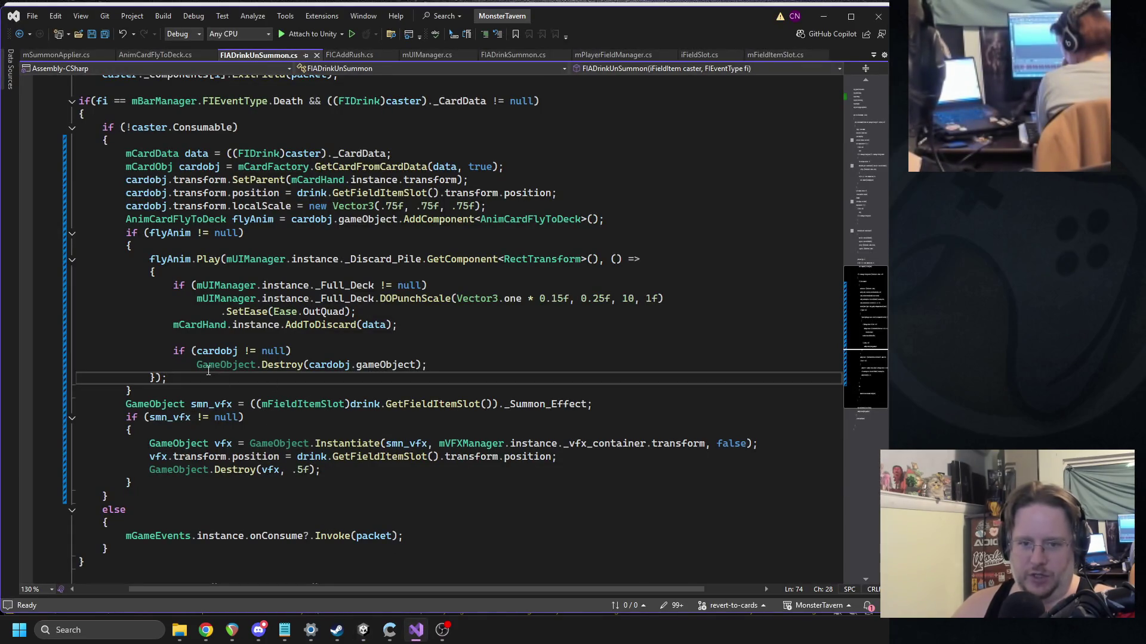
pyautogui.doubleClick(345, 289)
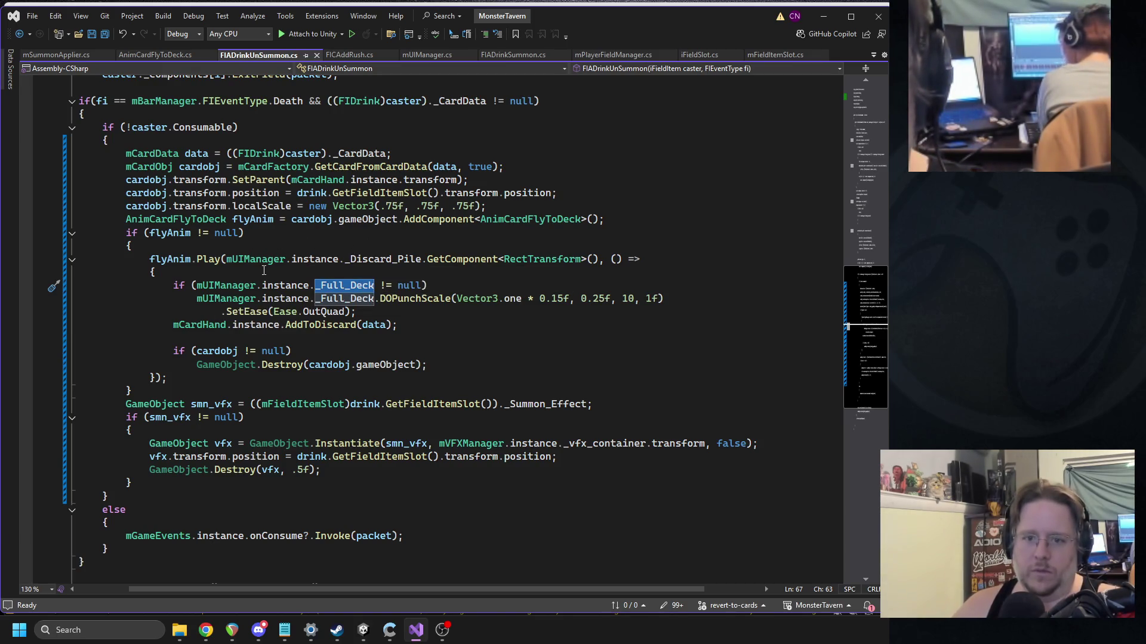
pyautogui.moveTo(227, 261); pyautogui.dragTo(396, 260)
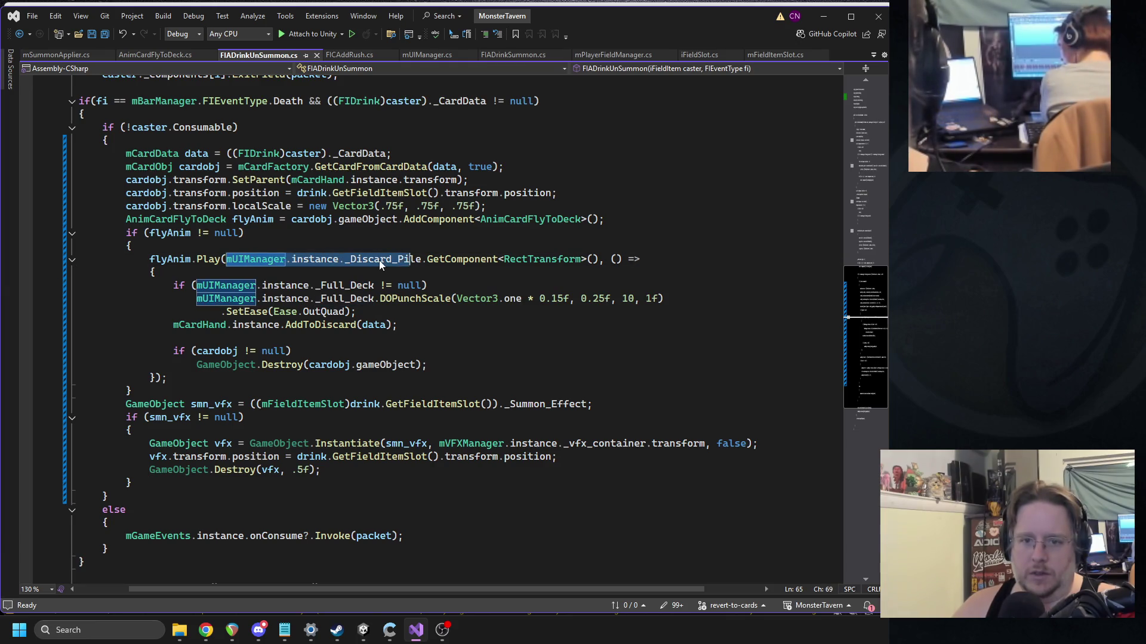
pyautogui.doubleClick(380, 260)
pyautogui.doubleClick(330, 285)
pyautogui.write('_Discard_Pile')
pyautogui.doubleClick(333, 299)
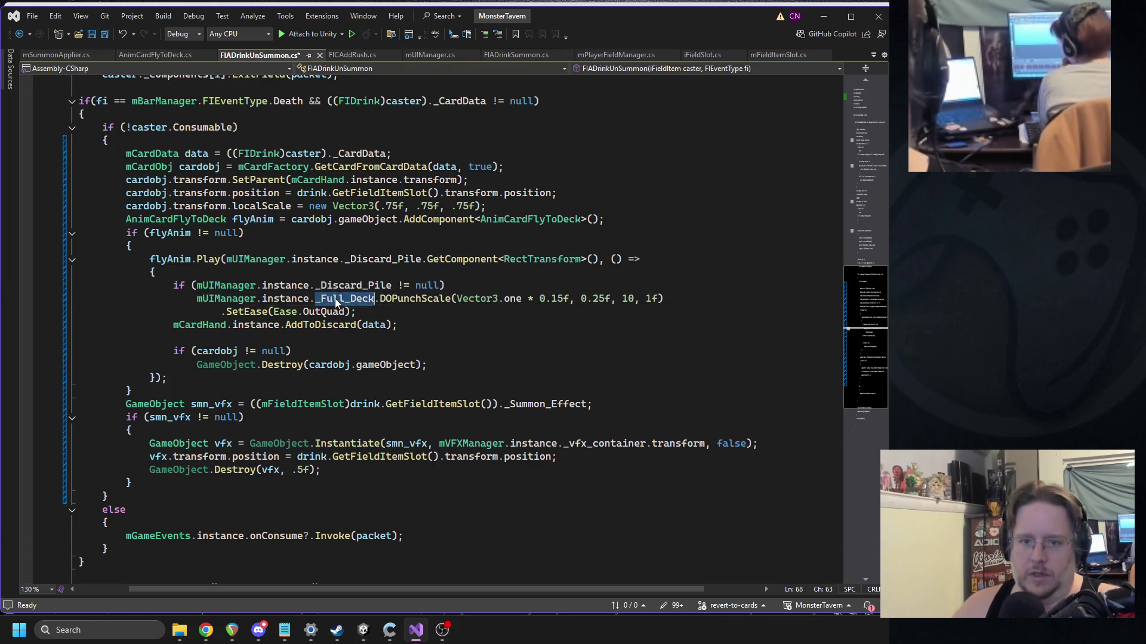
pyautogui.write('_Discard_Pile')
pyautogui.hotkey('ctrl', 's')
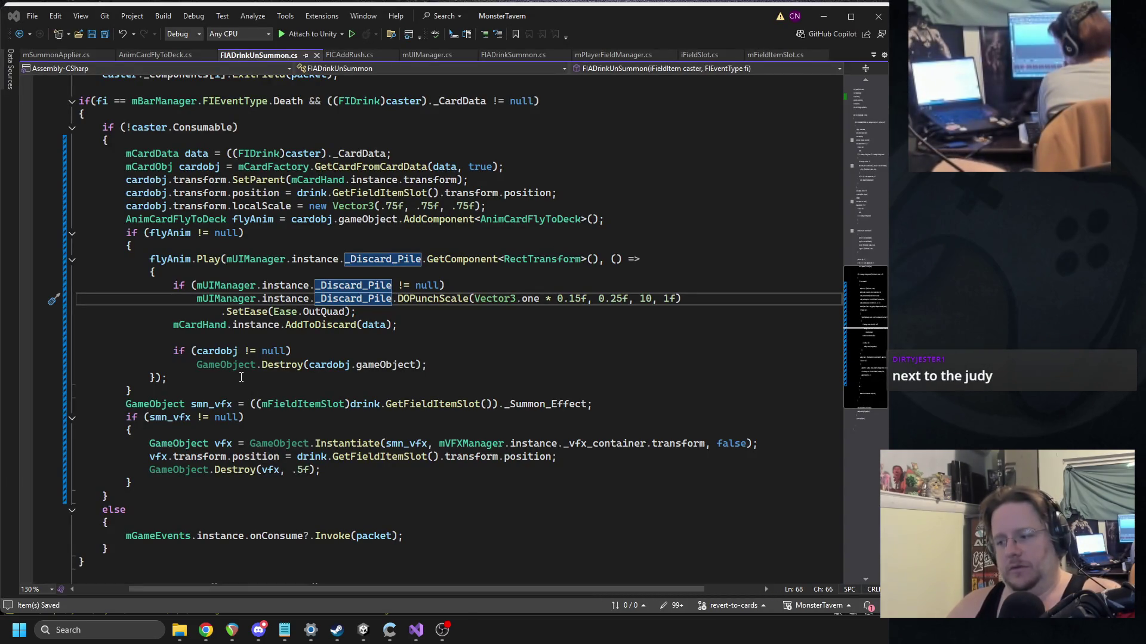
pyautogui.hotkey('alt', 'Tab')
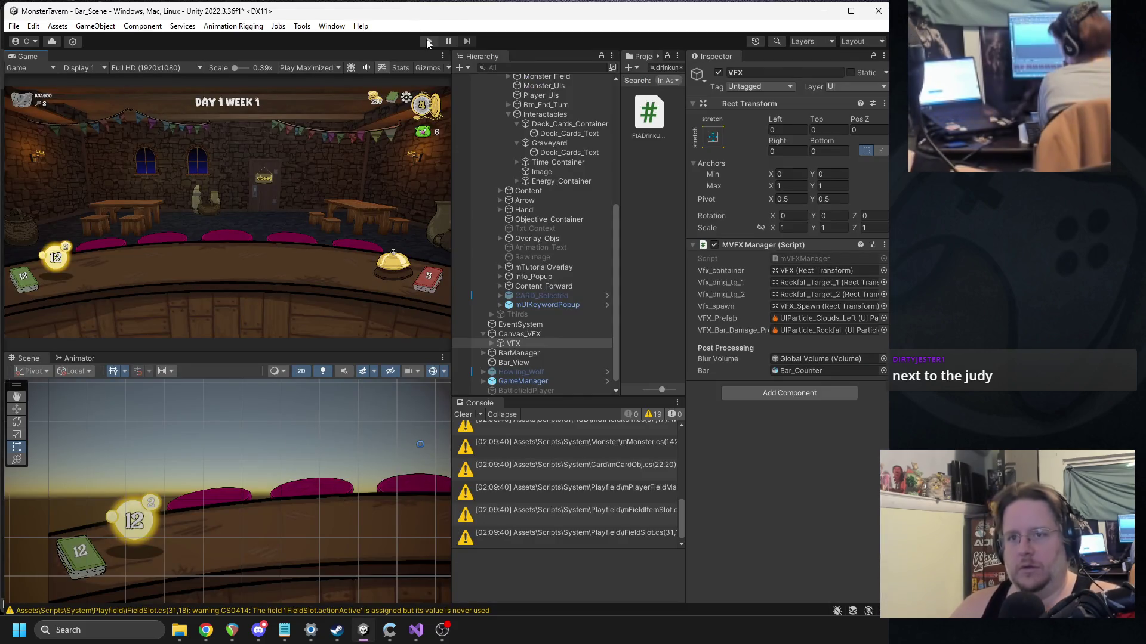
# Step: Play-test with Goblin's Fermented Socks and Beer A Mid on the counter, ringing the bell twice
pyautogui.click(427, 42)
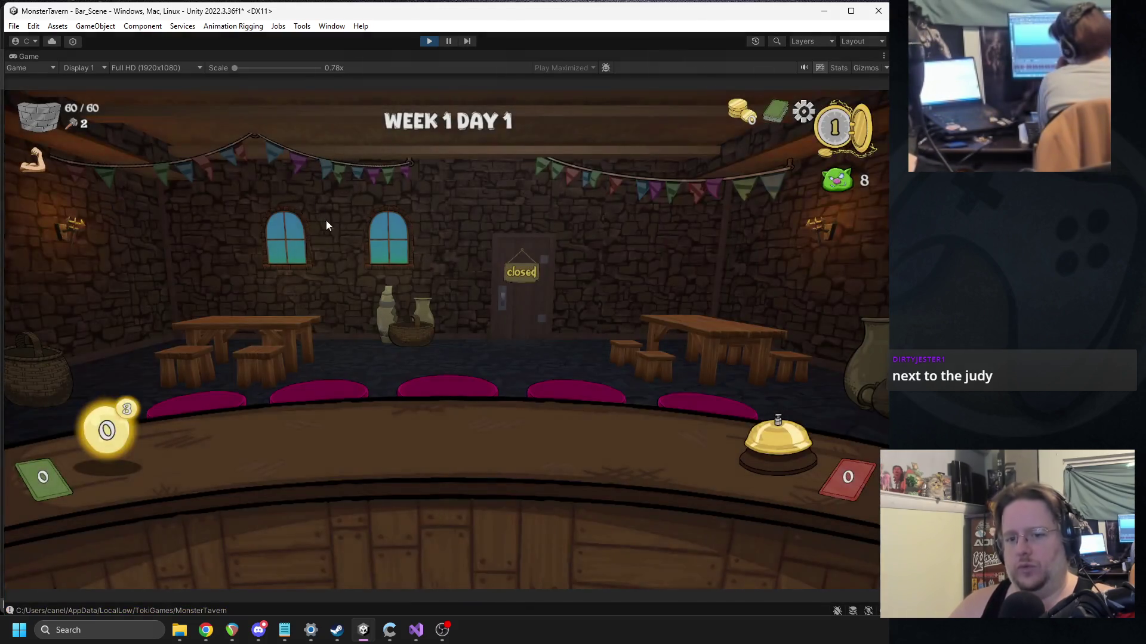
pyautogui.moveTo(316, 525)
pyautogui.mouseDown()
pyautogui.moveTo(276, 480)
pyautogui.moveTo(274, 447)
pyautogui.mouseUp()
pyautogui.moveTo(528, 496); pyautogui.dragTo(633, 444)
pyautogui.click(751, 438)
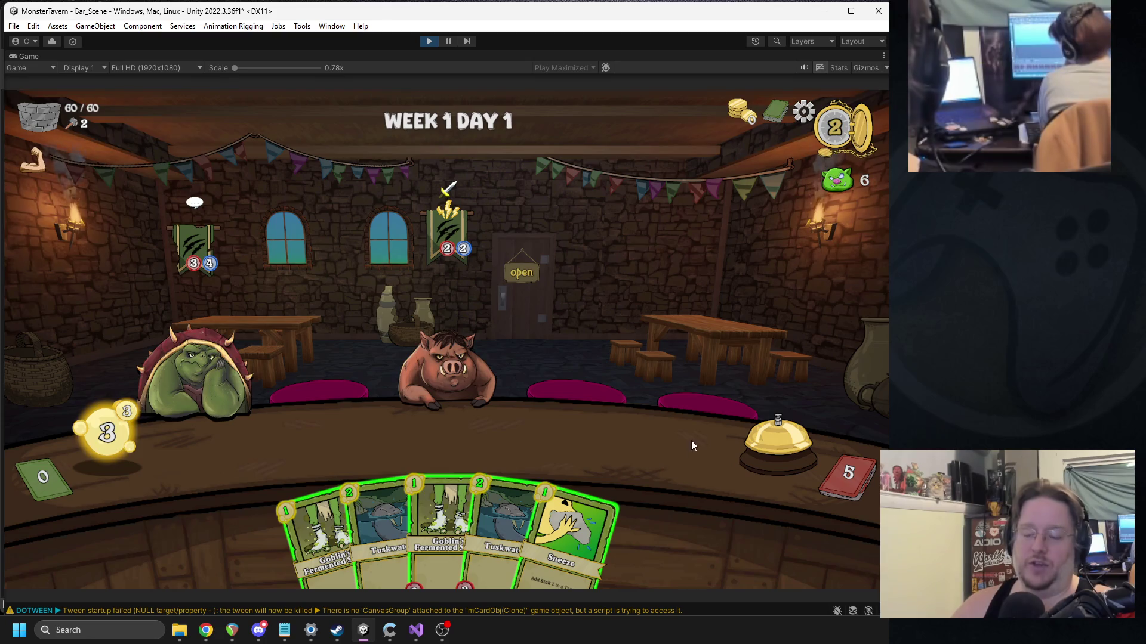
pyautogui.click(771, 438)
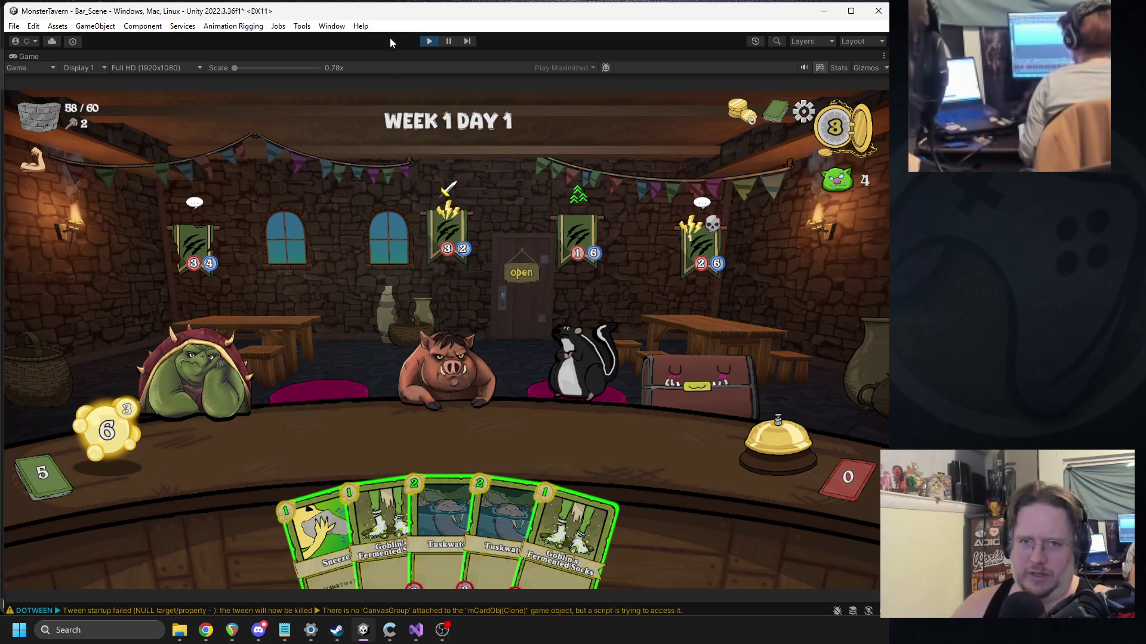
pyautogui.click(427, 40)
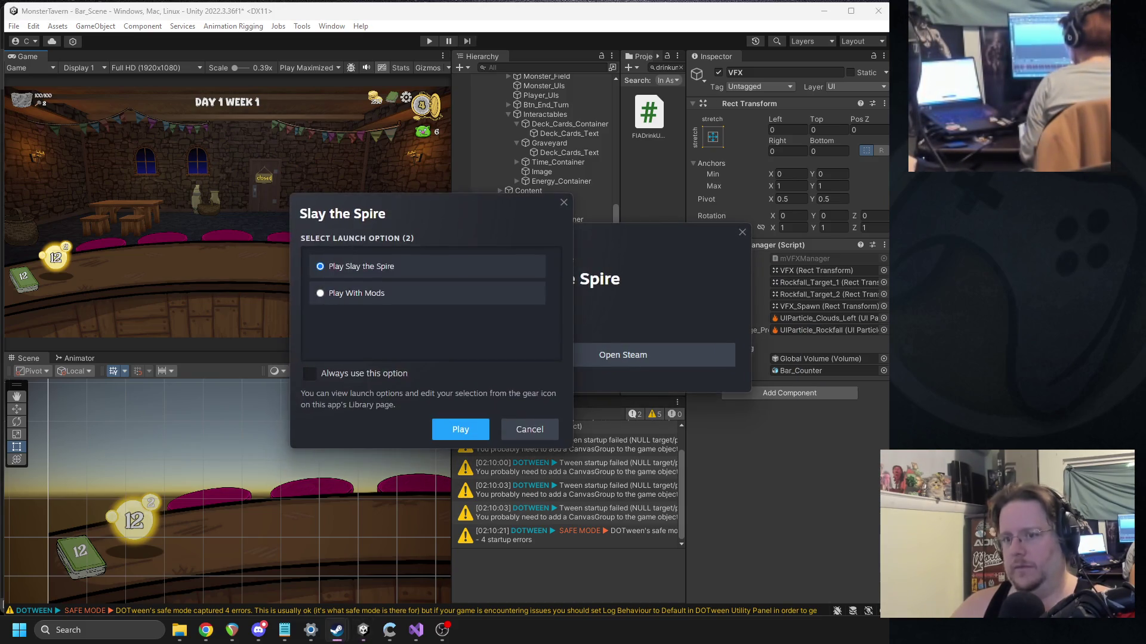
# Step: Launch Slay the Spire without mods from Steam's launch options
pyautogui.click(443, 426)
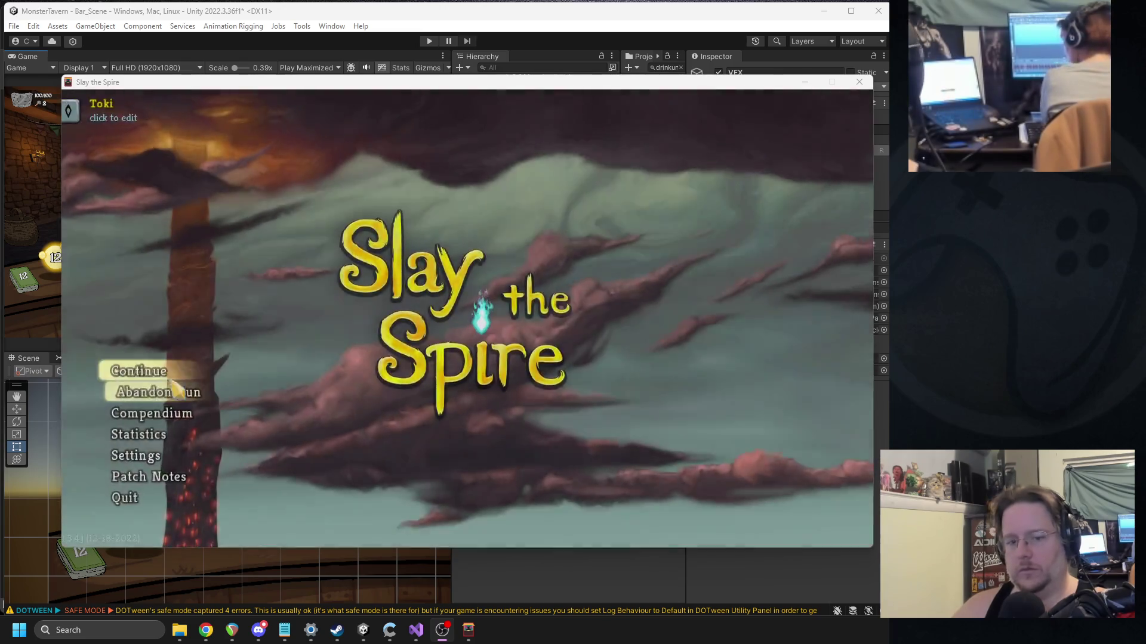
# Step: Abandon the saved Slay the Spire run and return to the main menu
pyautogui.click(148, 371)
pyautogui.click(148, 371)
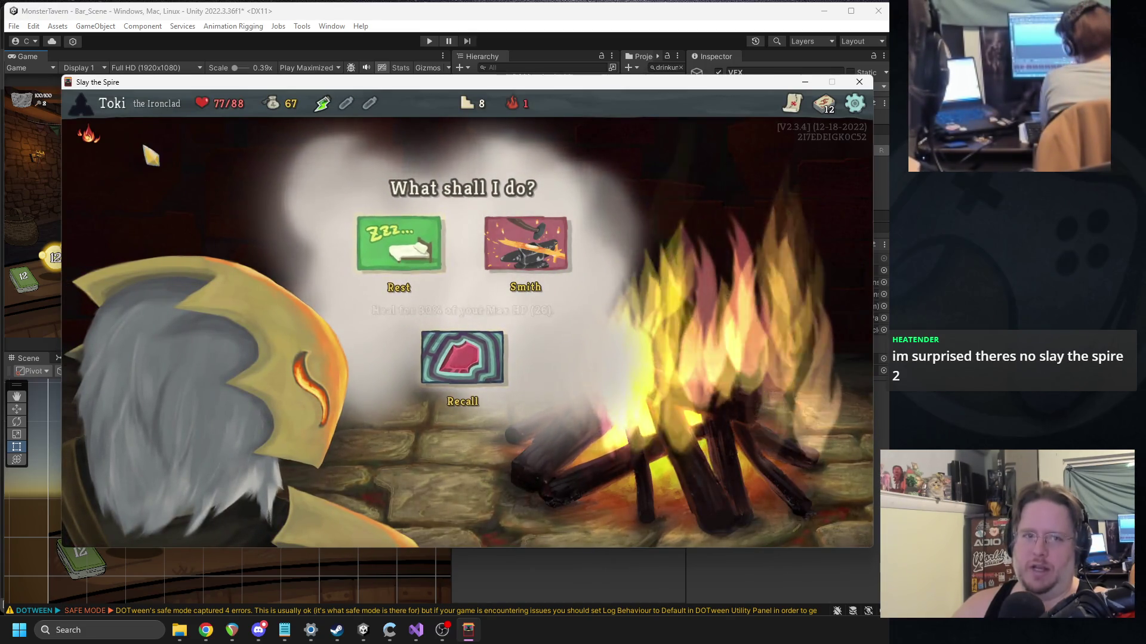
pyautogui.click(855, 104)
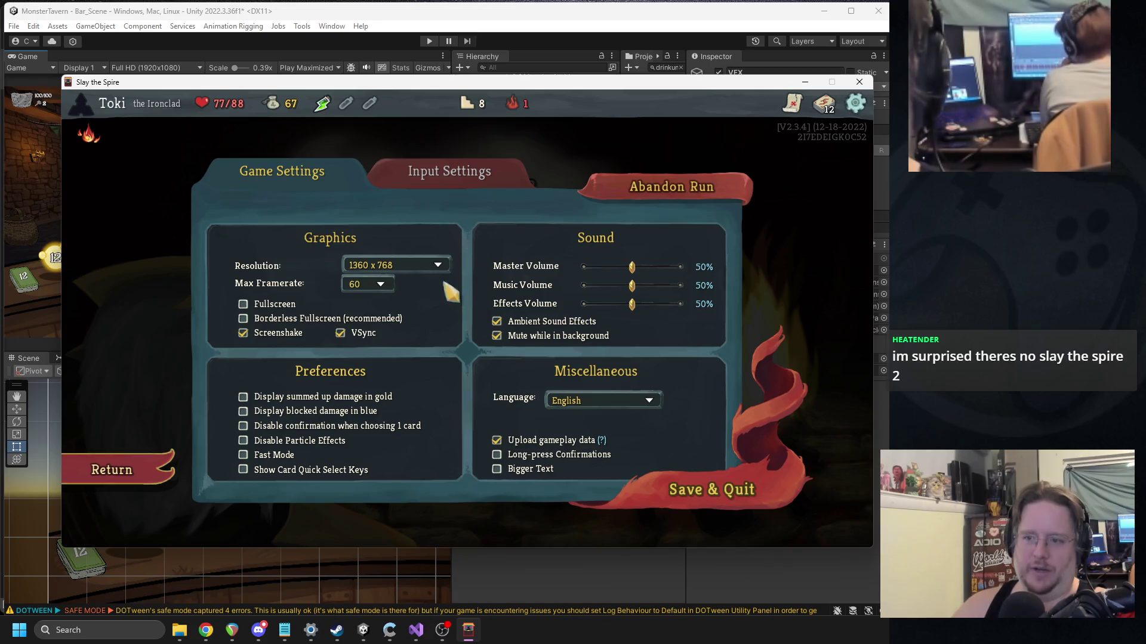
pyautogui.click(640, 188)
pyautogui.click(428, 381)
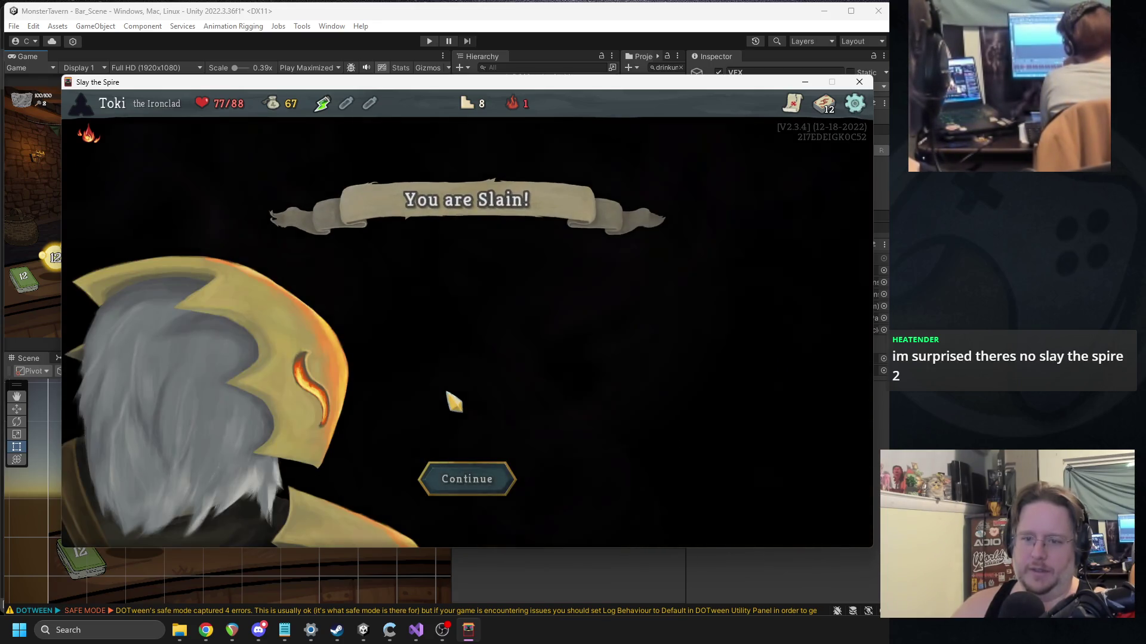
pyautogui.click(460, 505)
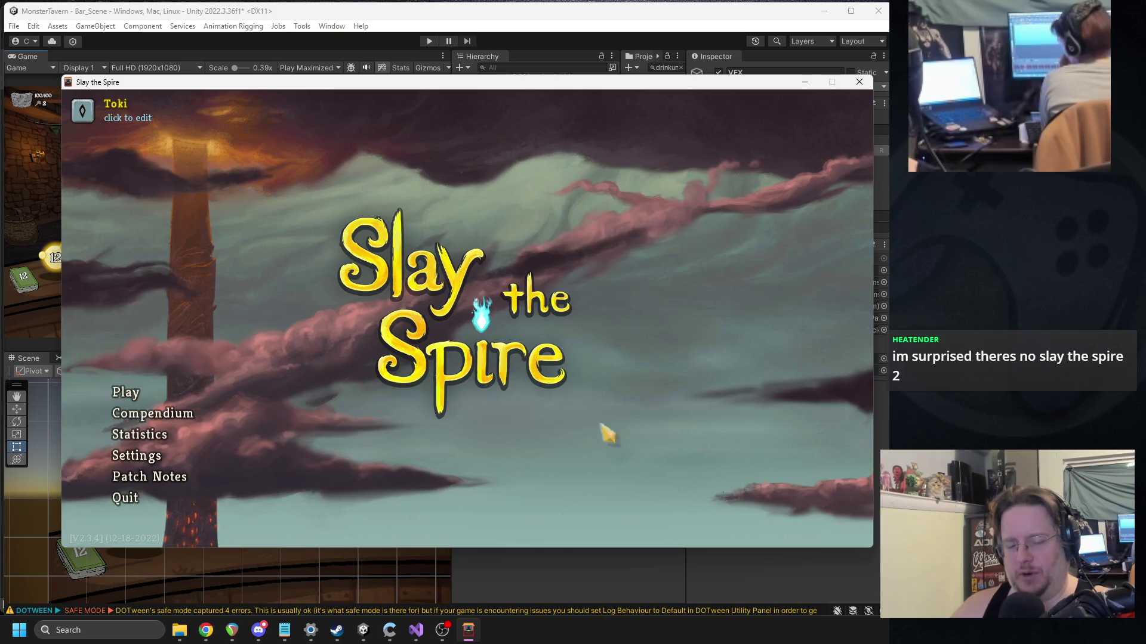
# Step: Start a new standard run as the Ironclad
pyautogui.click(127, 393)
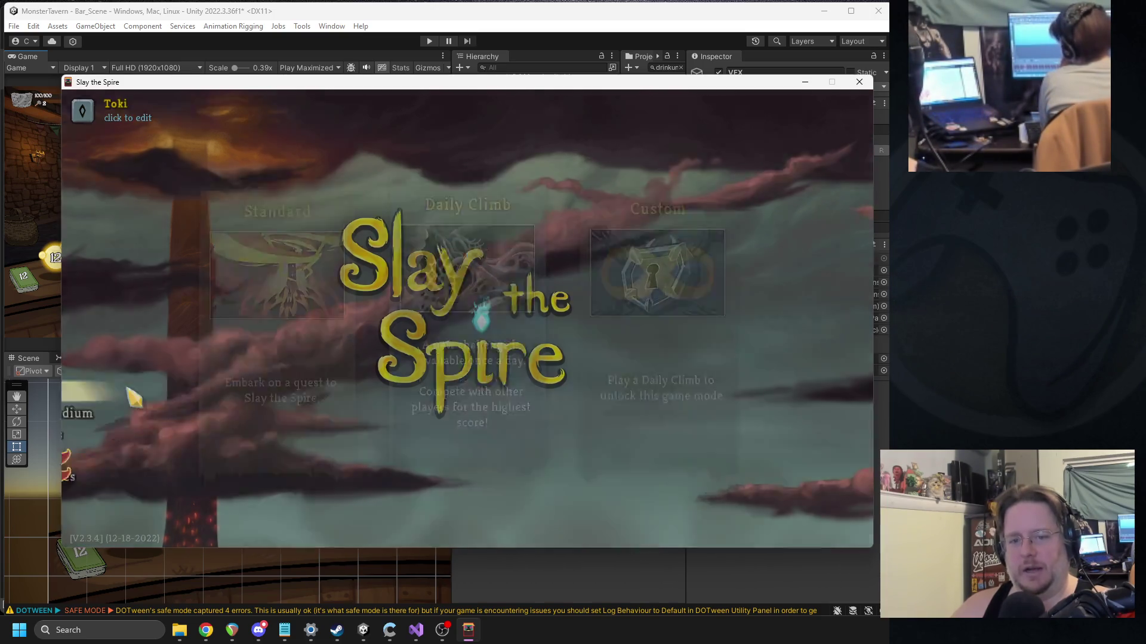
pyautogui.click(251, 302)
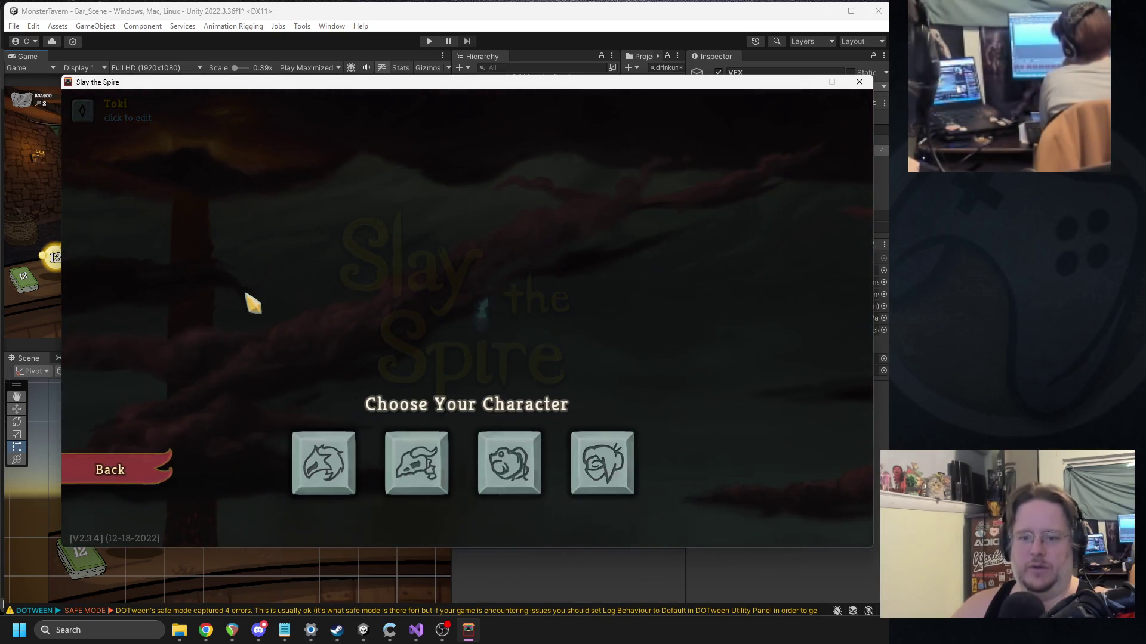
pyautogui.click(329, 471)
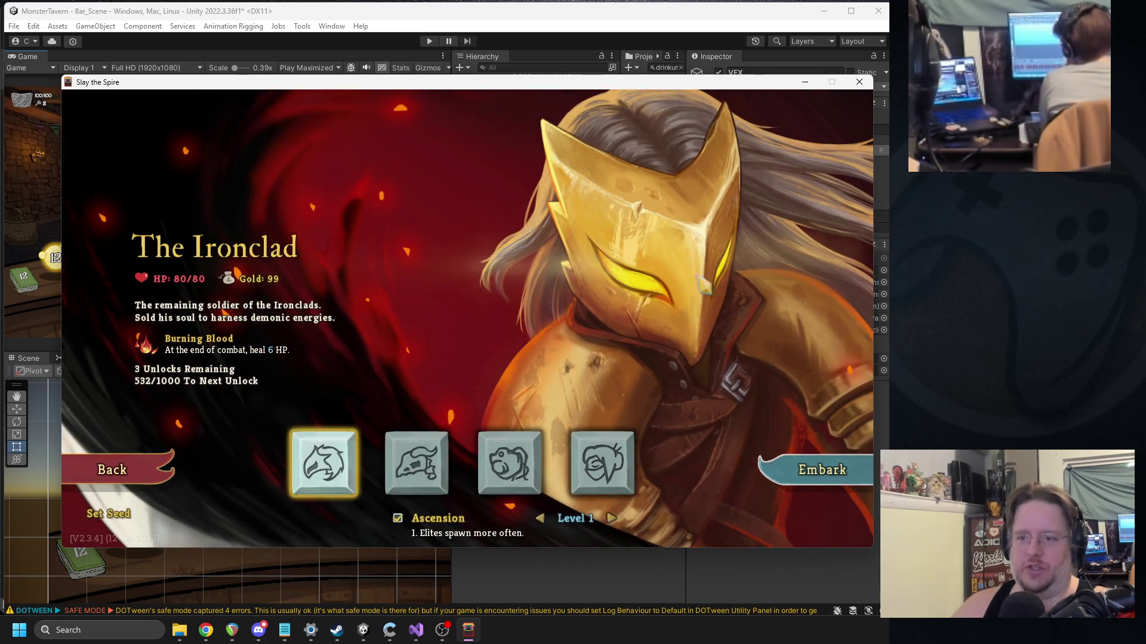
pyautogui.click(851, 466)
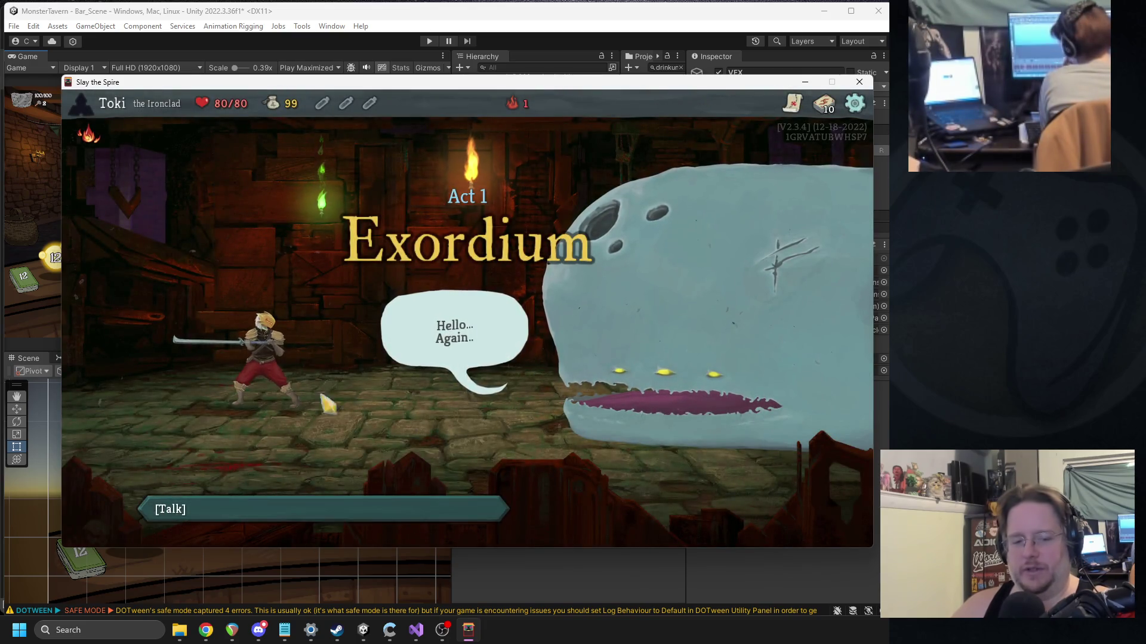
# Step: Take Neow's Max HP +8 blessing and leave the event
pyautogui.click(229, 506)
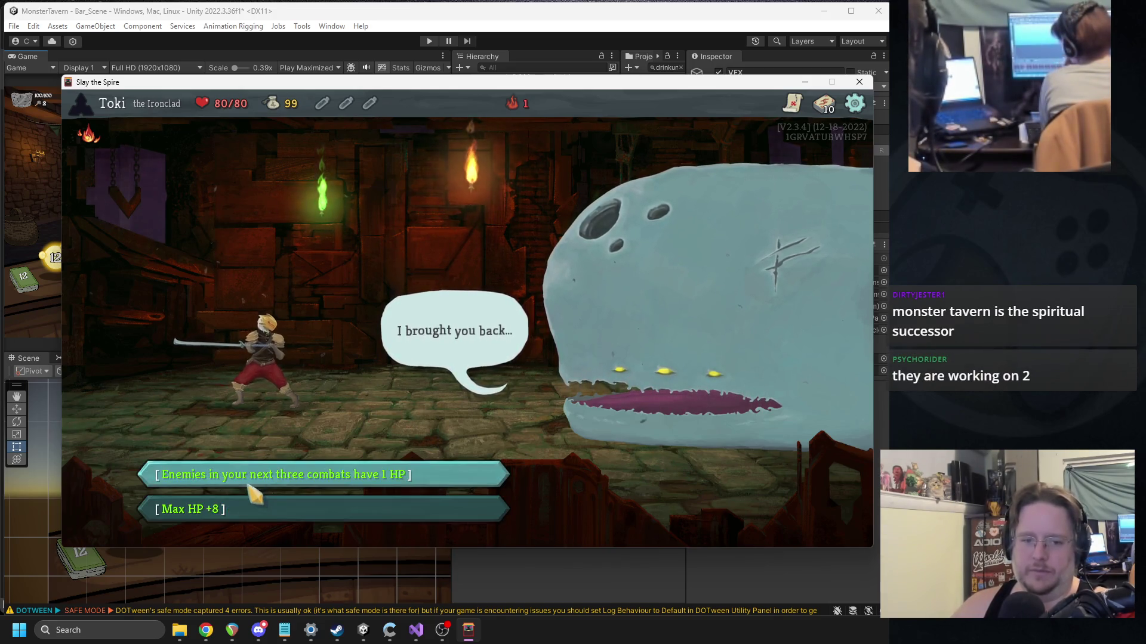
pyautogui.click(226, 510)
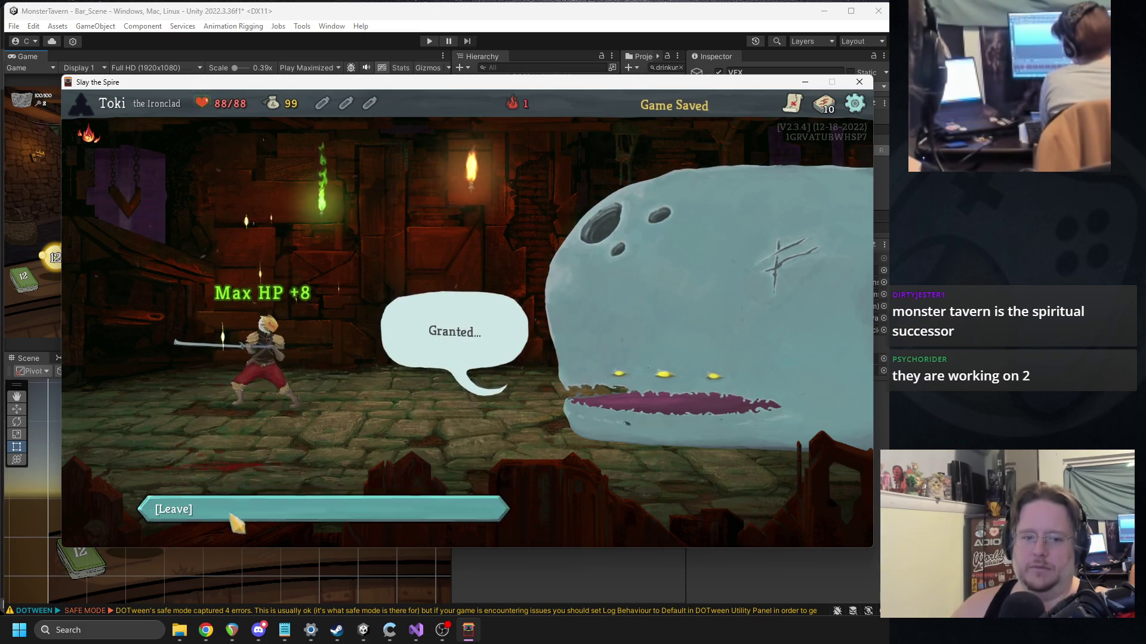
pyautogui.click(251, 509)
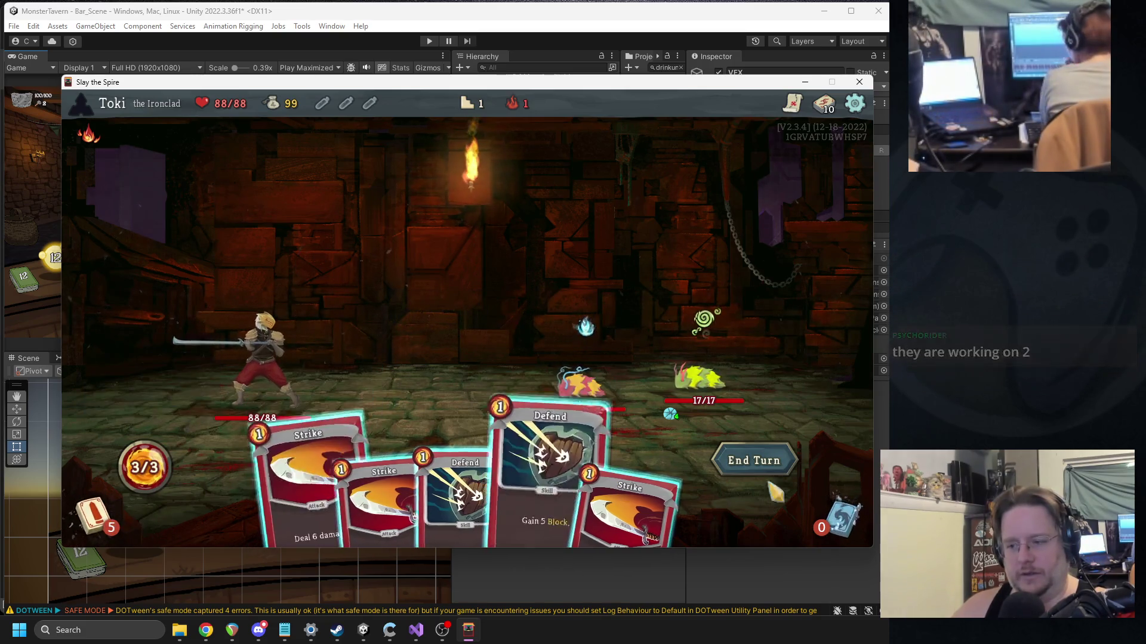
# Step: End two turns in the first fight against the louses, then close the game window
pyautogui.click(756, 458)
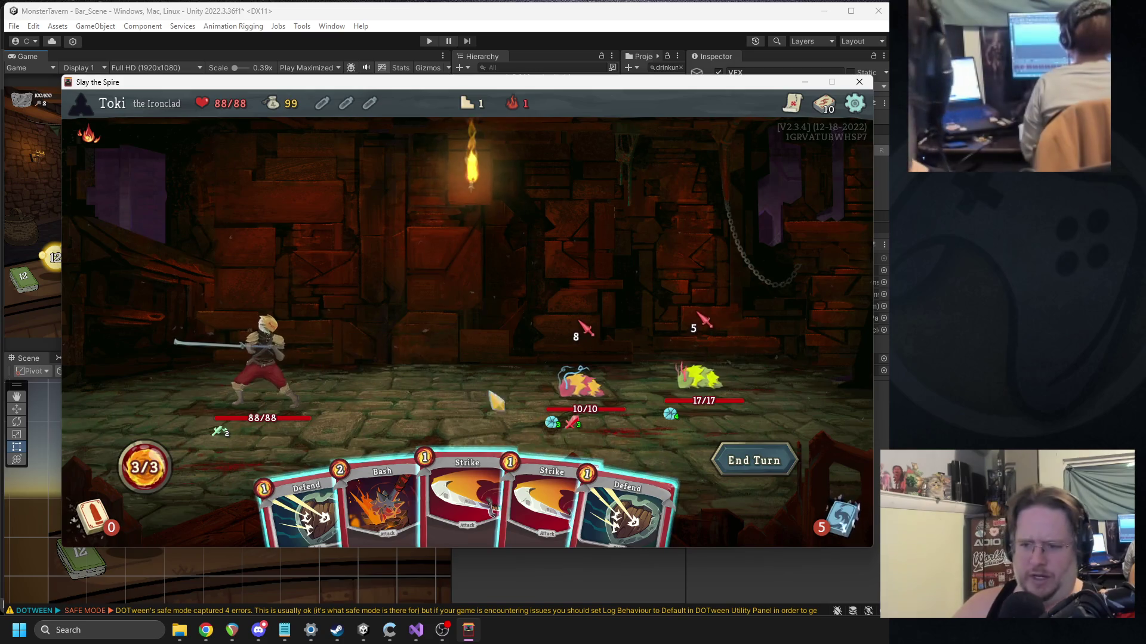
pyautogui.moveTo(706, 412)
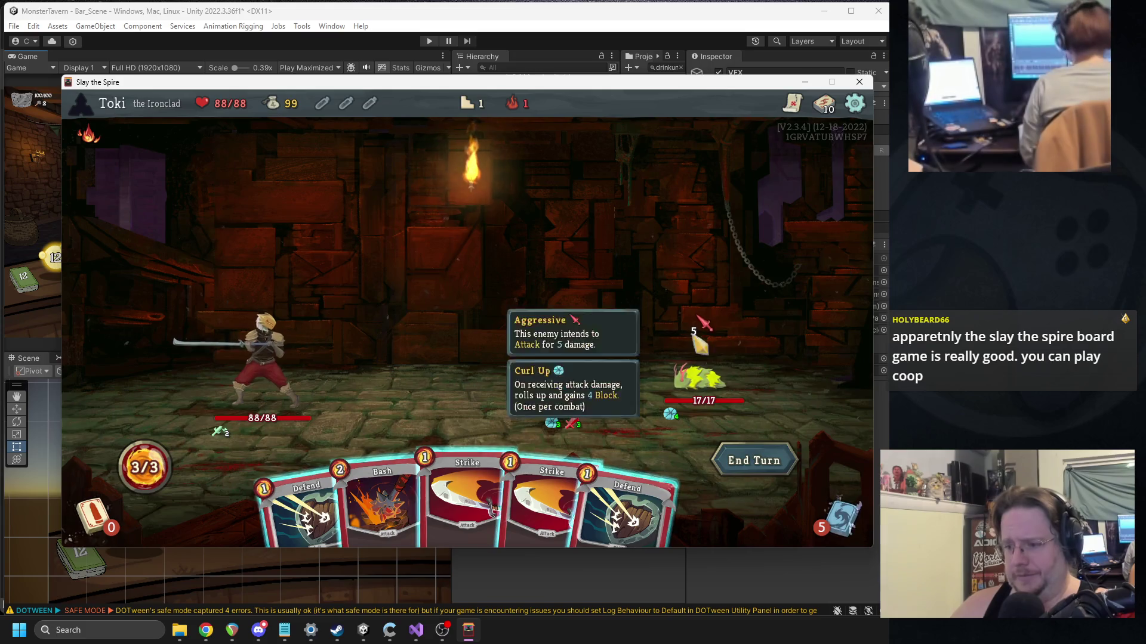
pyautogui.click(746, 463)
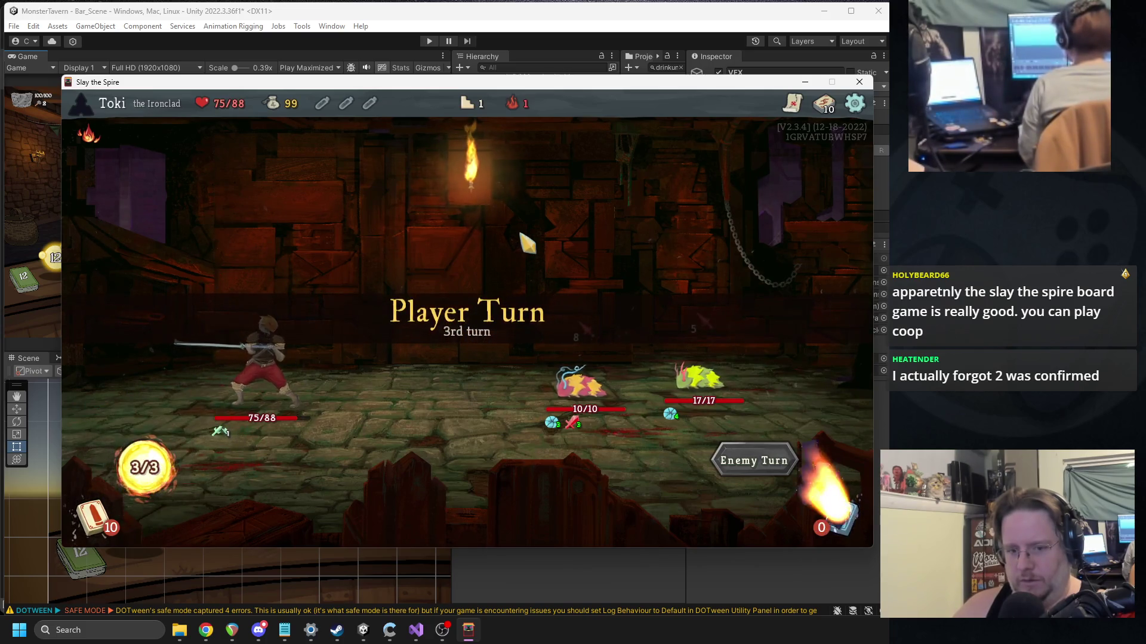
pyautogui.moveTo(716, 394)
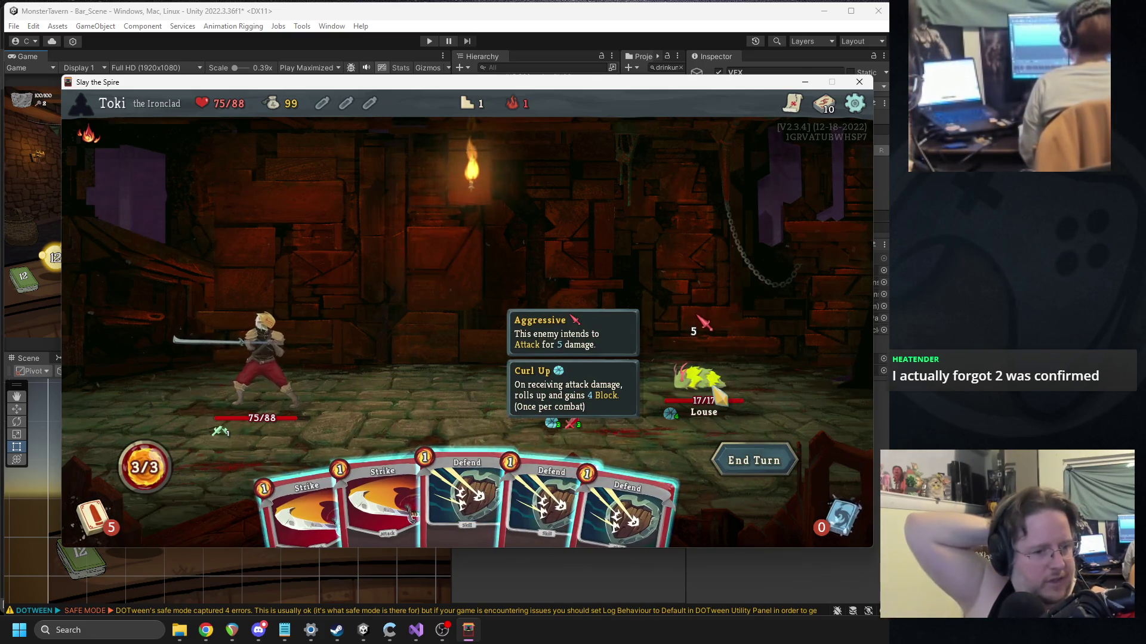
pyautogui.click(872, 84)
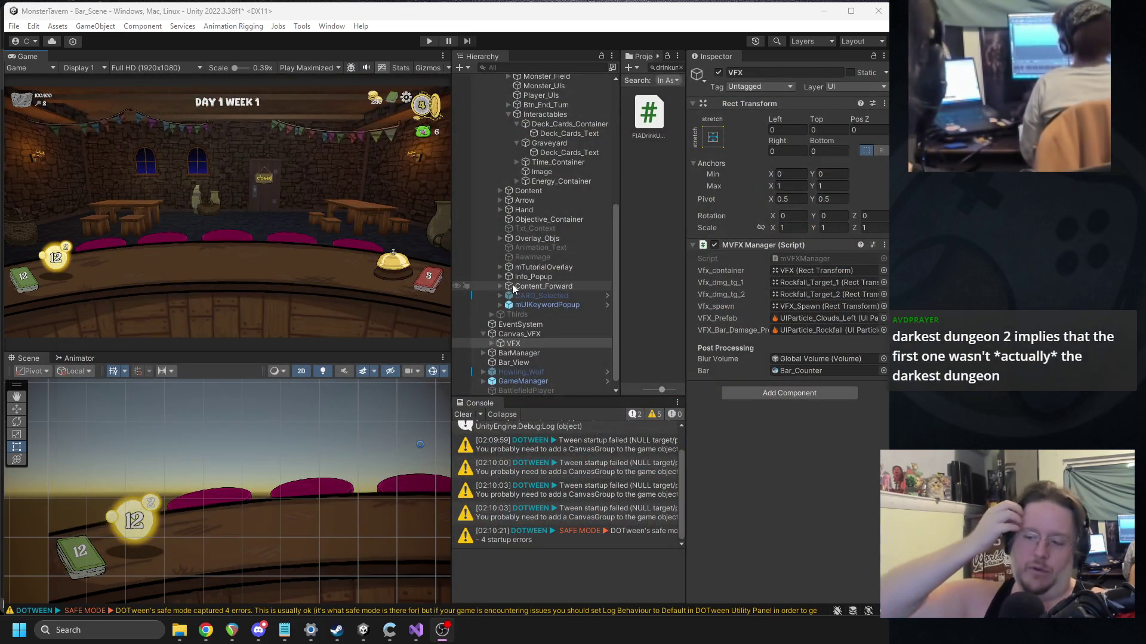
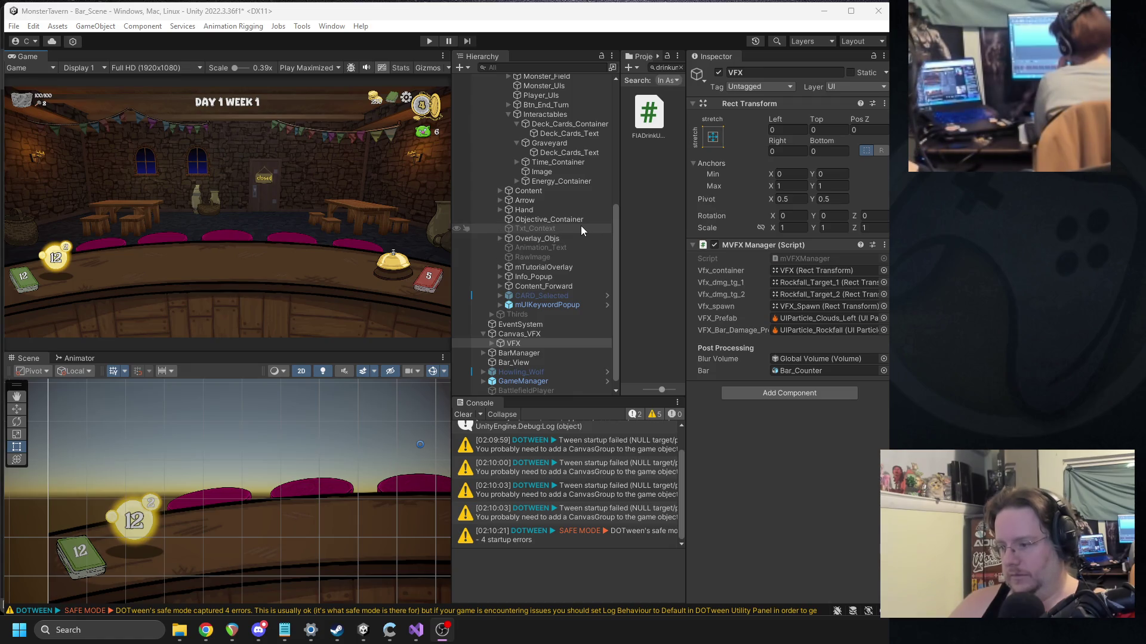
# Step: Clear the Console log, widen the Game view and start Play mode
pyautogui.moveTo(686, 448); pyautogui.dragTo(735, 459)
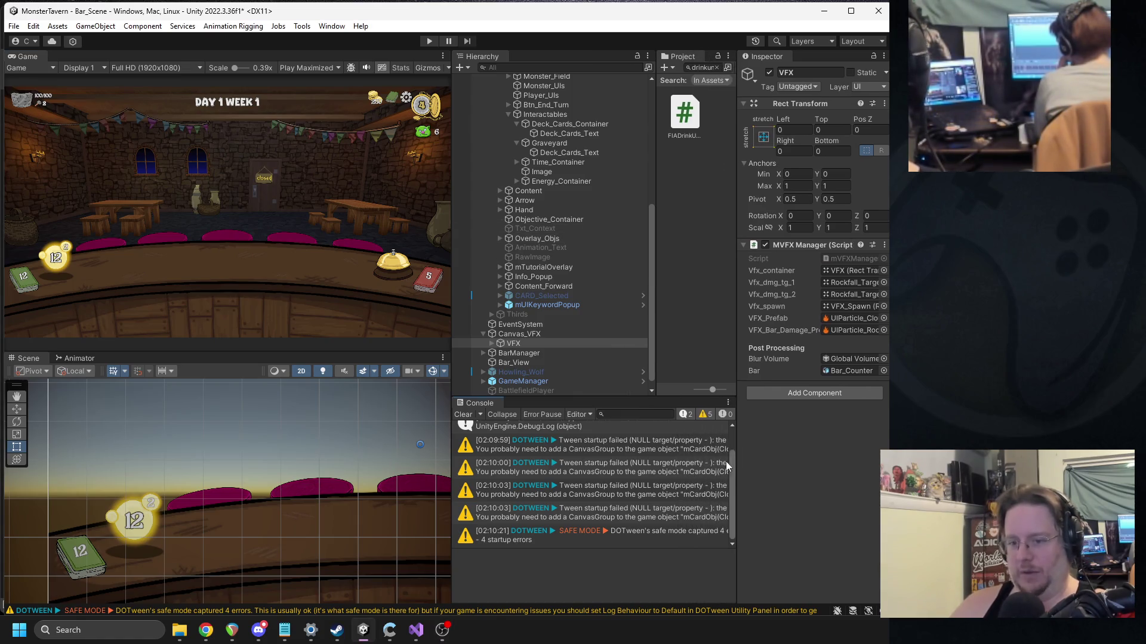
pyautogui.scroll(1, 546, 457)
pyautogui.click(461, 417)
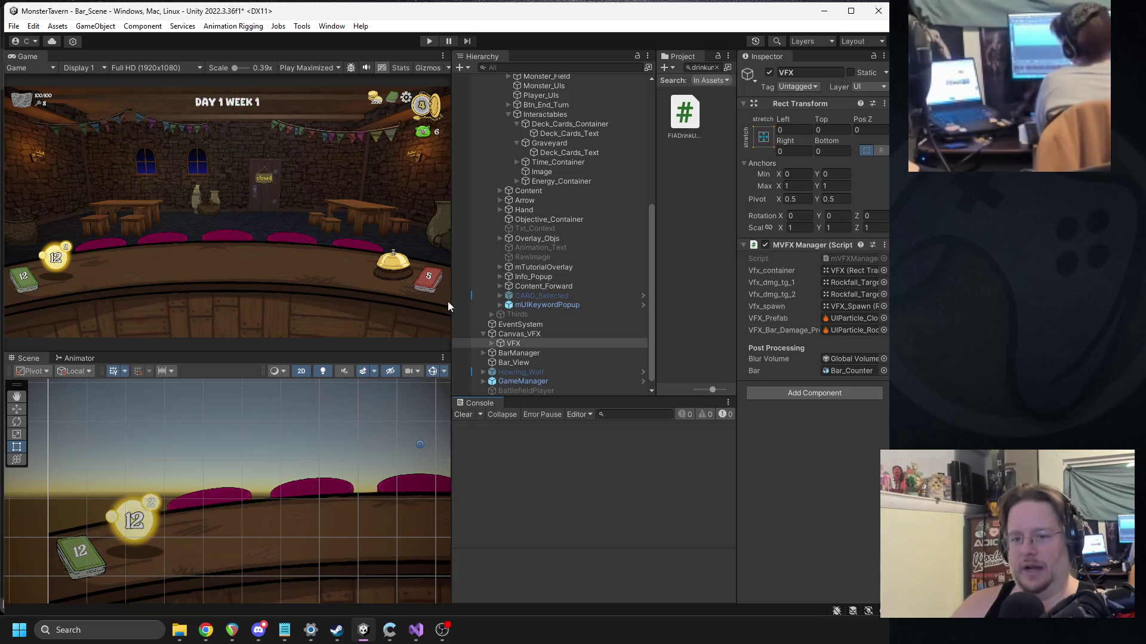
pyautogui.moveTo(451, 303)
pyautogui.mouseDown()
pyautogui.moveTo(496, 308)
pyautogui.moveTo(483, 311)
pyautogui.mouseUp()
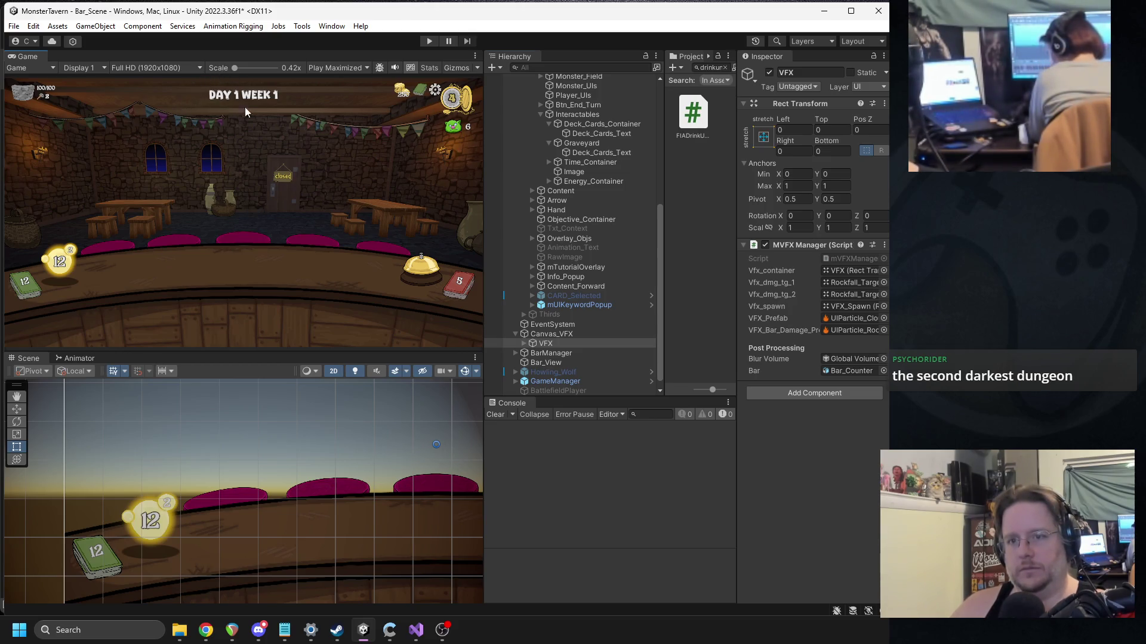
pyautogui.click(431, 44)
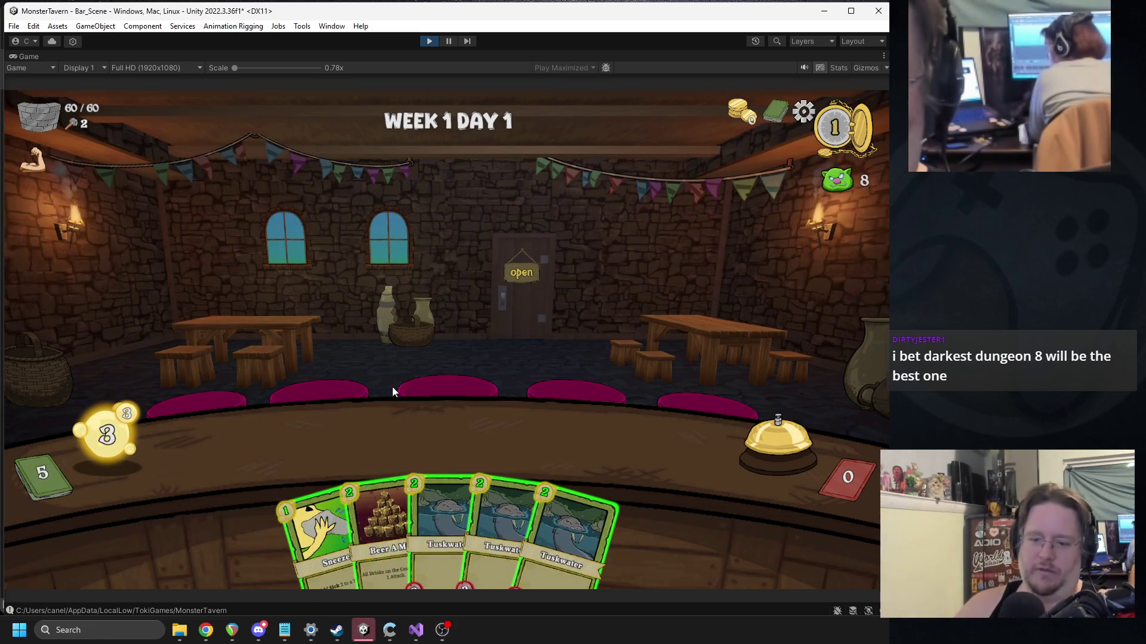
# Step: Serve Beer A Mid by the bell, end the turn, then play four Goblin's Fermented Socks cards
pyautogui.moveTo(392, 501); pyautogui.dragTo(633, 447)
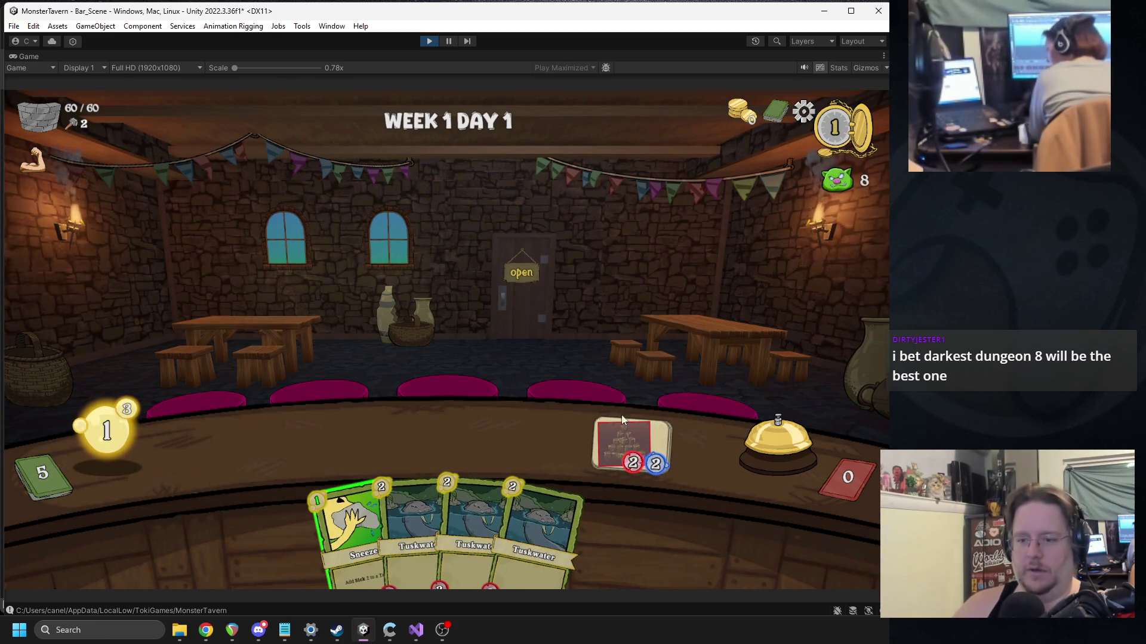
pyautogui.click(777, 438)
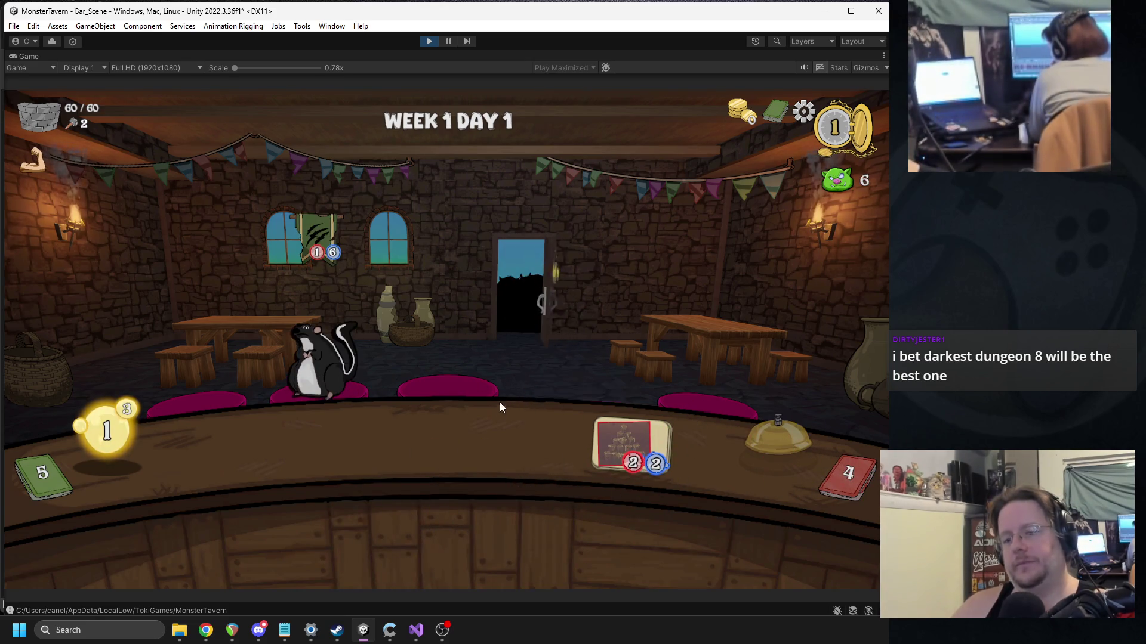
pyautogui.moveTo(636, 445)
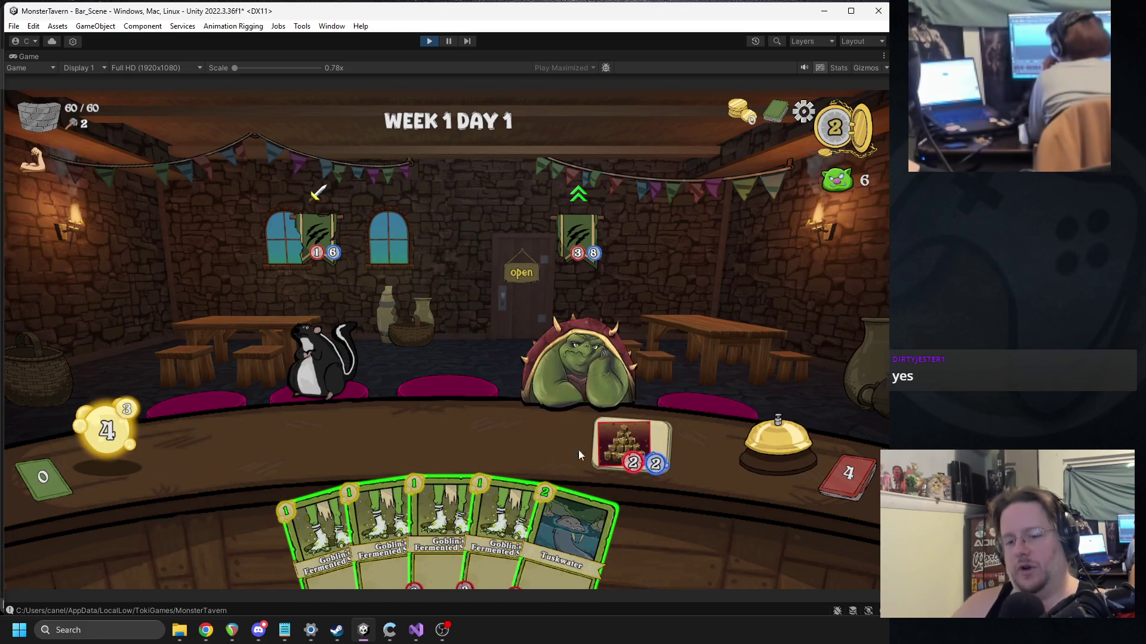
pyautogui.click(335, 525)
pyautogui.click(382, 520)
pyautogui.click(405, 507)
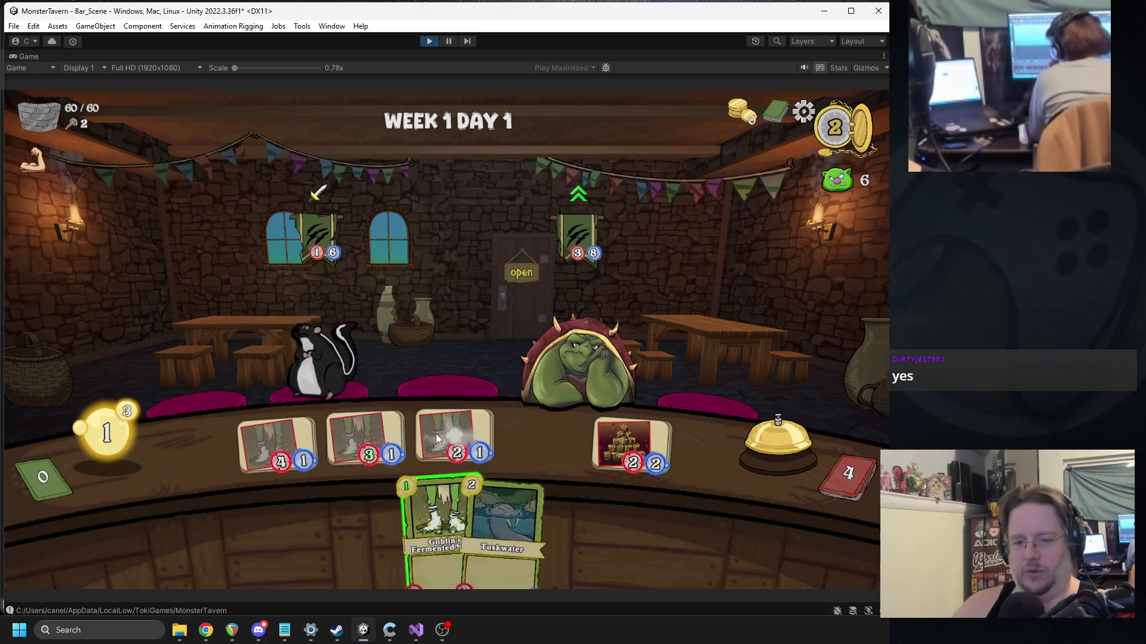
pyautogui.click(405, 494)
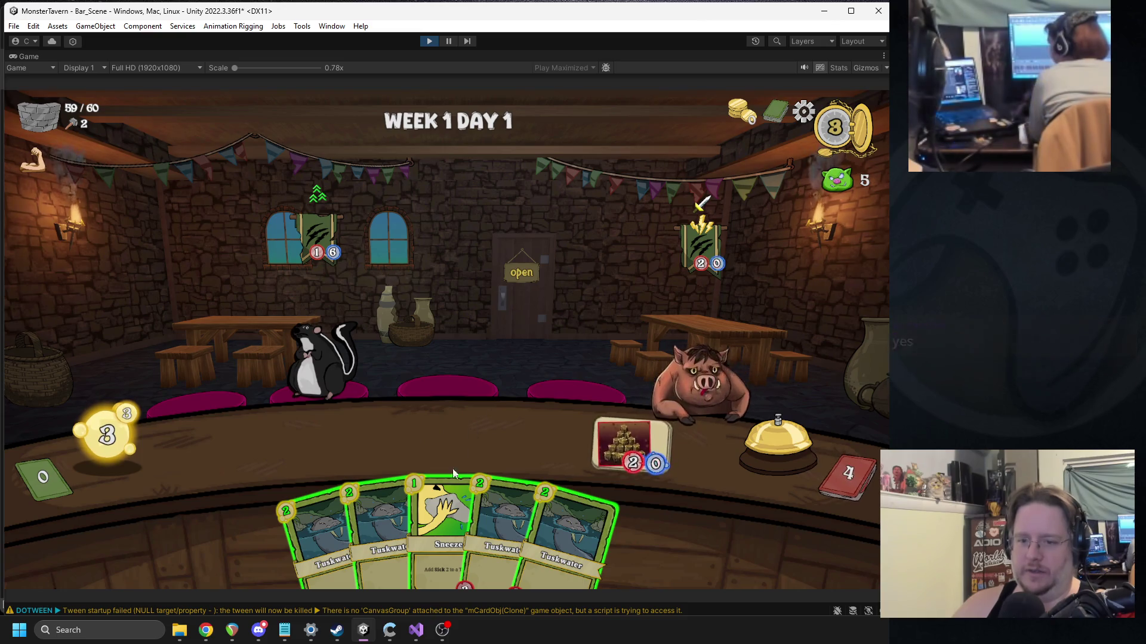
# Step: Give the skunks Sneeze and Tuskwater, and place Goblin's Fermented Socks in the left bar slots
pyautogui.moveTo(445, 526); pyautogui.dragTo(317, 358)
pyautogui.moveTo(339, 522); pyautogui.dragTo(320, 361)
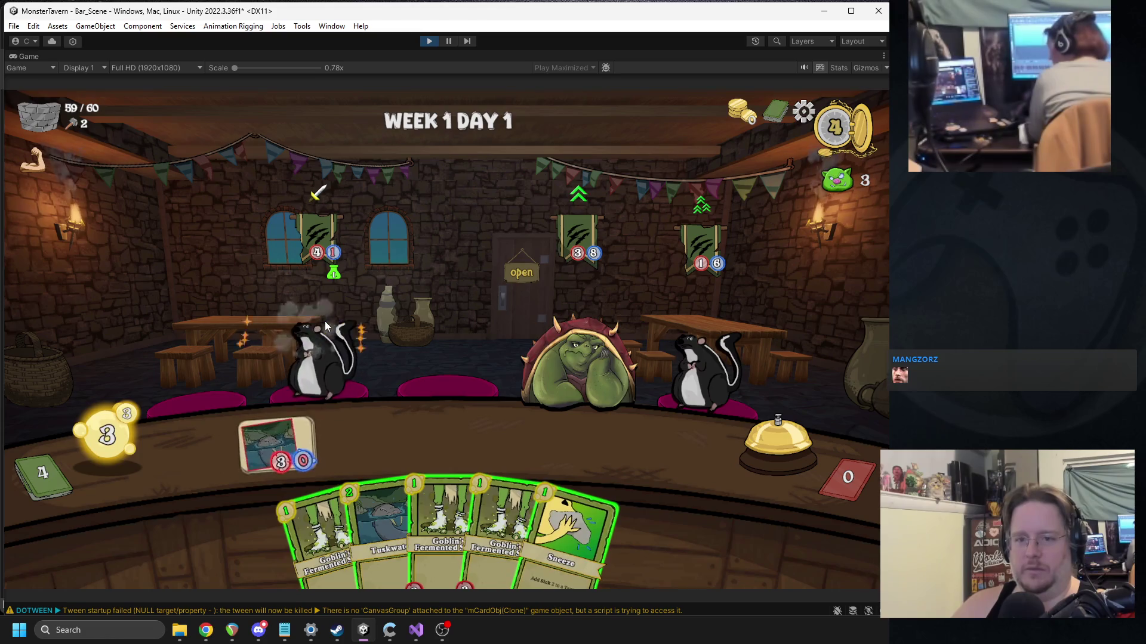
pyautogui.moveTo(570, 525); pyautogui.dragTo(713, 373)
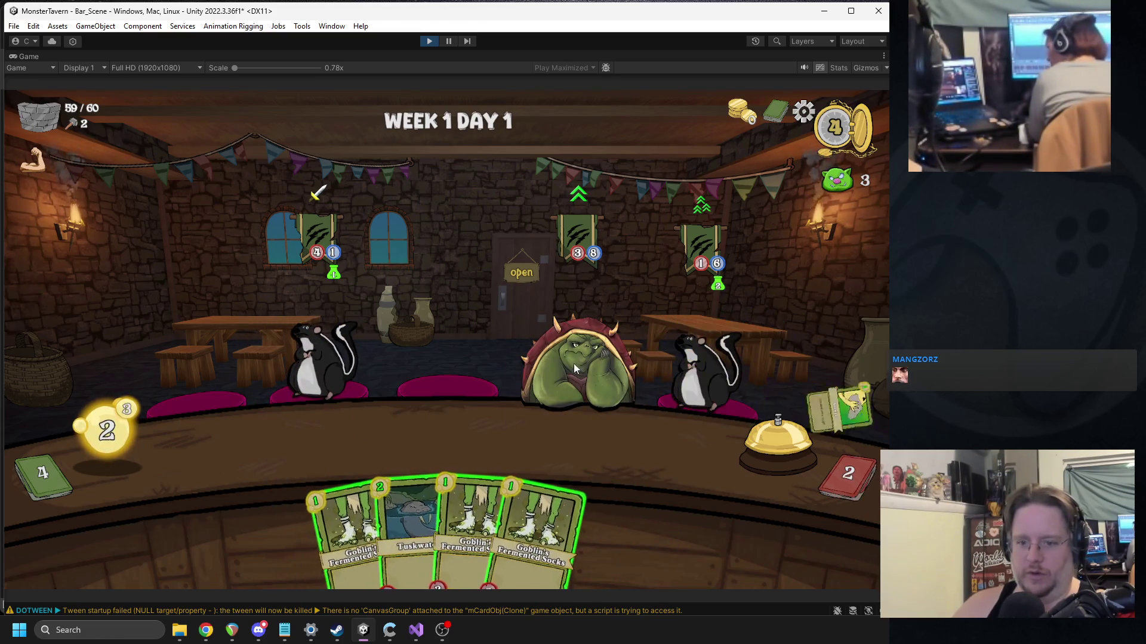
pyautogui.moveTo(444, 525); pyautogui.dragTo(308, 439)
pyautogui.moveTo(524, 492); pyautogui.dragTo(366, 442)
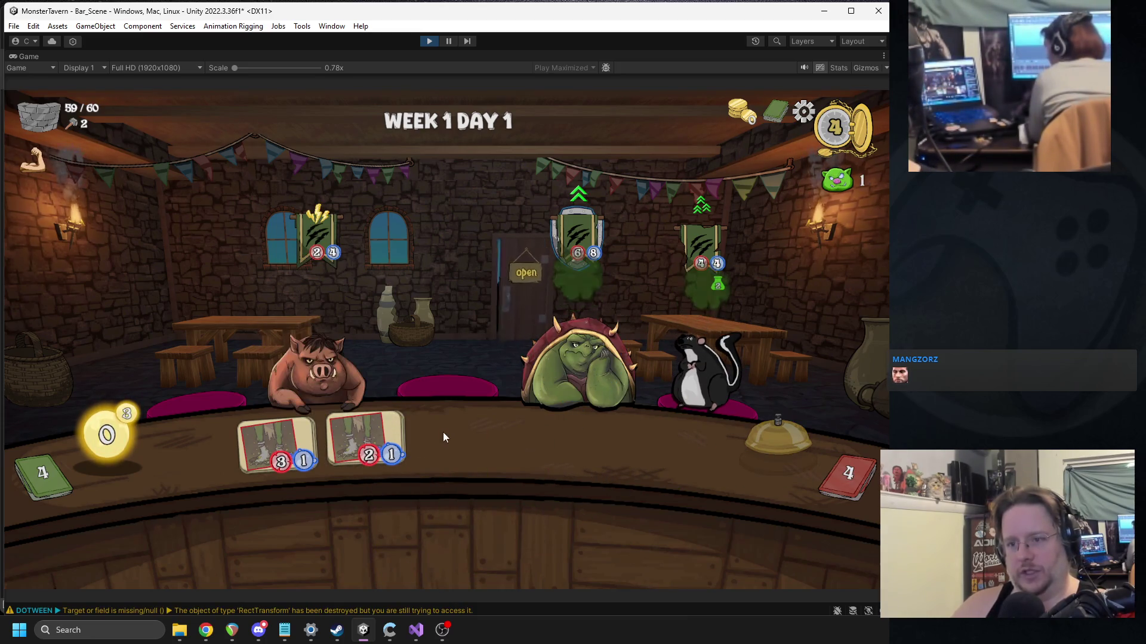
# Step: Play Beer A Mid and another Socks, send the counter drinks to the troll, and end the turn
pyautogui.moveTo(392, 490); pyautogui.dragTo(654, 450)
pyautogui.moveTo(540, 525)
pyautogui.mouseDown()
pyautogui.moveTo(472, 439)
pyautogui.moveTo(484, 436)
pyautogui.moveTo(456, 442)
pyautogui.mouseUp()
pyautogui.moveTo(262, 435); pyautogui.dragTo(578, 367)
pyautogui.moveTo(367, 441); pyautogui.dragTo(594, 359)
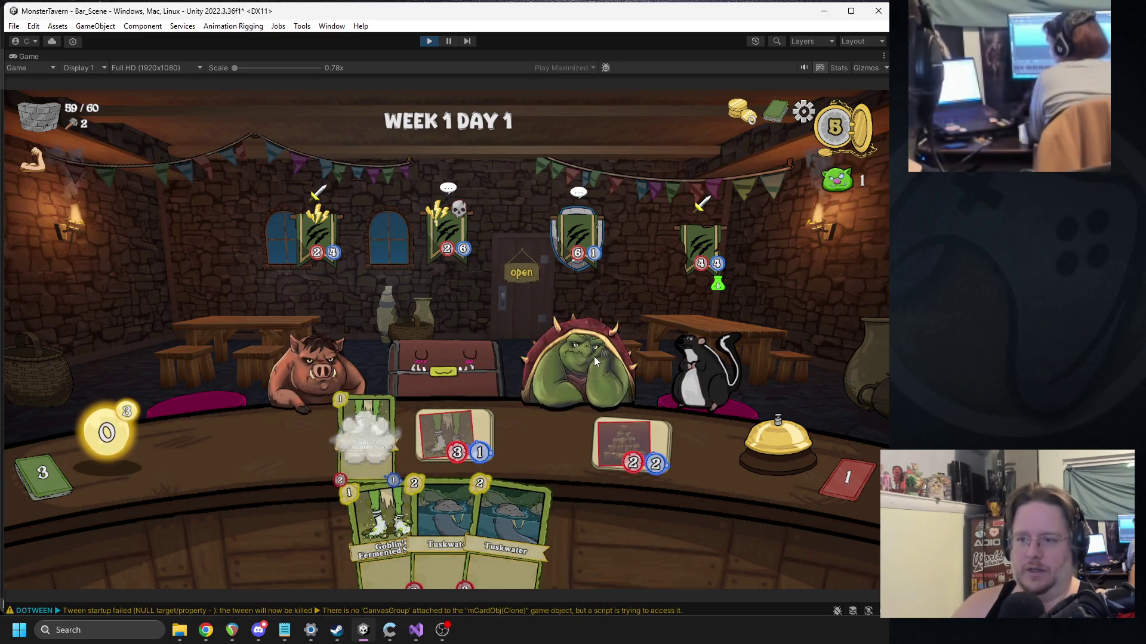
pyautogui.click(778, 425)
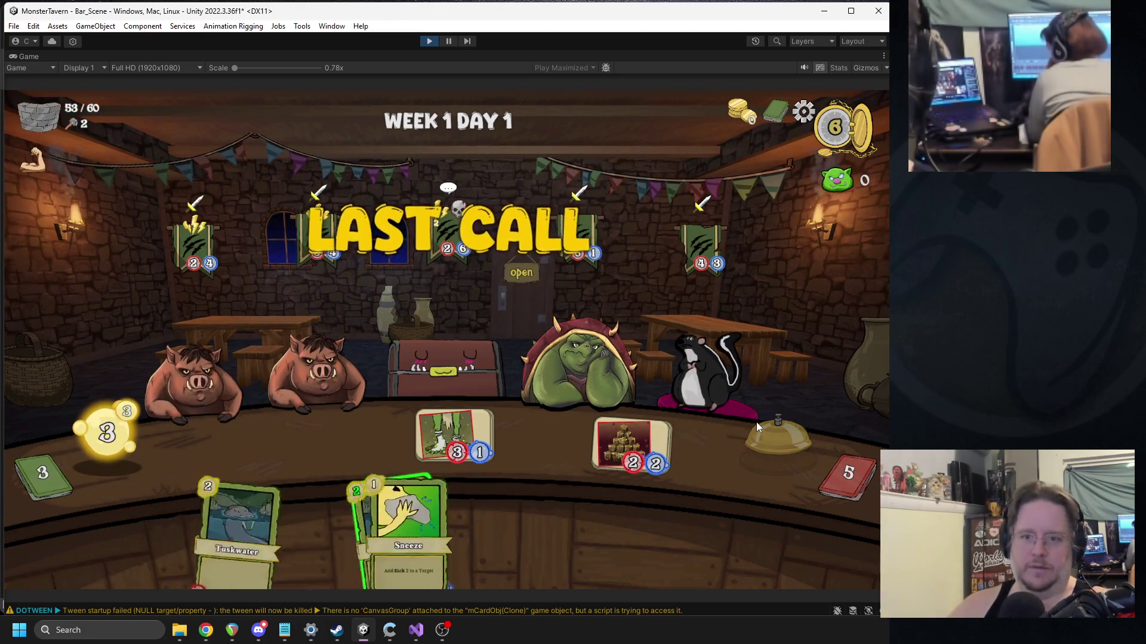
# Step: Play the Last Call turns: Sneeze on the mimic, Tuskwater, Beer and Socks, ending each turn
pyautogui.moveTo(385, 508)
pyautogui.mouseDown()
pyautogui.moveTo(420, 462)
pyautogui.moveTo(353, 463)
pyautogui.moveTo(367, 495)
pyautogui.moveTo(444, 364)
pyautogui.mouseUp()
pyautogui.moveTo(325, 537)
pyautogui.mouseDown()
pyautogui.moveTo(352, 412)
pyautogui.moveTo(334, 430)
pyautogui.mouseUp()
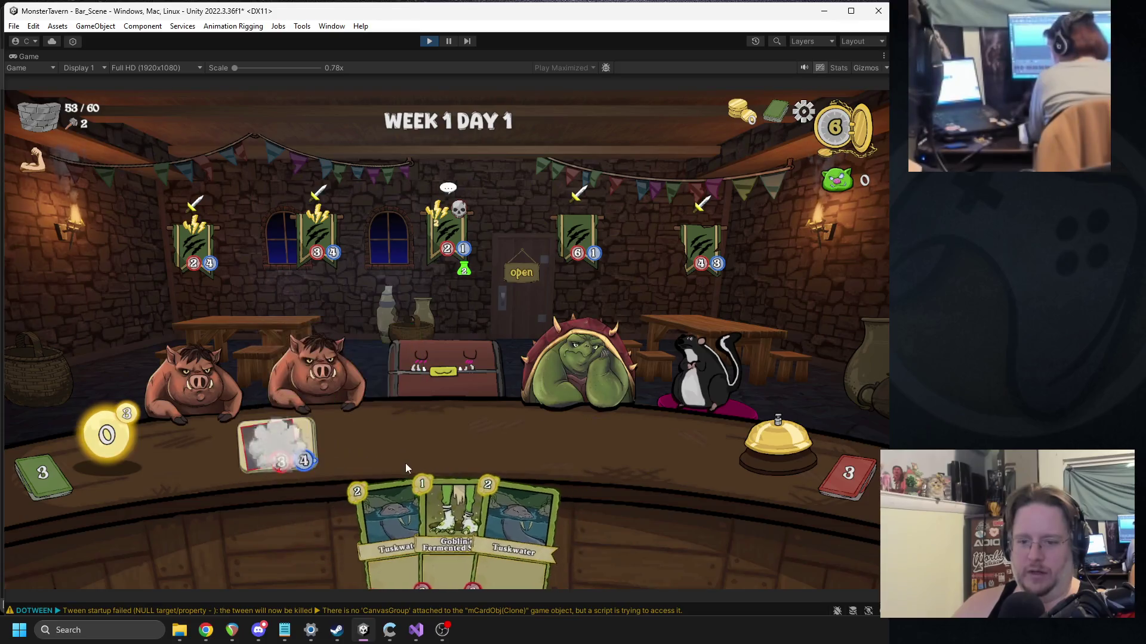
pyautogui.click(769, 443)
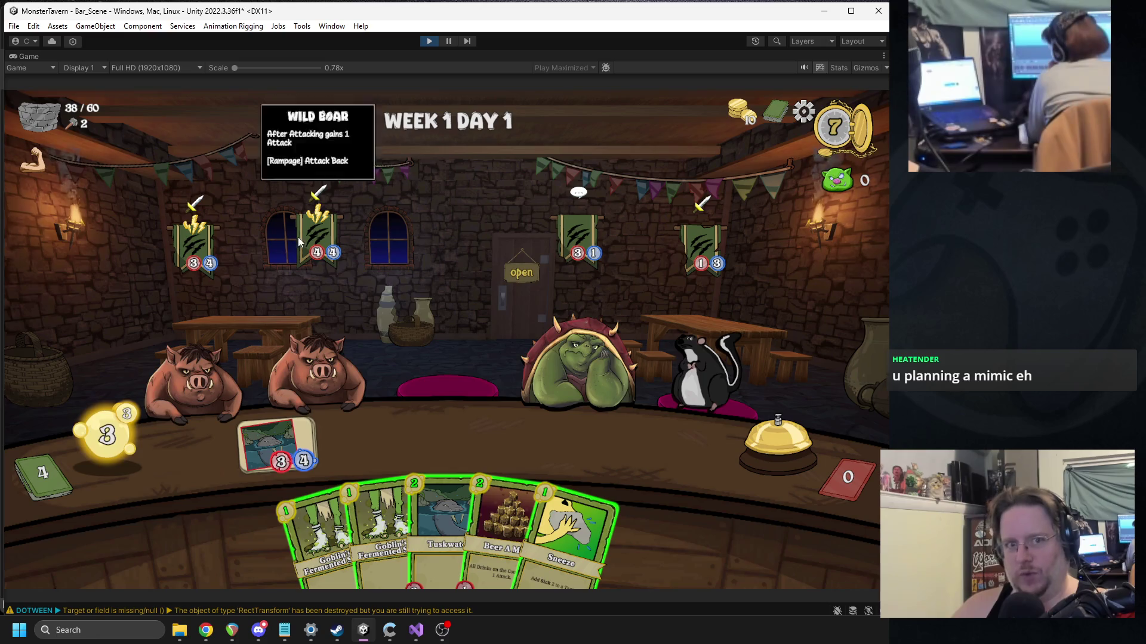
pyautogui.moveTo(504, 525); pyautogui.dragTo(632, 417)
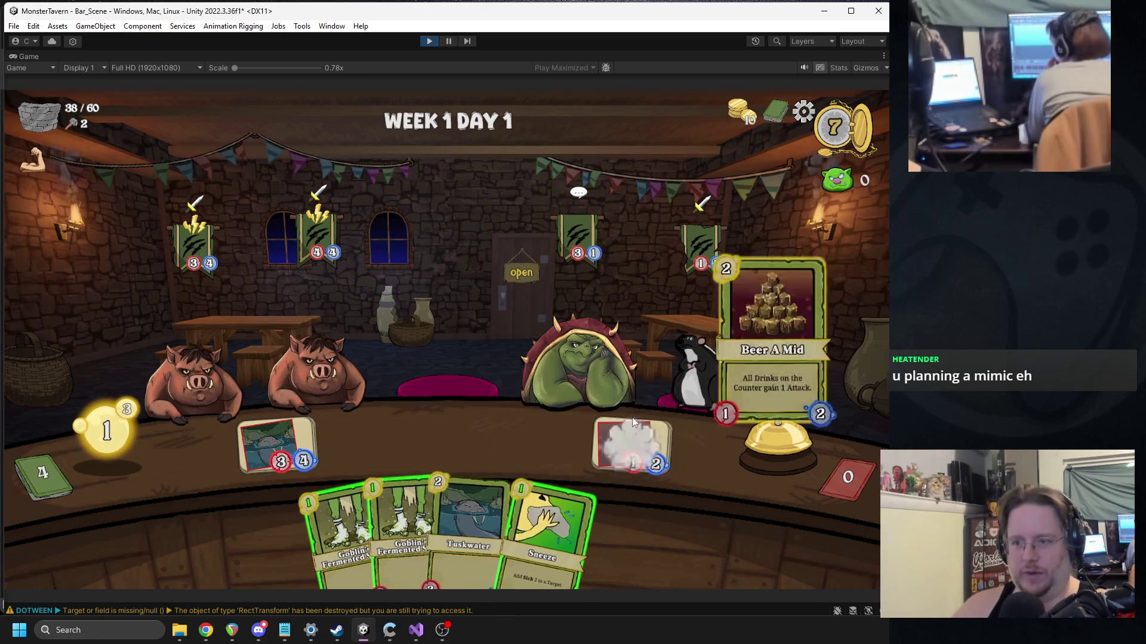
pyautogui.moveTo(349, 531); pyautogui.dragTo(366, 439)
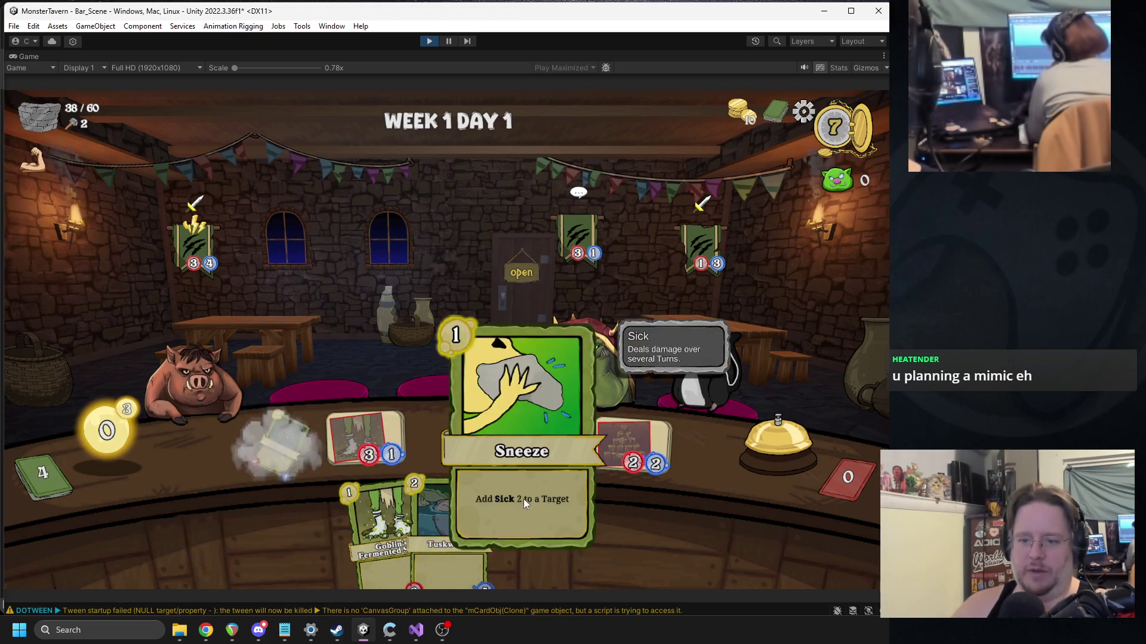
pyautogui.click(755, 448)
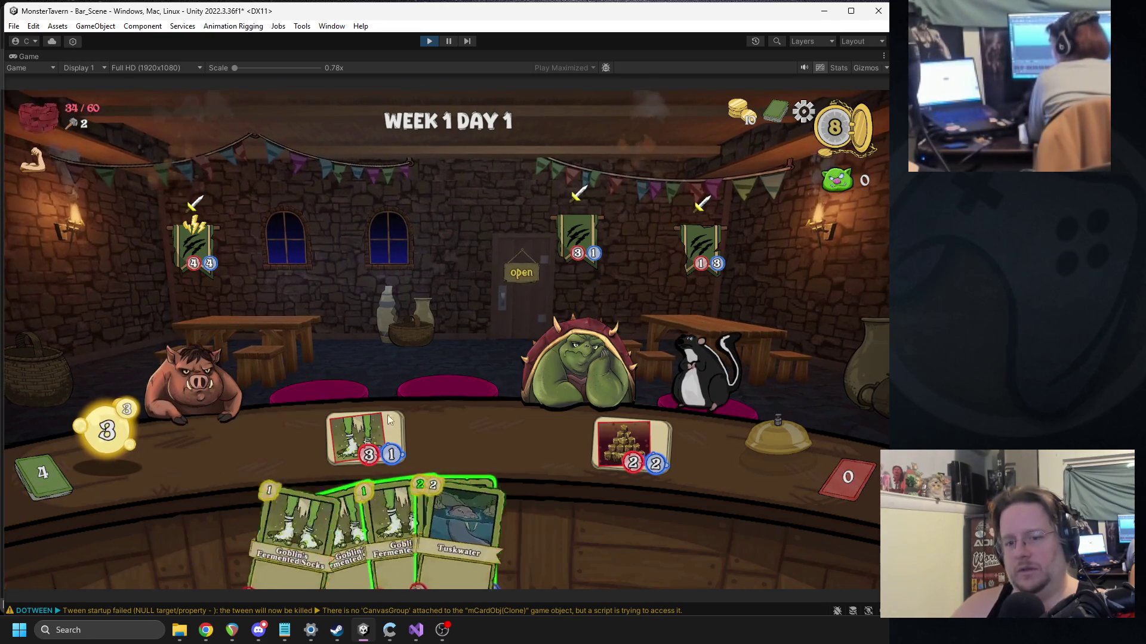
# Step: Serve two more Goblin's Fermented Socks cards, then stop Play mode
pyautogui.moveTo(355, 525); pyautogui.dragTo(464, 429)
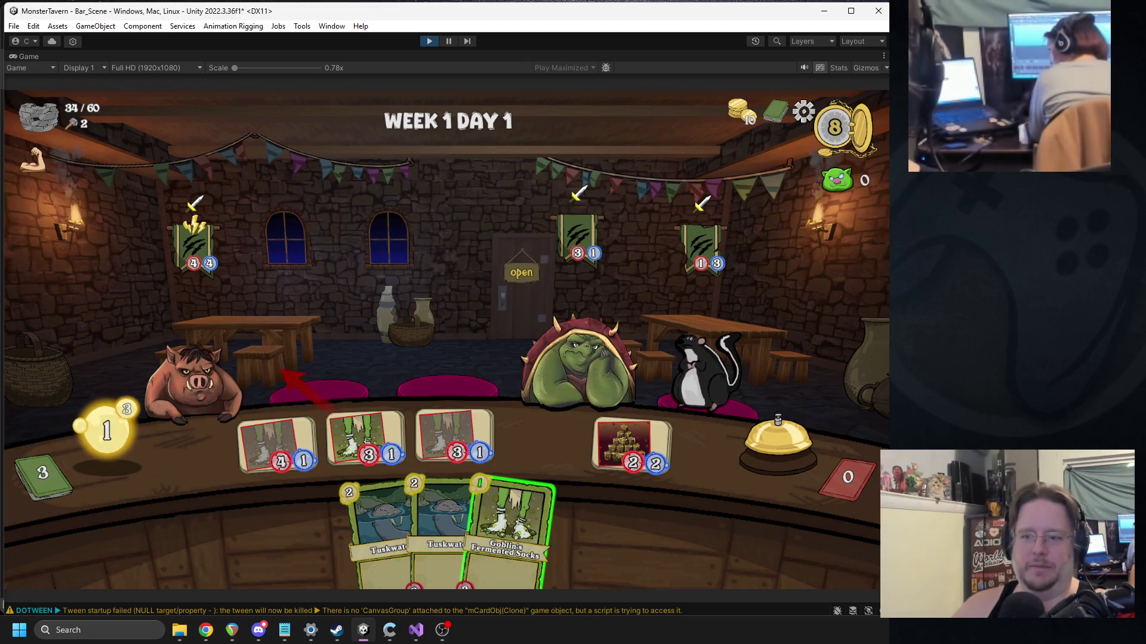
pyautogui.moveTo(510, 525)
pyautogui.mouseDown()
pyautogui.moveTo(494, 472)
pyautogui.moveTo(376, 438)
pyautogui.mouseUp()
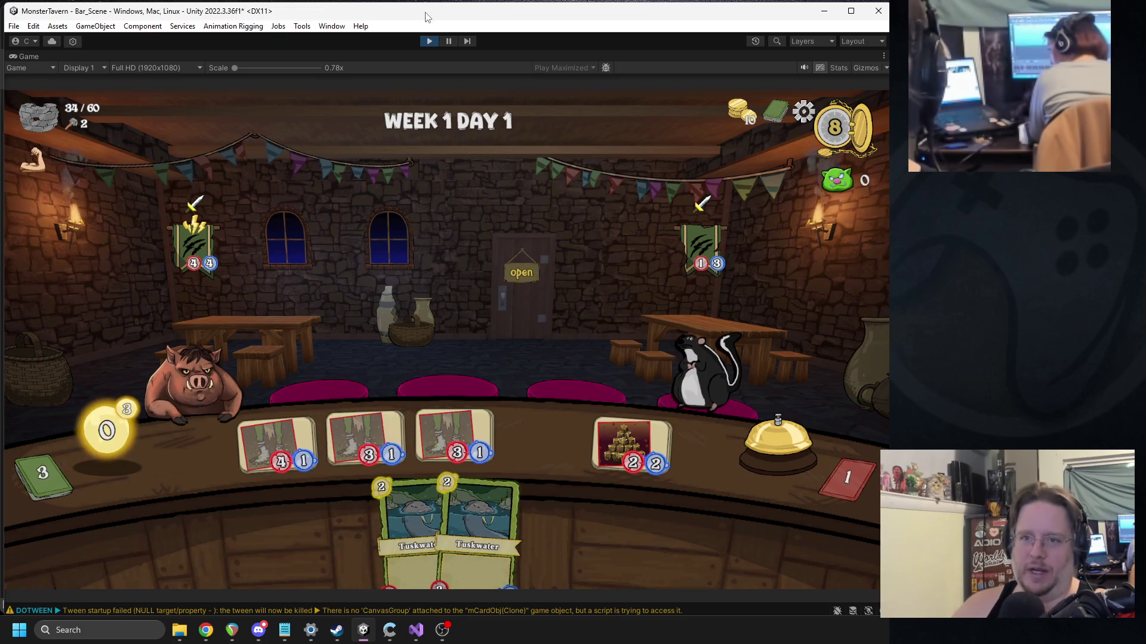
pyautogui.click(427, 42)
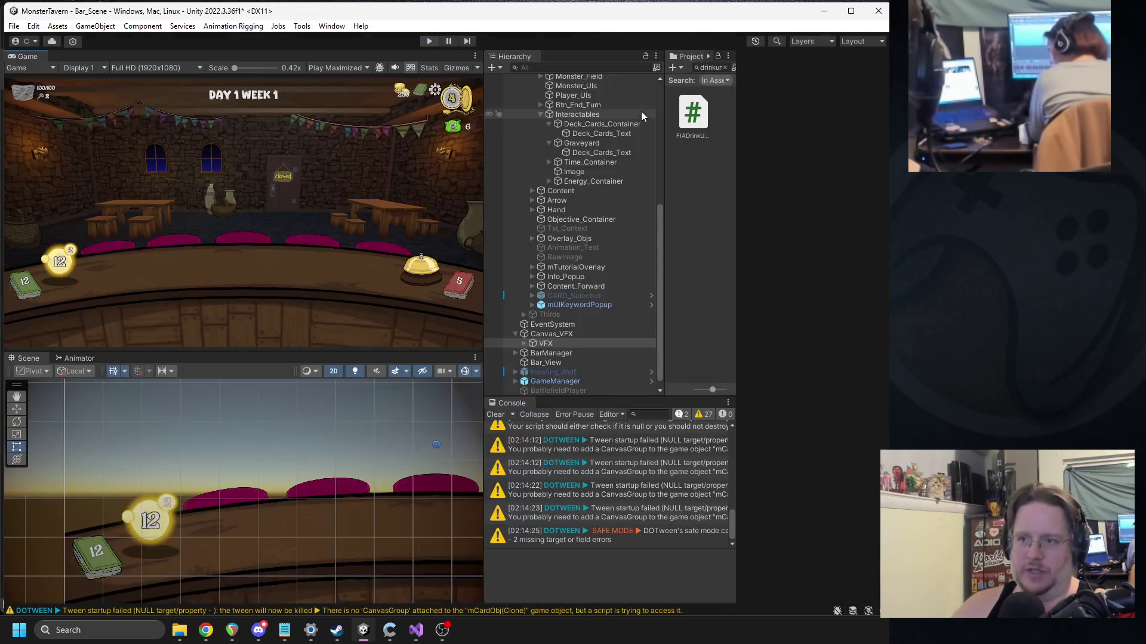
# Step: Narrow the Inspector, Hierarchy/Project and Game/Scene panels
pyautogui.moveTo(737, 253); pyautogui.dragTo(744, 255)
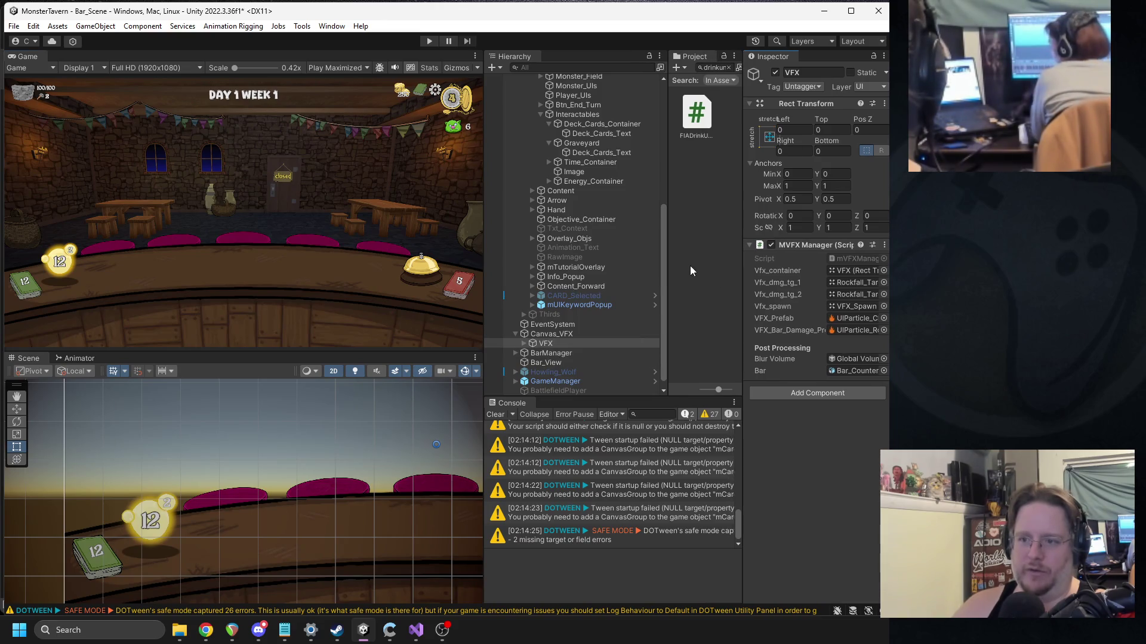
pyautogui.moveTo(670, 266); pyautogui.dragTo(606, 267)
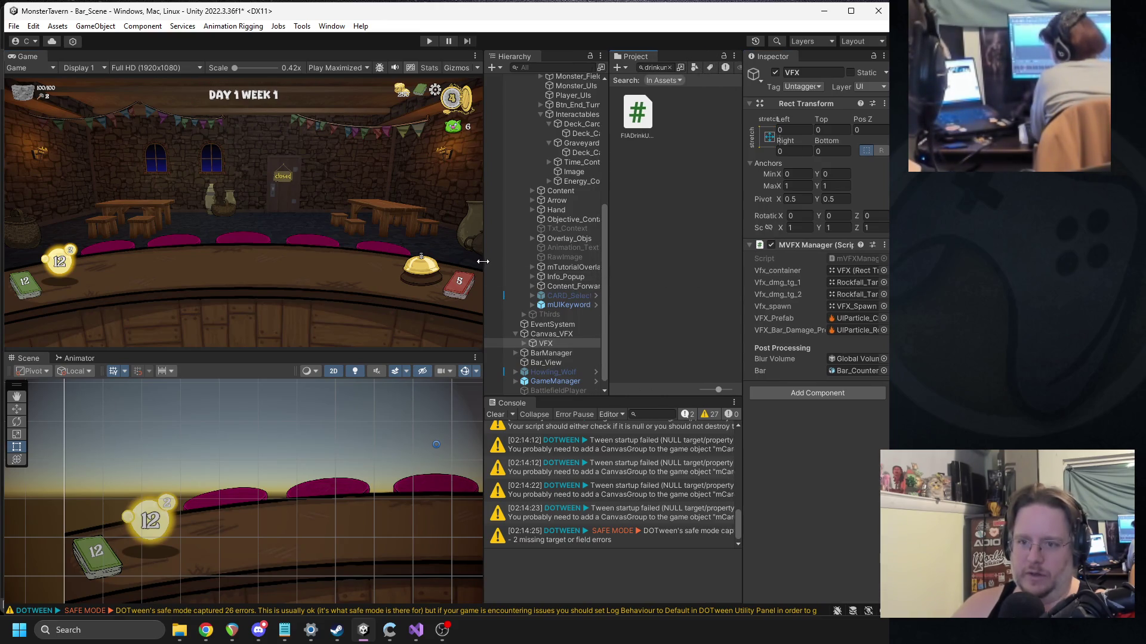
pyautogui.moveTo(478, 266); pyautogui.dragTo(425, 265)
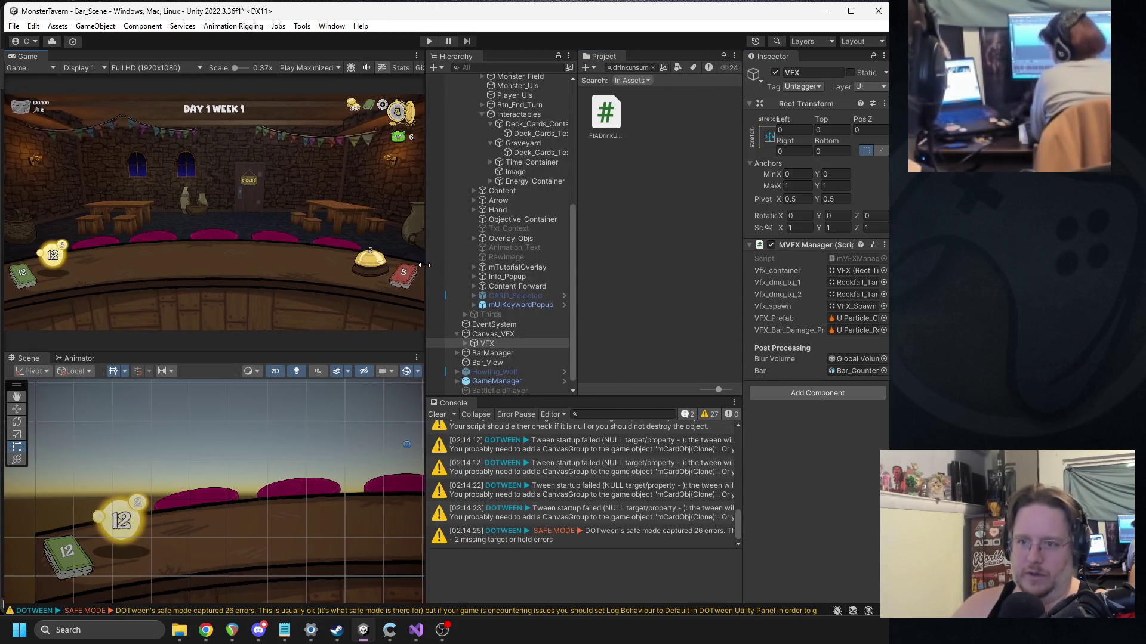
# Step: Search the Project for 'BSnewda' and open the BSNewDay script in Visual Studio
pyautogui.click(646, 69)
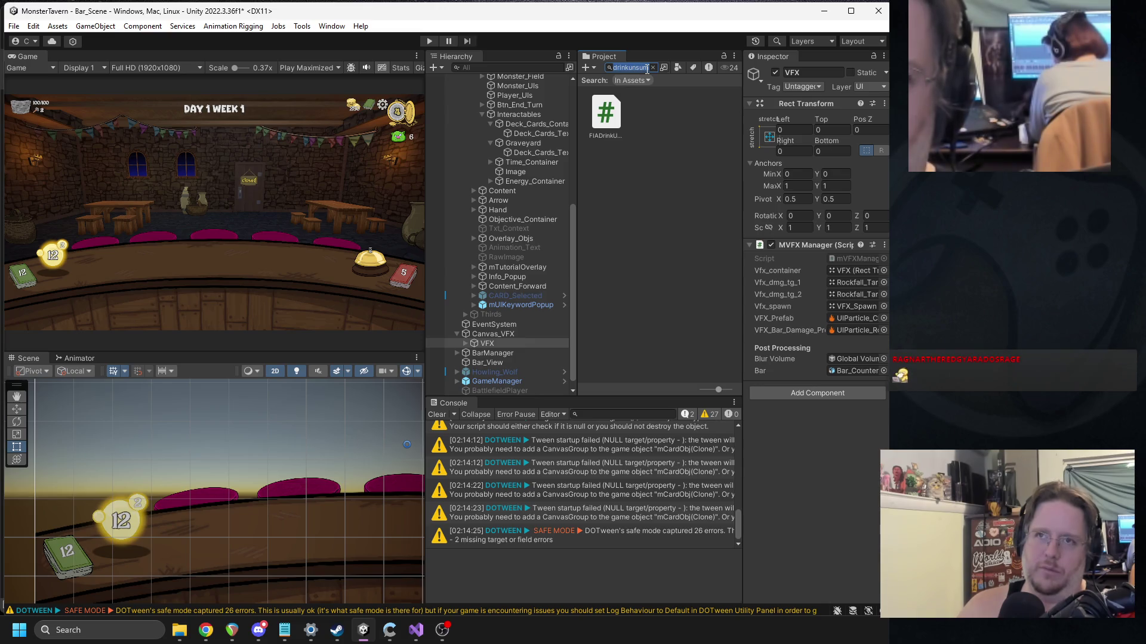
pyautogui.write('BSnewda')
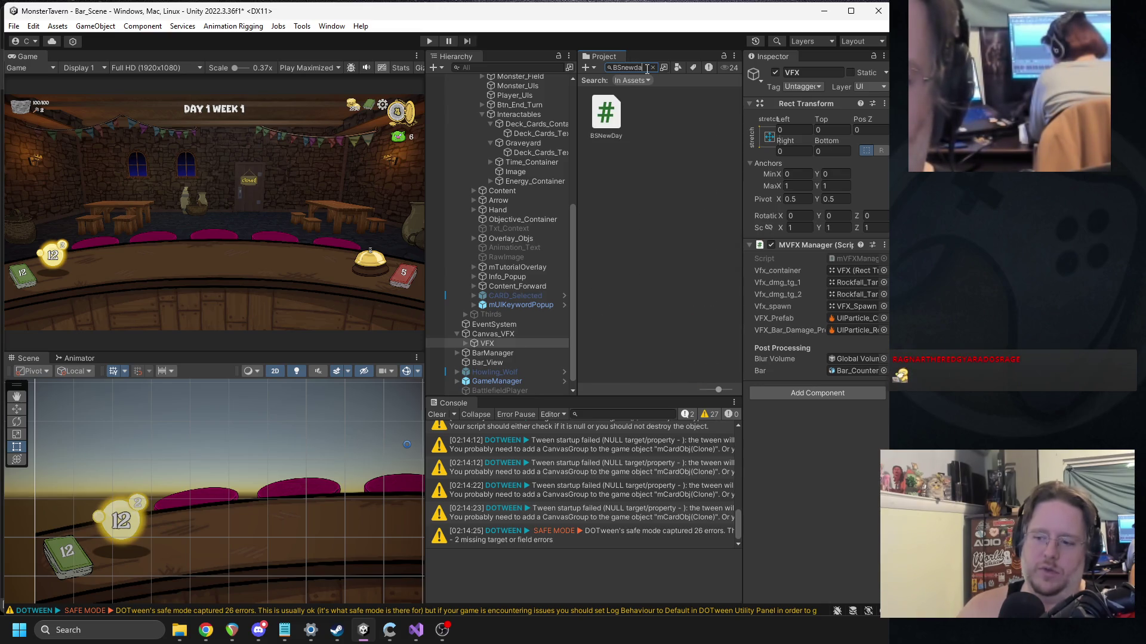
pyautogui.doubleClick(606, 114)
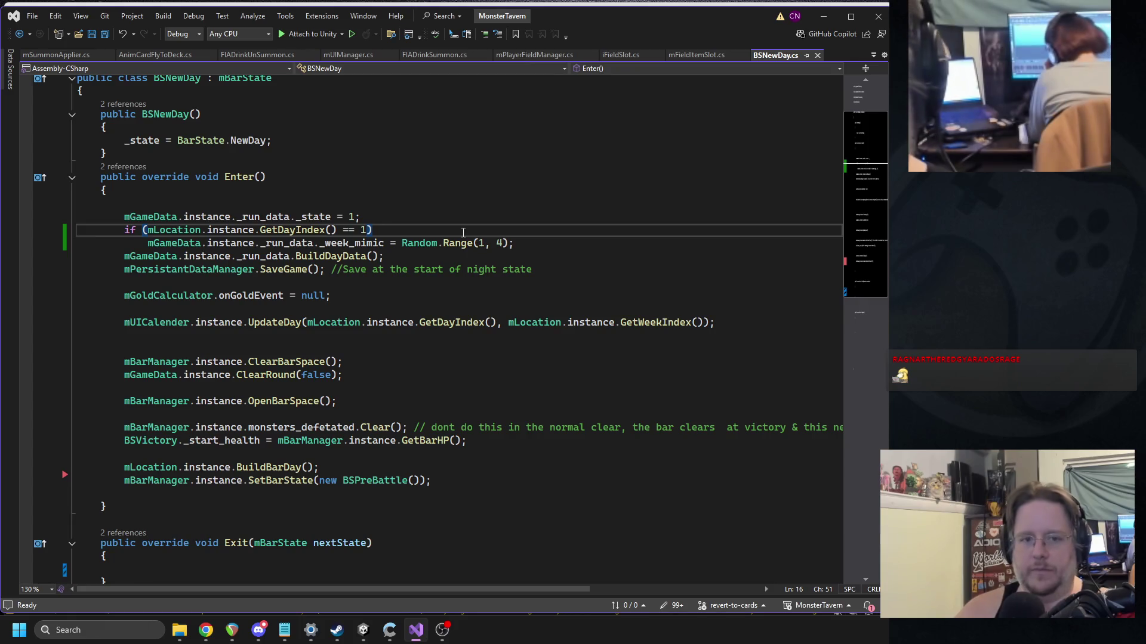
# Step: Open a brace block and cut out the _week_mimic assignment line
pyautogui.press('Return')
pyautogui.write('{')
pyautogui.press('Return')
pyautogui.tripleClick(263, 282)
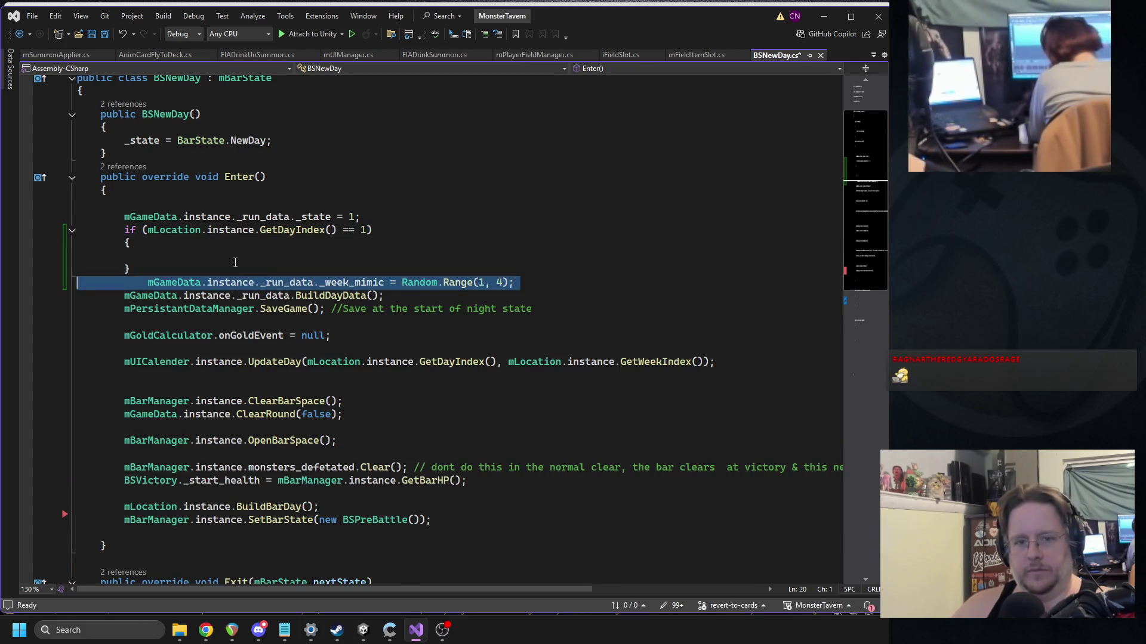
pyautogui.hotkey('ctrl', 'x')
# Step: Write the condition if(mLocation.instance.GetWeekIndex() == 0)
pyautogui.click(219, 254)
pyautogui.write('if(location')
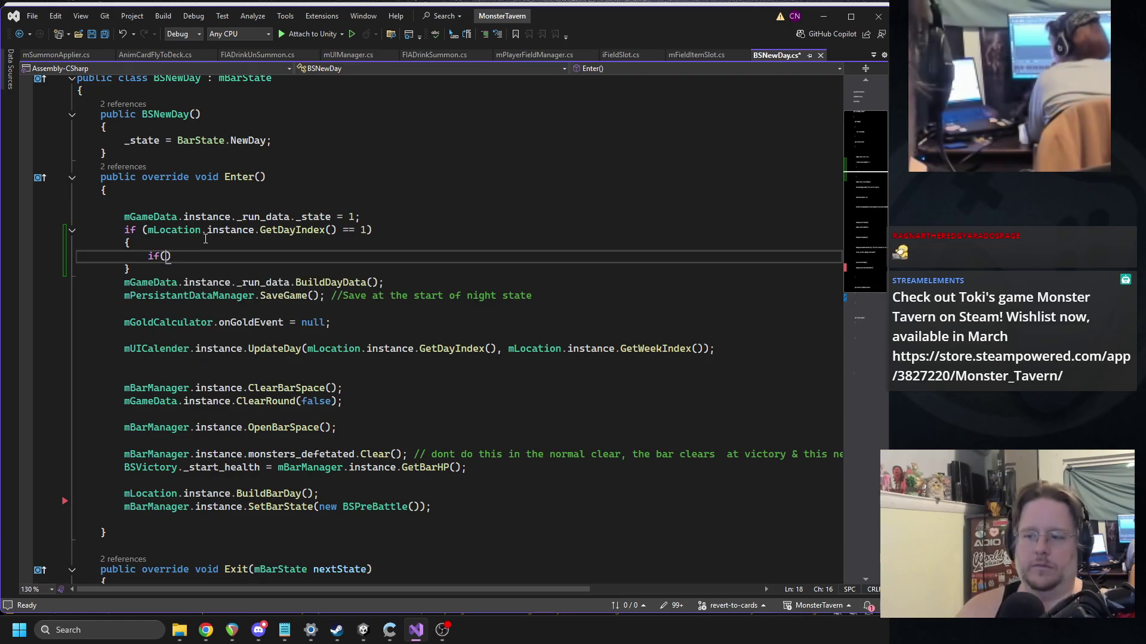
pyautogui.press('Tab')
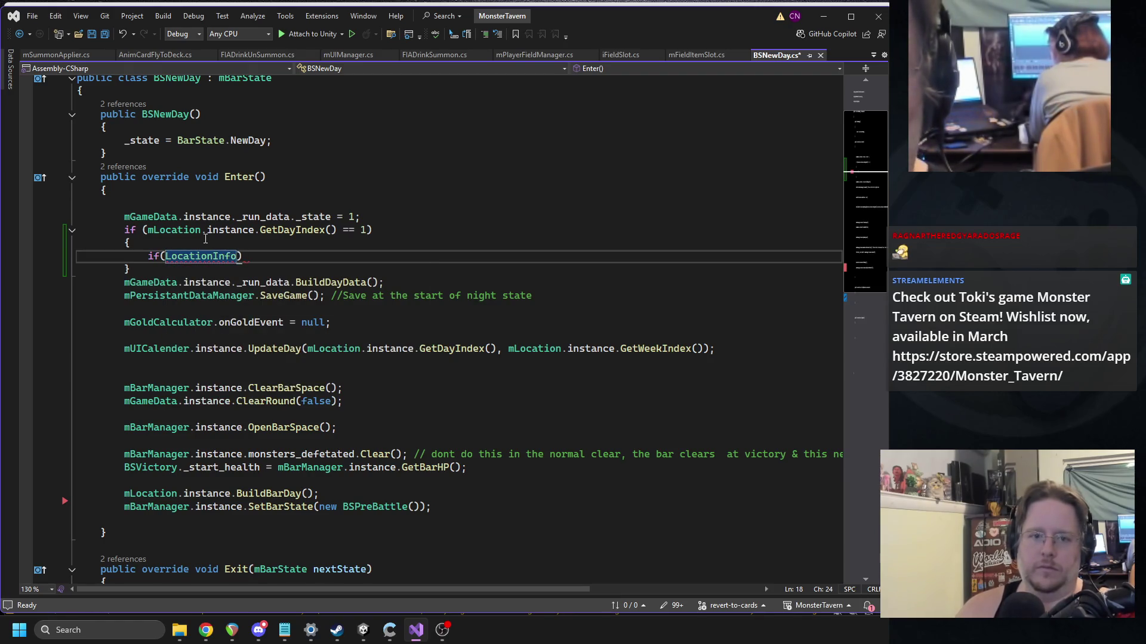
pyautogui.hotkey('ctrl', 'z')
pyautogui.press('BackSpace')
pyautogui.press('BackSpace')
pyautogui.press('BackSpace')
pyautogui.press('BackSpace')
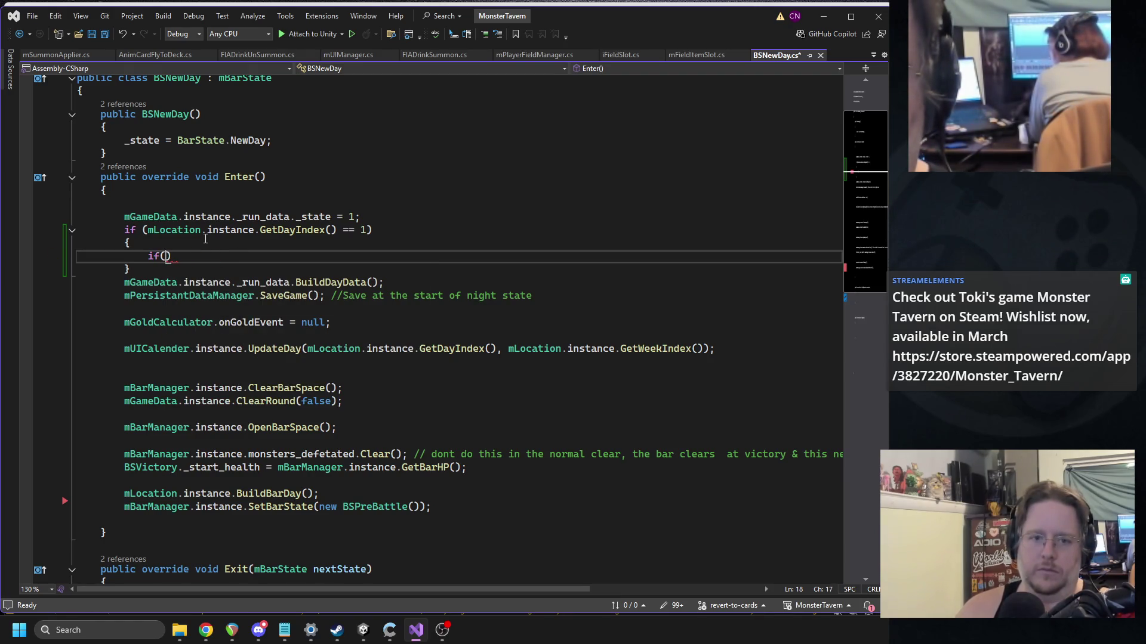
pyautogui.write('mGameData.instance._run_data')
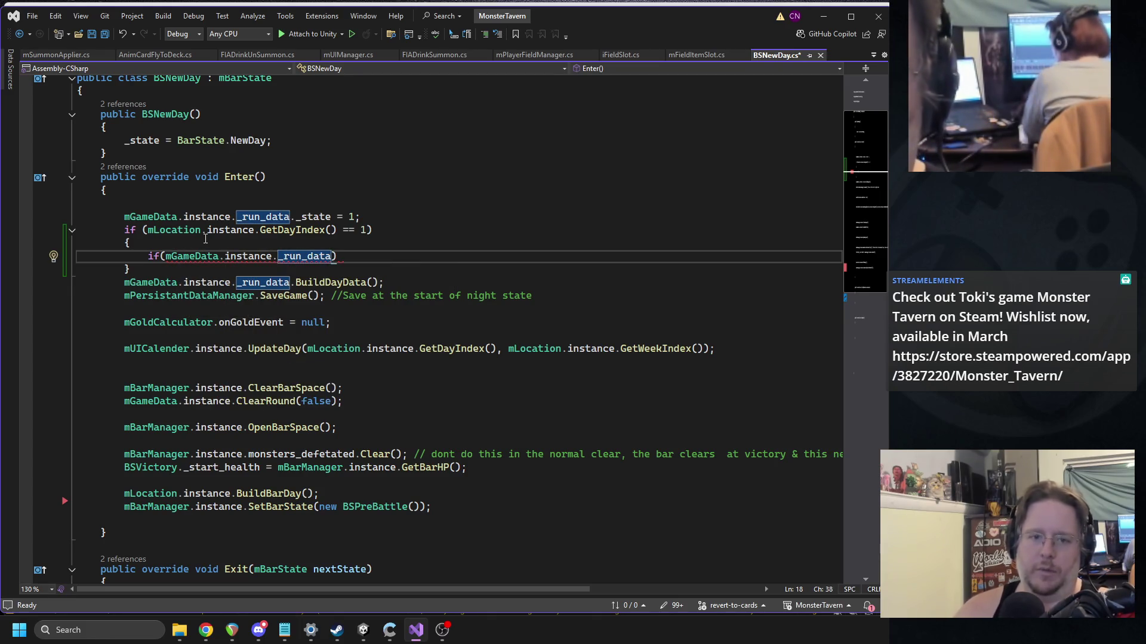
pyautogui.press('BackSpace')
pyautogui.press('BackSpace')
pyautogui.press('BackSpace')
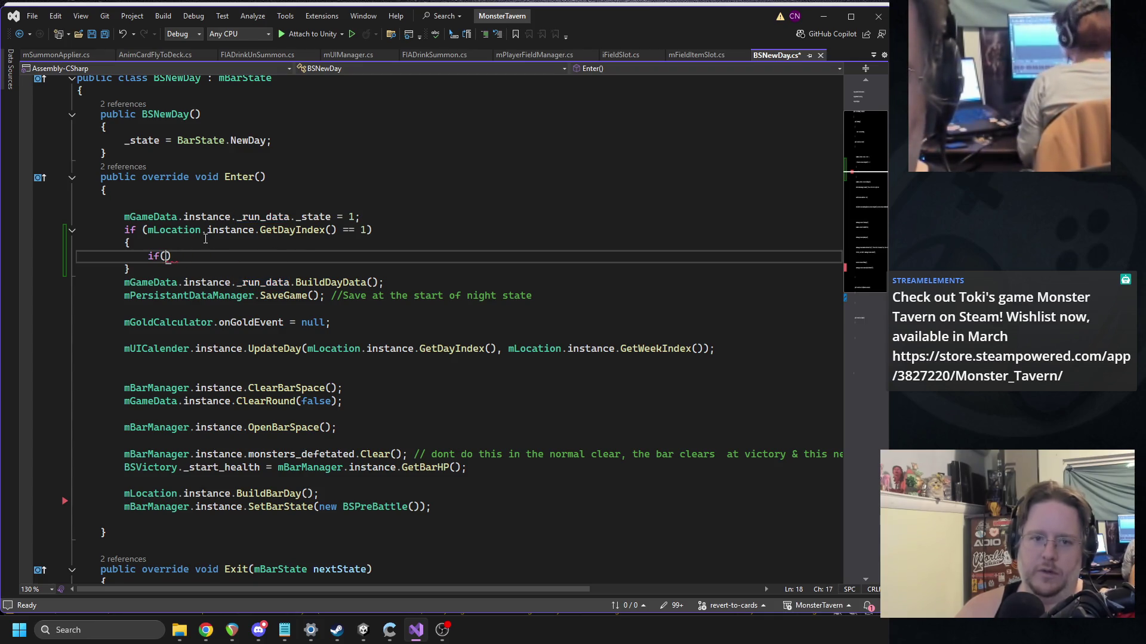
pyautogui.write('mLocation.')
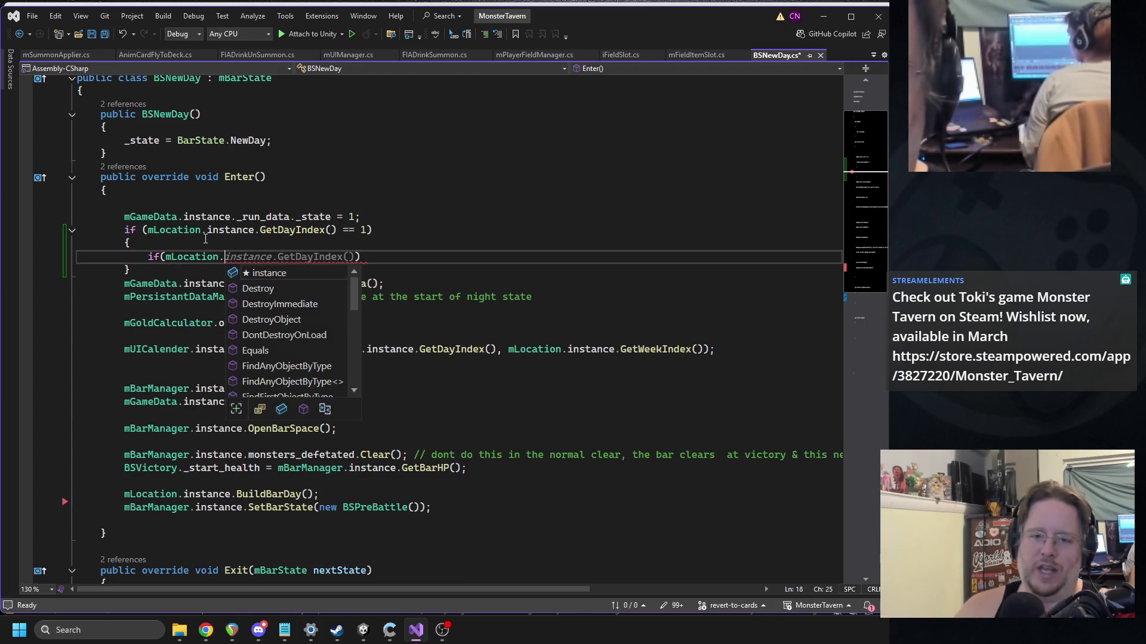
pyautogui.write('inst')
pyautogui.press('Tab')
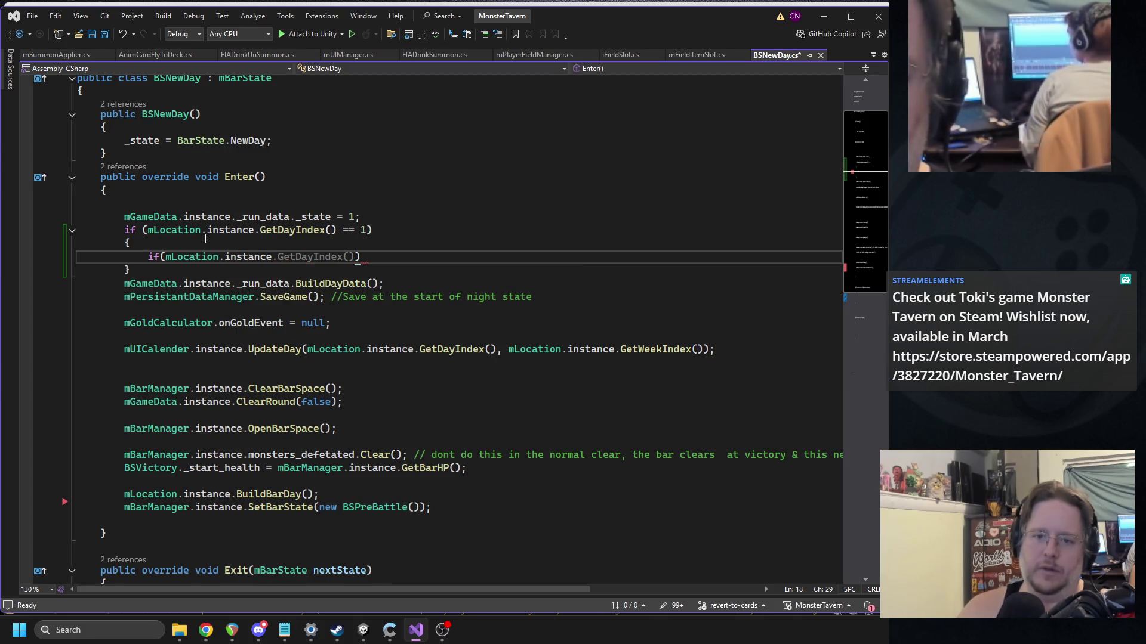
pyautogui.write('.getwee')
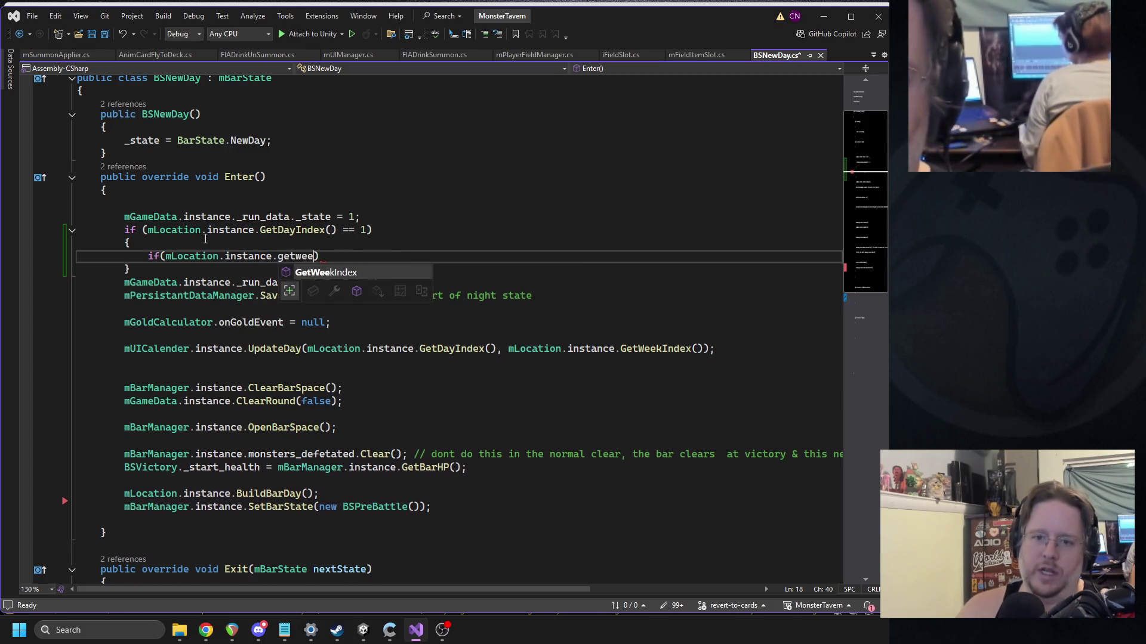
pyautogui.press('Tab')
pyautogui.write('() ==')
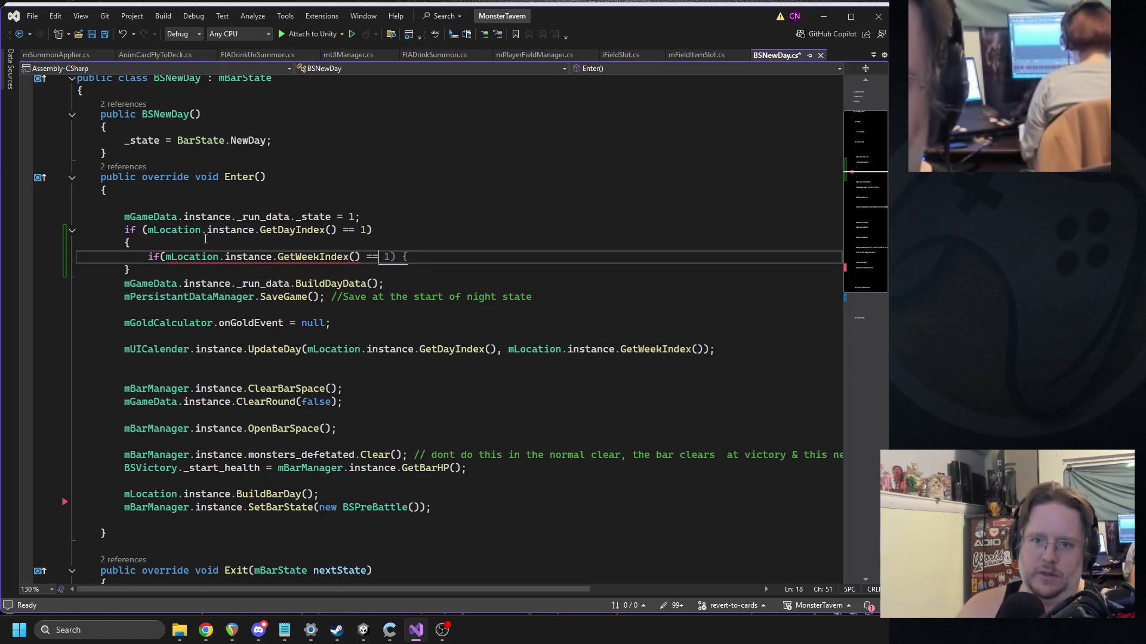
pyautogui.write(' 0)')
# Step: Set _week_mimic to Random.Range(2, 4) under the if, Random.Range(1, 4) under else, and save
pyautogui.press('Return')
pyautogui.press('Tab')
pyautogui.press('Return')
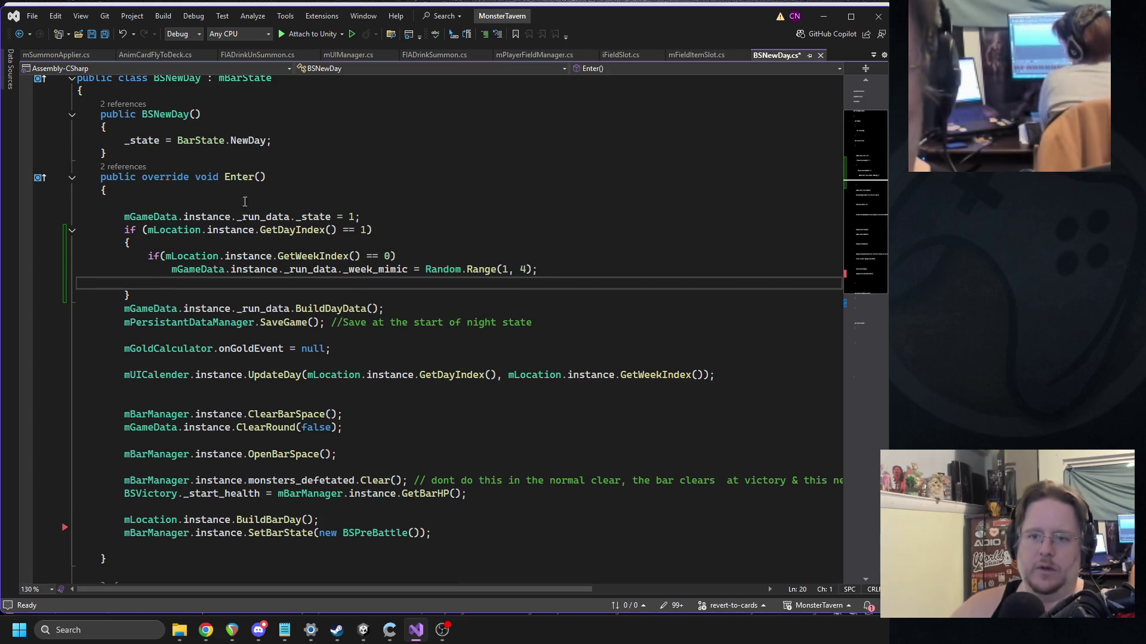
pyautogui.press('Up')
pyautogui.press('End')
pyautogui.press('Left')
pyautogui.press('Left')
pyautogui.press('Left')
pyautogui.press('BackSpace')
pyautogui.write('2')
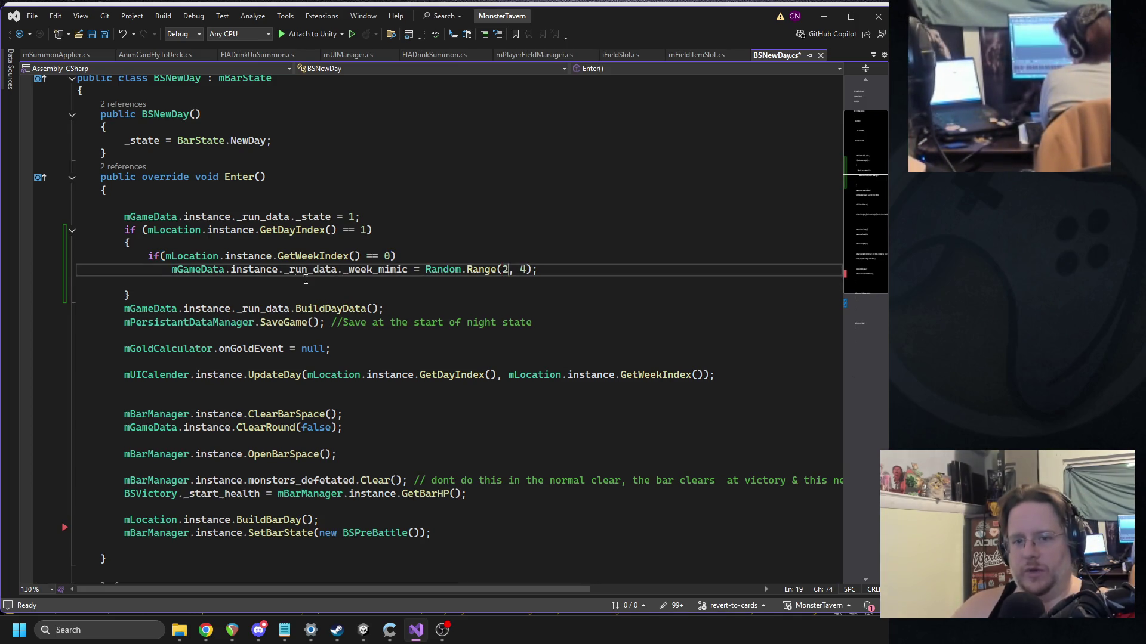
pyautogui.press('Down')
pyautogui.write('else')
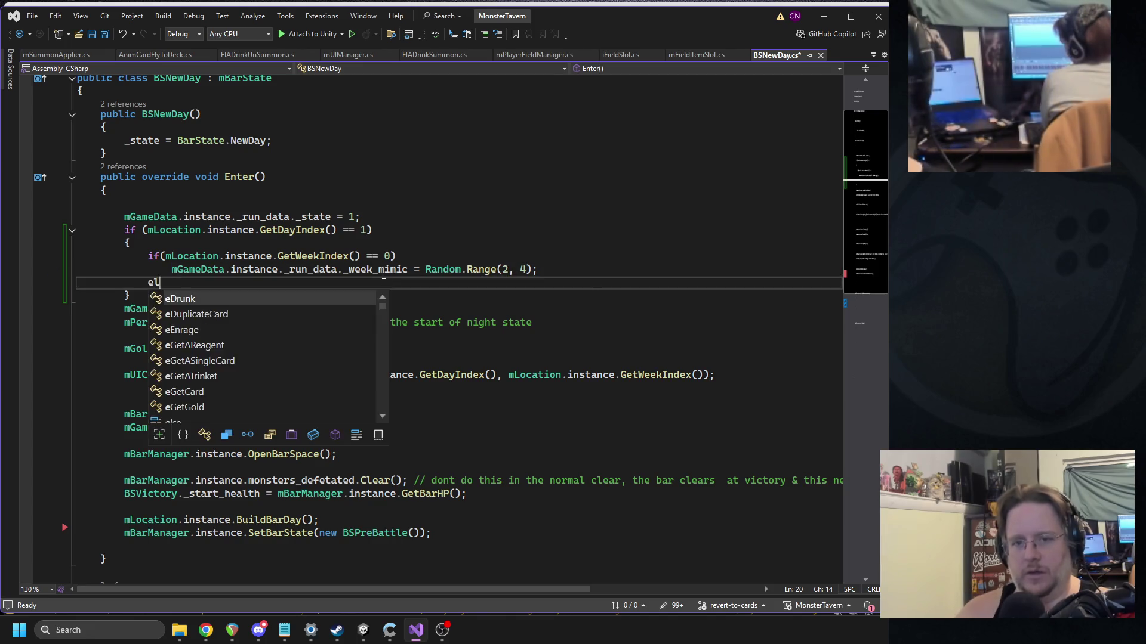
pyautogui.press('Return')
pyautogui.hotkey('ctrl', 'v')
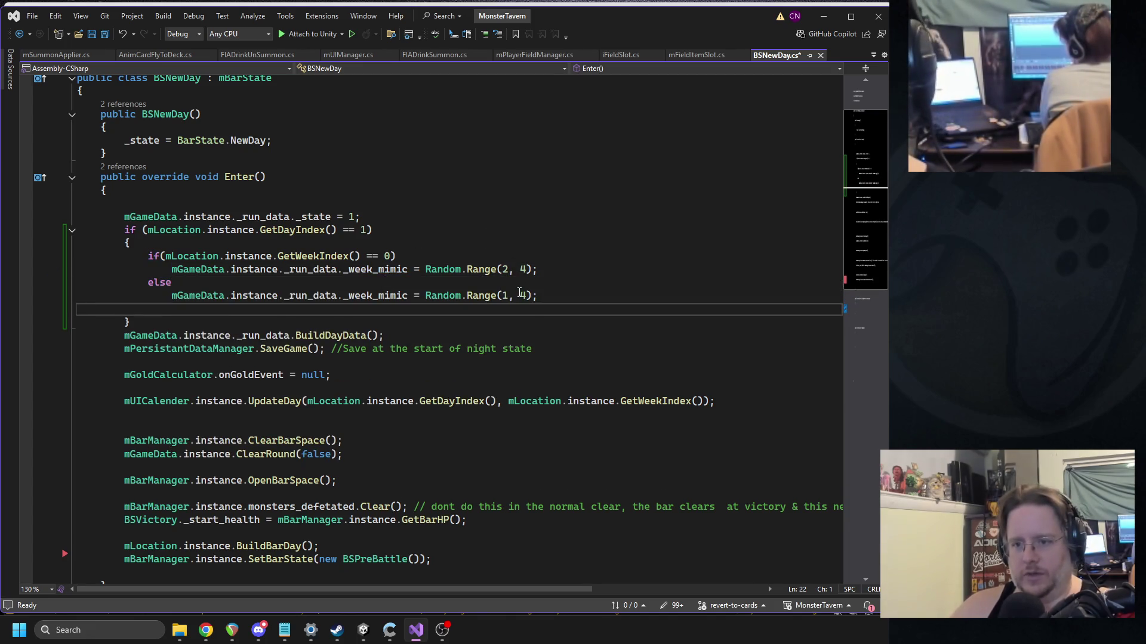
pyautogui.hotkey('ctrl', 's')
# Step: Add Debug.Log(mLocation.instance.GetWeekIndex()) at the top of the block and save
pyautogui.moveTo(166, 256)
pyautogui.mouseDown()
pyautogui.moveTo(397, 258)
pyautogui.moveTo(362, 258)
pyautogui.mouseUp()
pyautogui.click(253, 247)
pyautogui.press('Return')
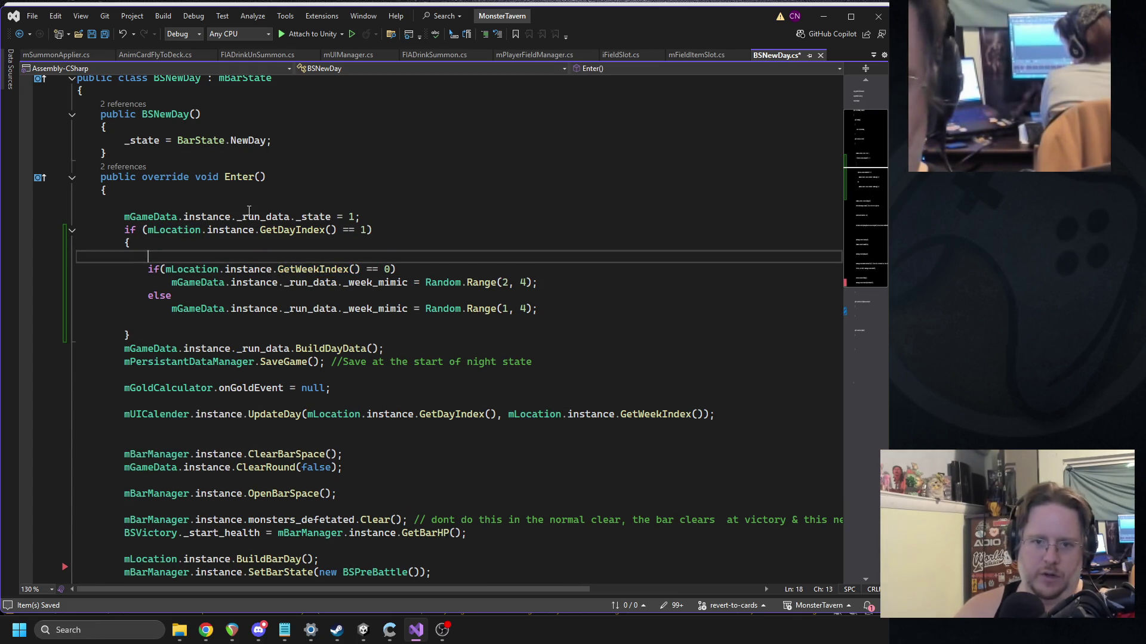
pyautogui.write('Debug.Log();')
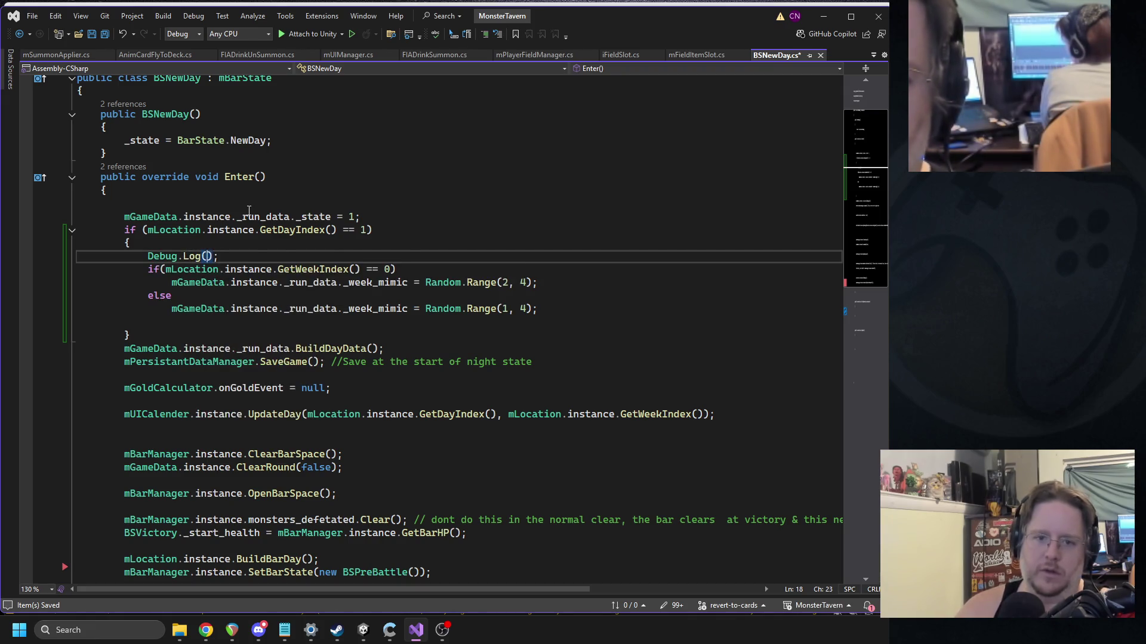
pyautogui.hotkey('ctrl', 'v')
pyautogui.hotkey('ctrl', 's')
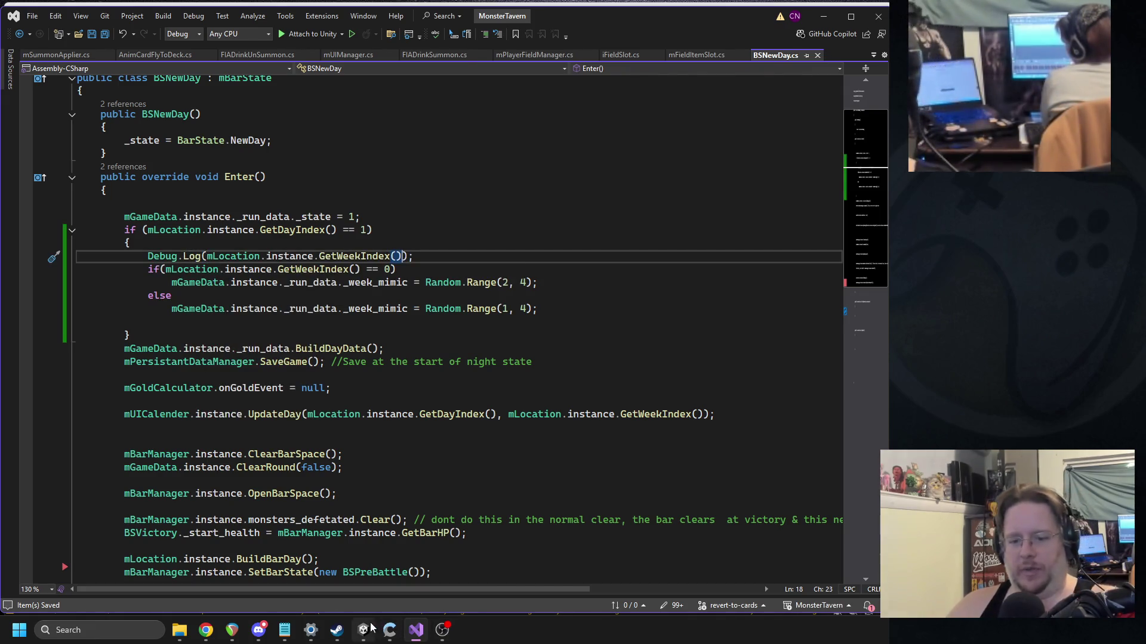
# Step: Run the game once in Unity and open the code behind the logged '0' message
pyautogui.click(364, 630)
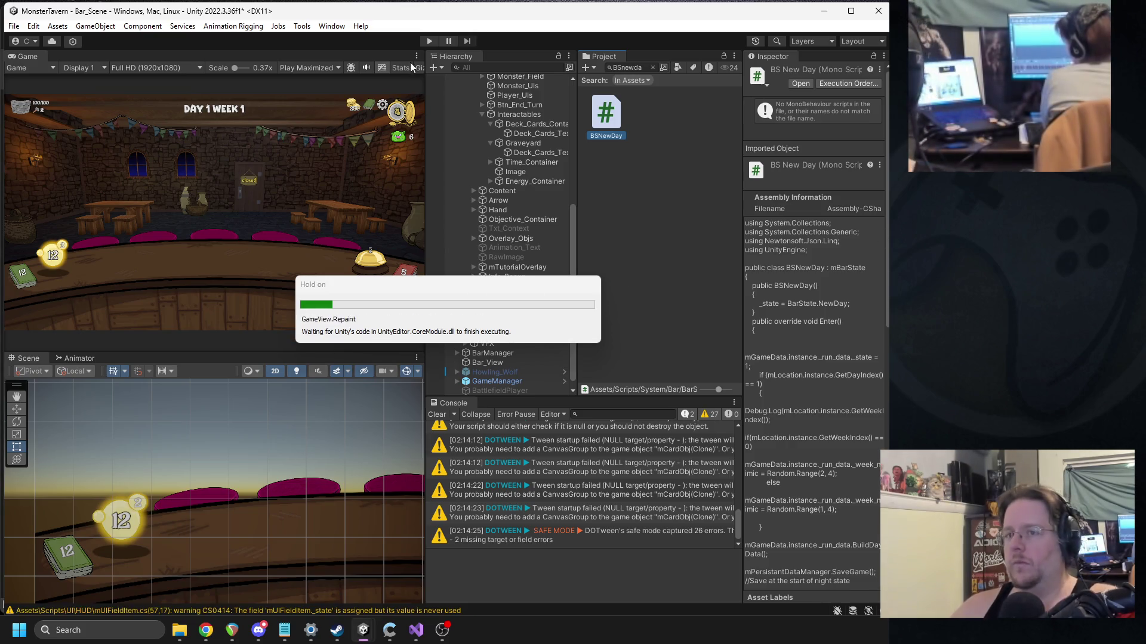
pyautogui.click(427, 41)
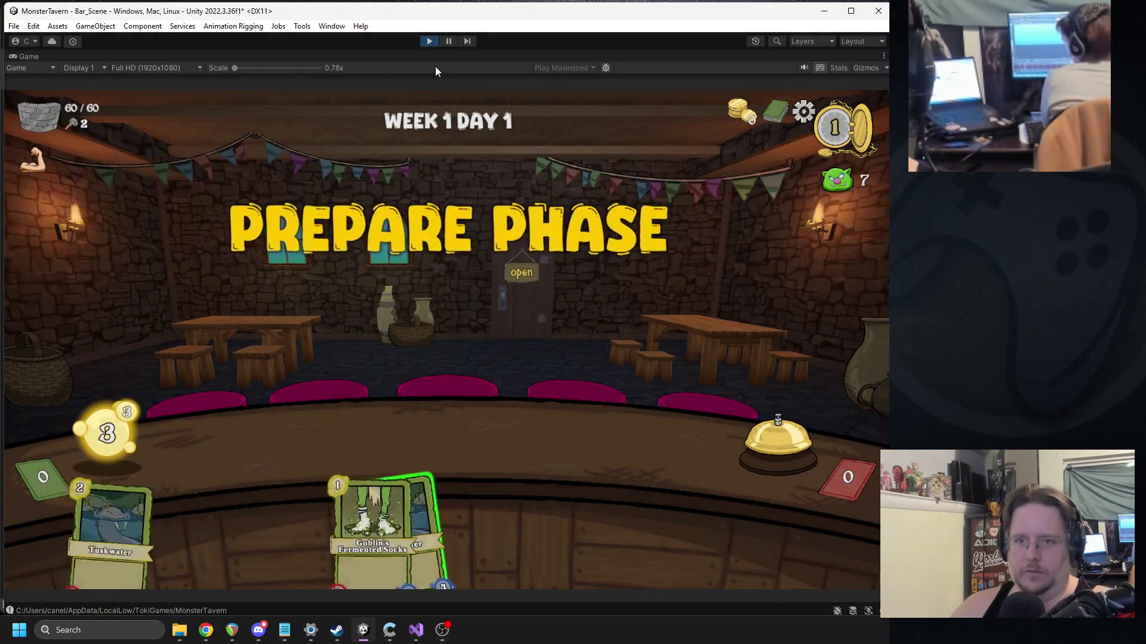
pyautogui.click(428, 42)
pyautogui.doubleClick(525, 453)
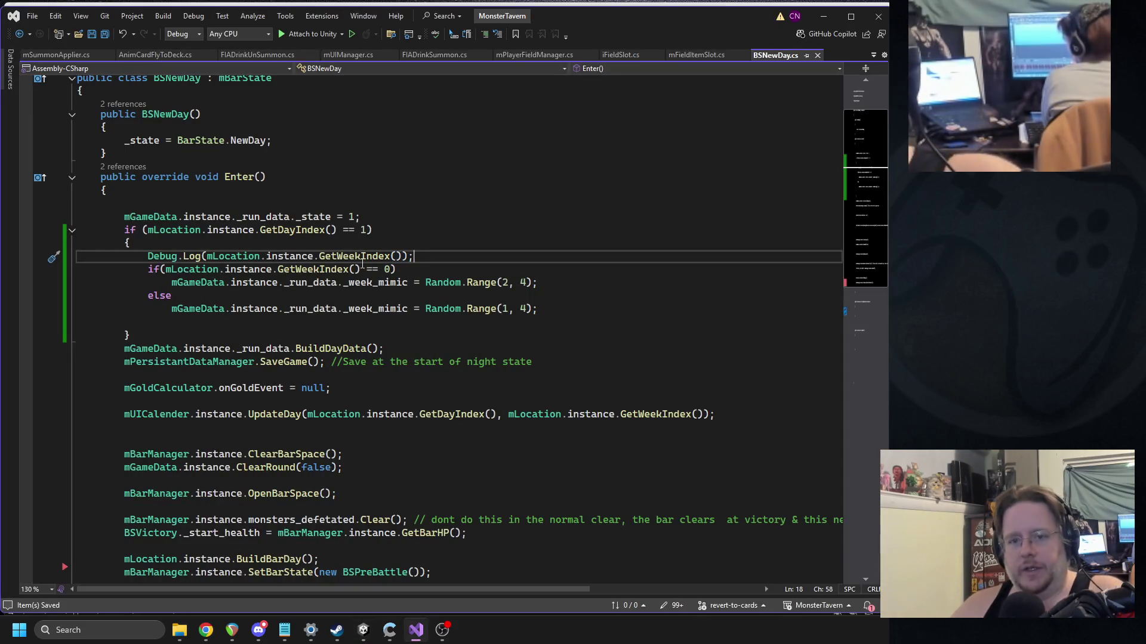
# Step: Delete the Debug.Log line, save and close BSNewDay.cs, and return to Unity
pyautogui.tripleClick(358, 256)
pyautogui.press('Delete')
pyautogui.click(425, 204)
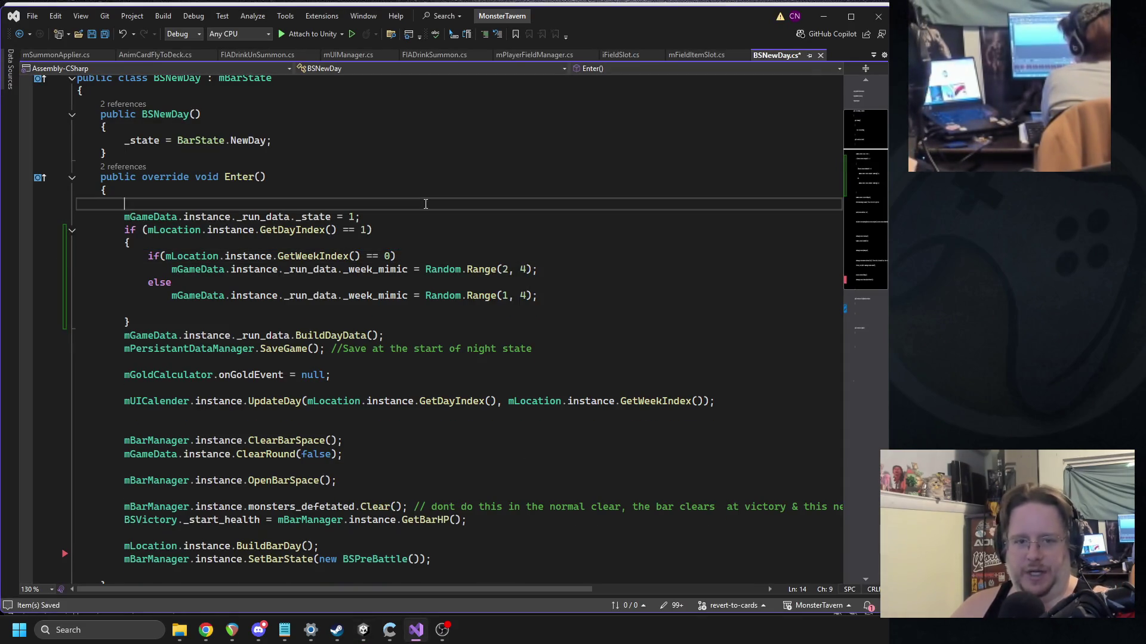
pyautogui.hotkey('ctrl', 's')
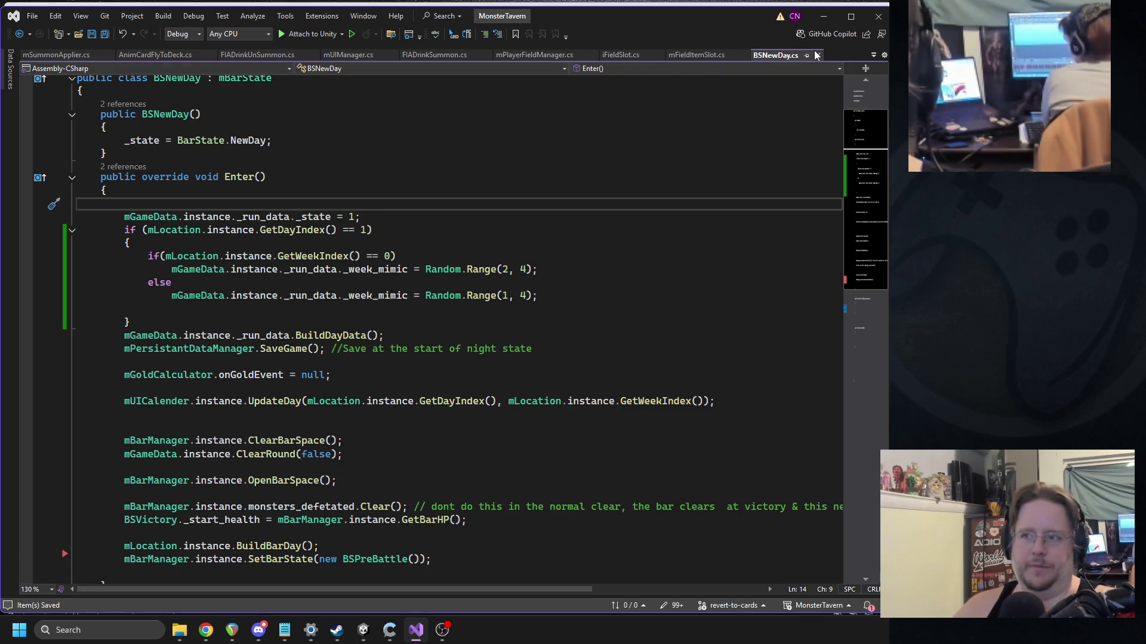
pyautogui.click(816, 57)
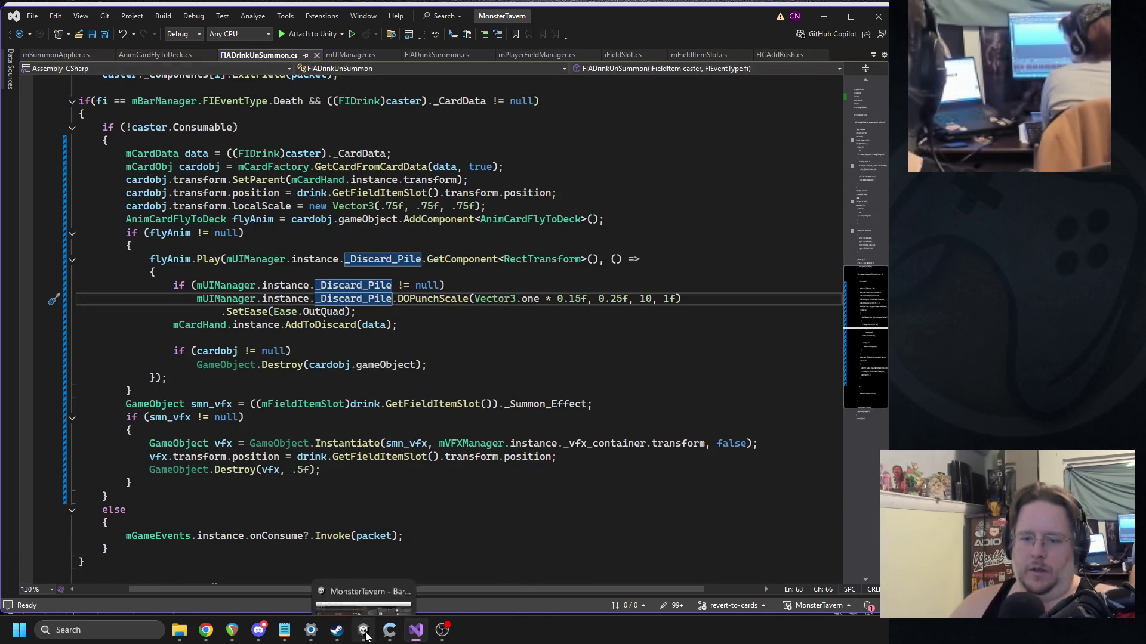
pyautogui.click(372, 627)
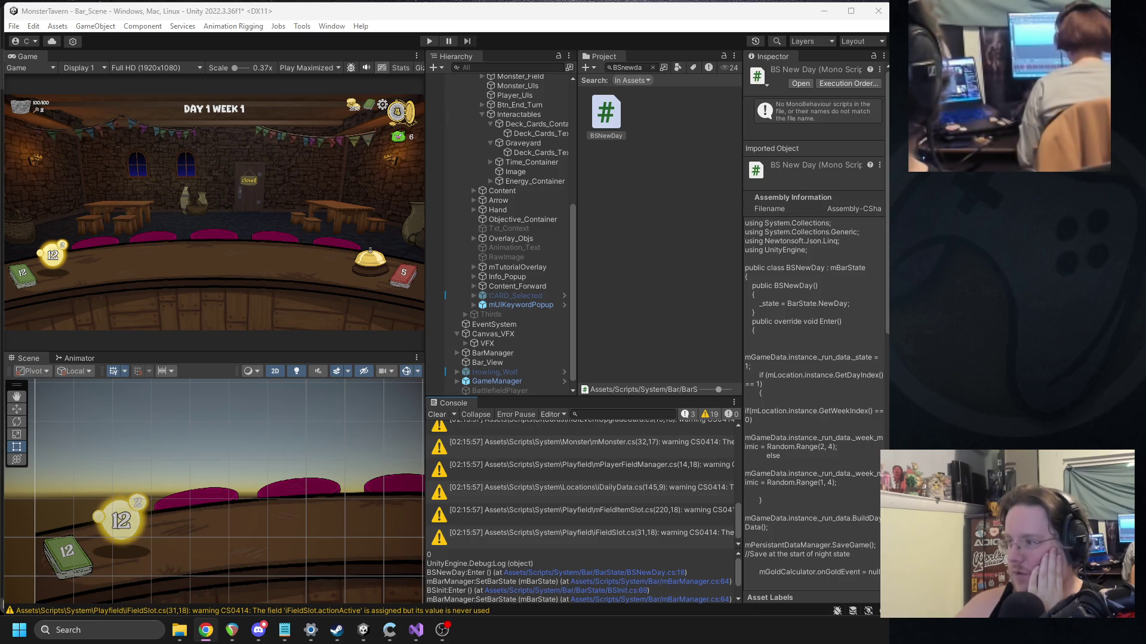
# Step: Switch from Unity to the browser showing the Trello Backlog board
pyautogui.hotkey('alt', 'Tab')
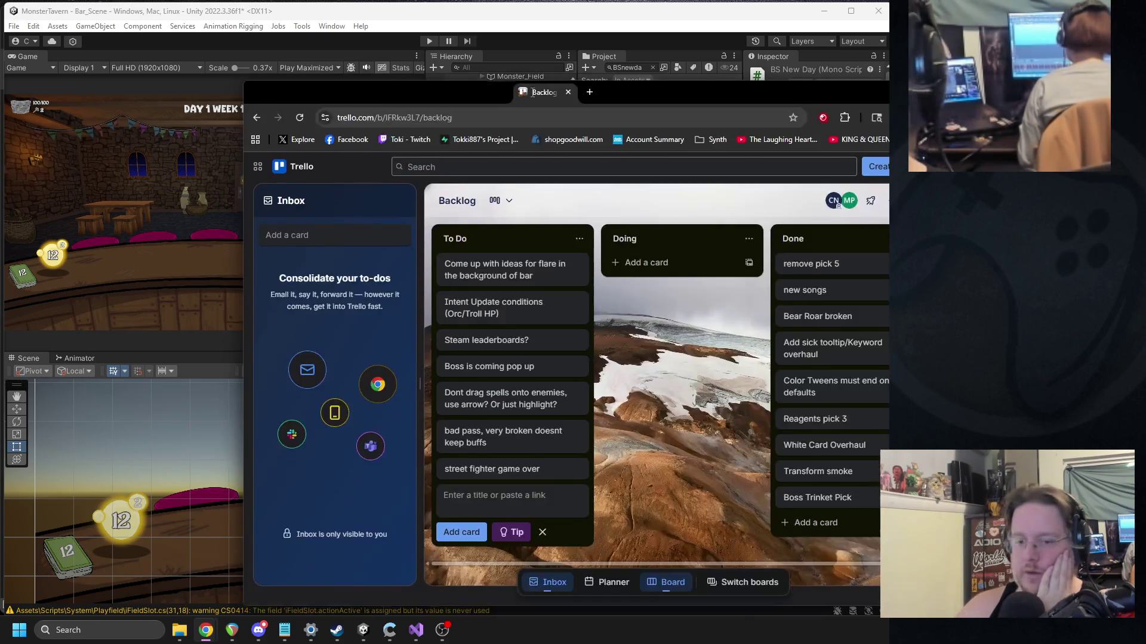
# Step: Move 'street fighter game over' and 'Intent Update conditions (Orc/Troll HP)' to Done, then return to Unity
pyautogui.moveTo(334, 427)
pyautogui.mouseDown()
pyautogui.moveTo(679, 359)
pyautogui.moveTo(680, 346)
pyautogui.mouseUp()
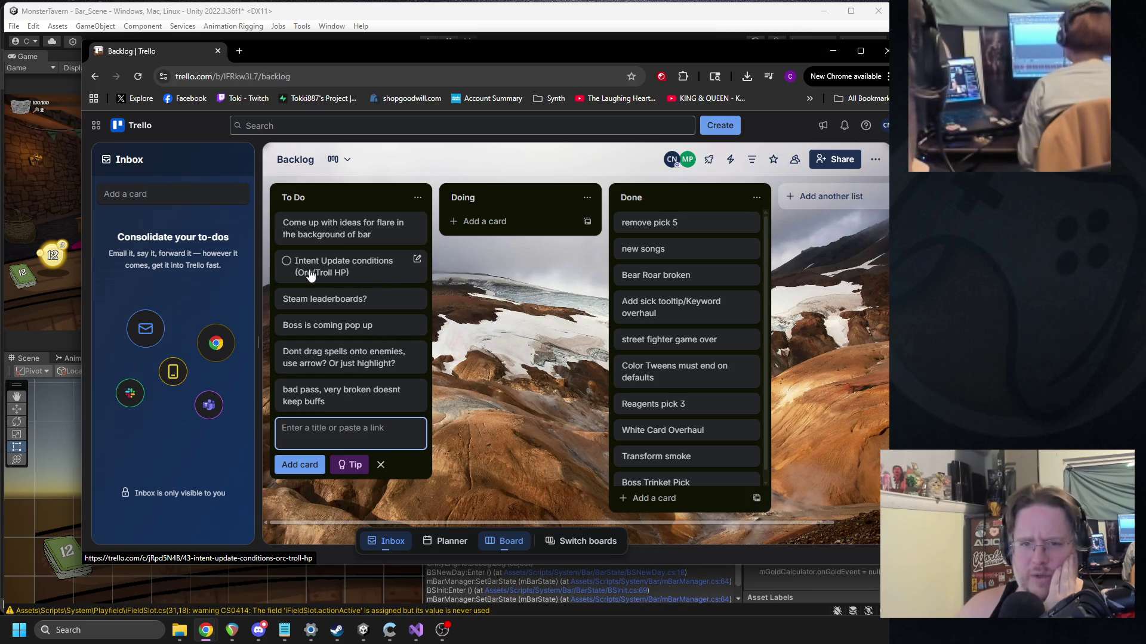
pyautogui.moveTo(332, 274)
pyautogui.mouseDown()
pyautogui.moveTo(679, 288)
pyautogui.moveTo(659, 284)
pyautogui.mouseUp()
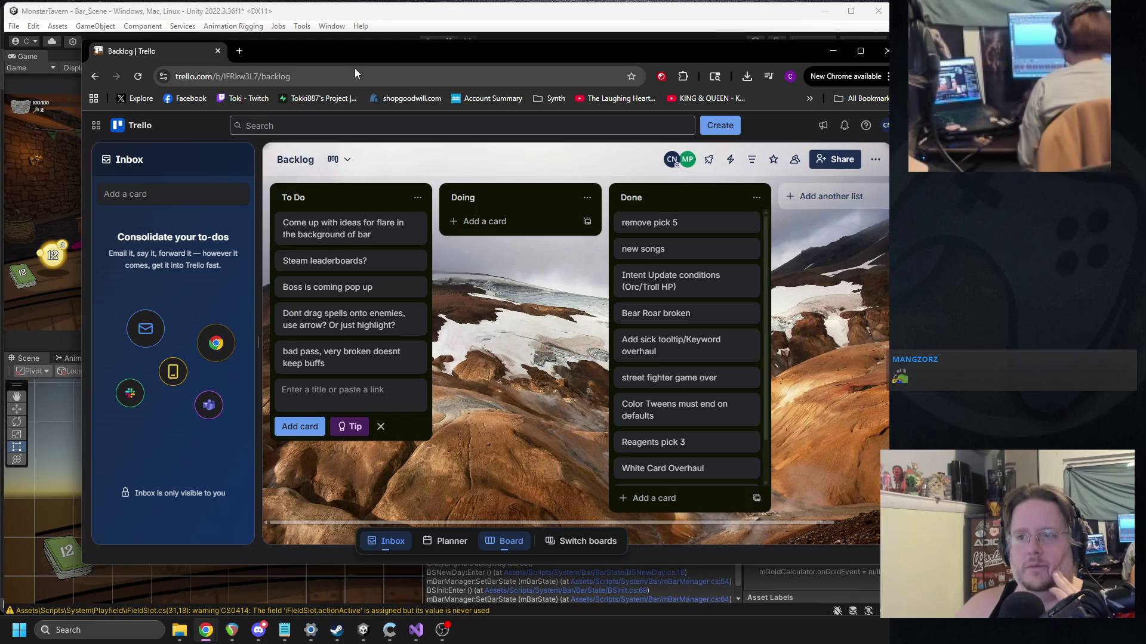
pyautogui.hotkey('alt', 'Tab')
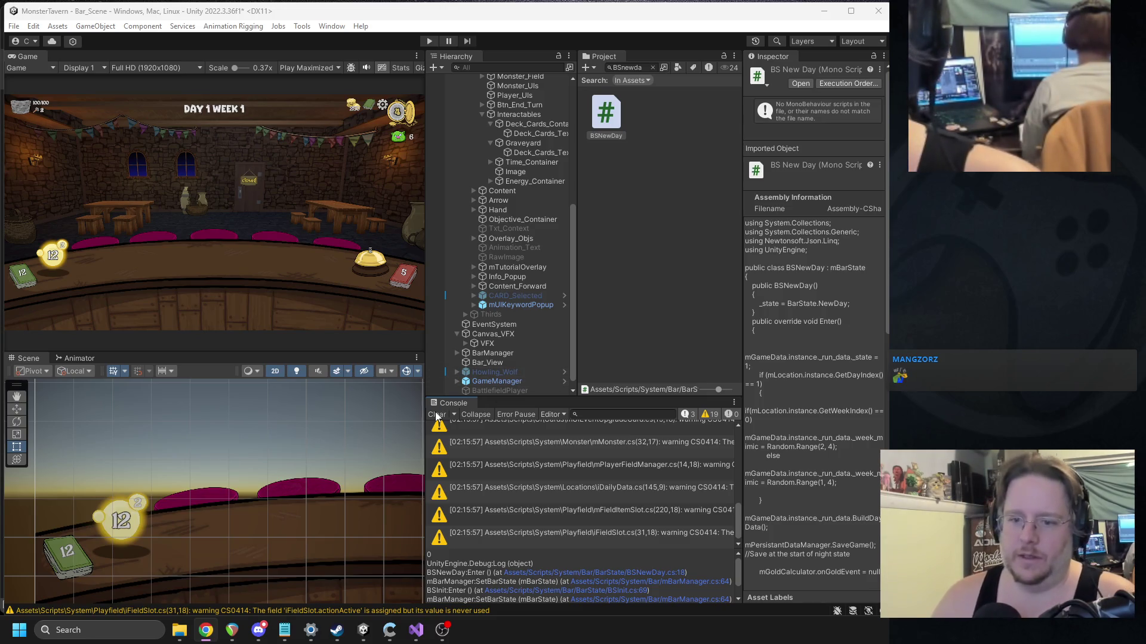
# Step: Clear the Console messages and switch back to the browser window
pyautogui.click(404, 346)
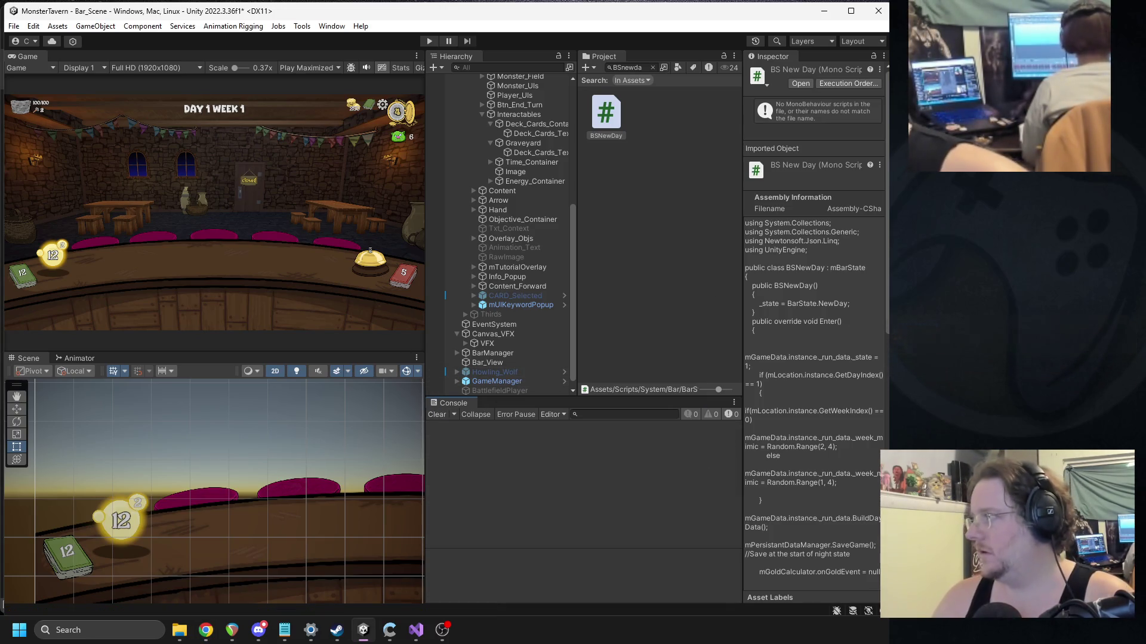
pyautogui.hotkey('alt', 'Tab')
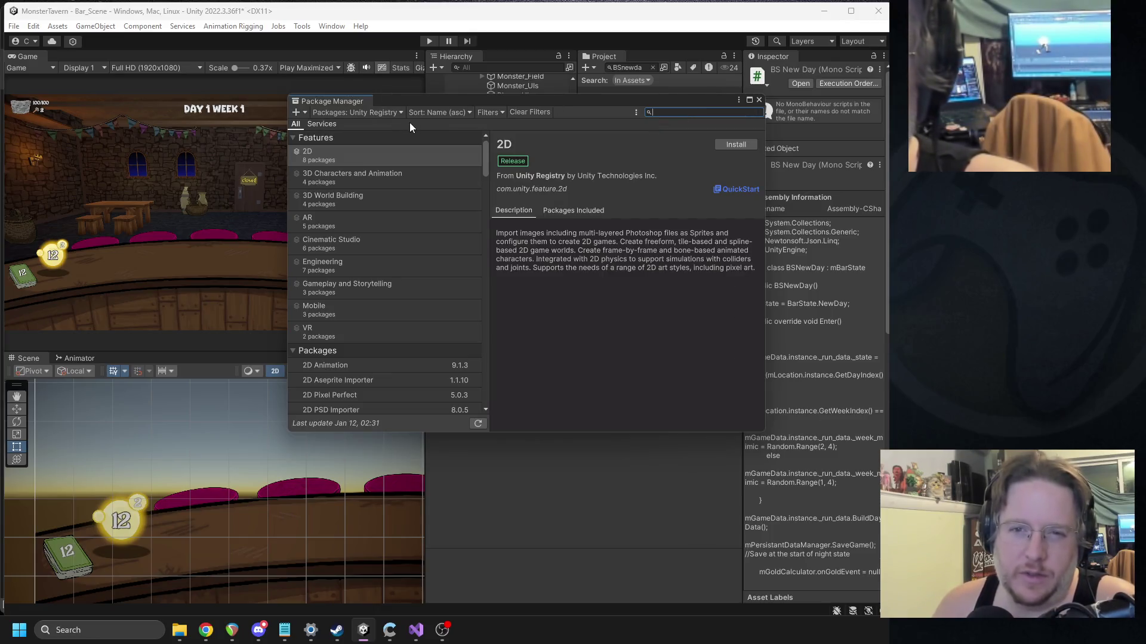
pyautogui.click(297, 113)
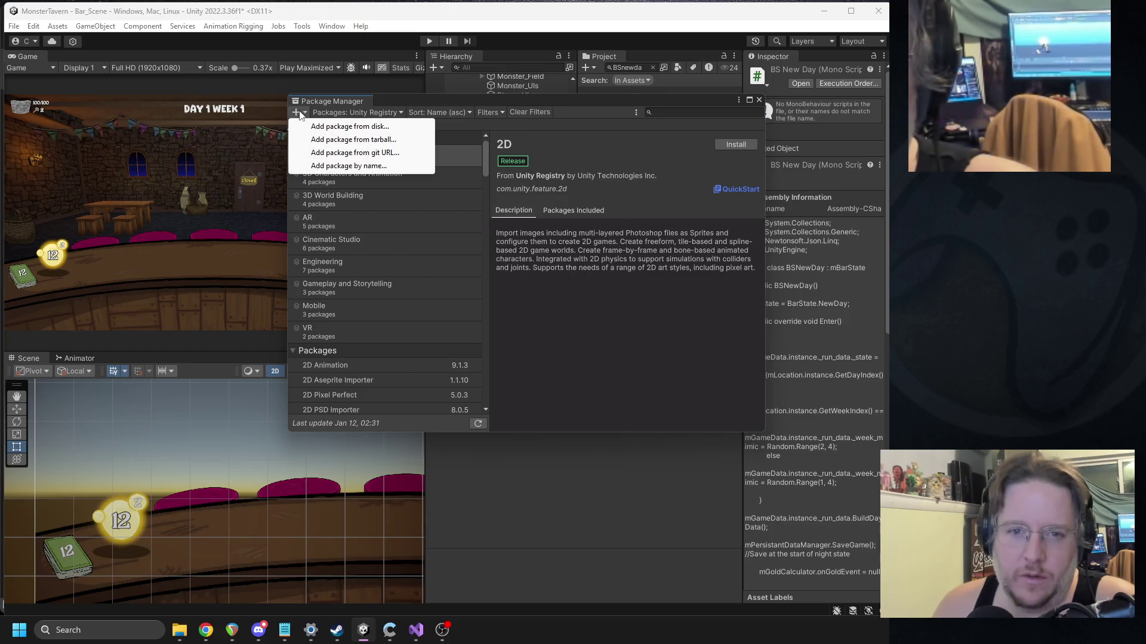
pyautogui.click(364, 168)
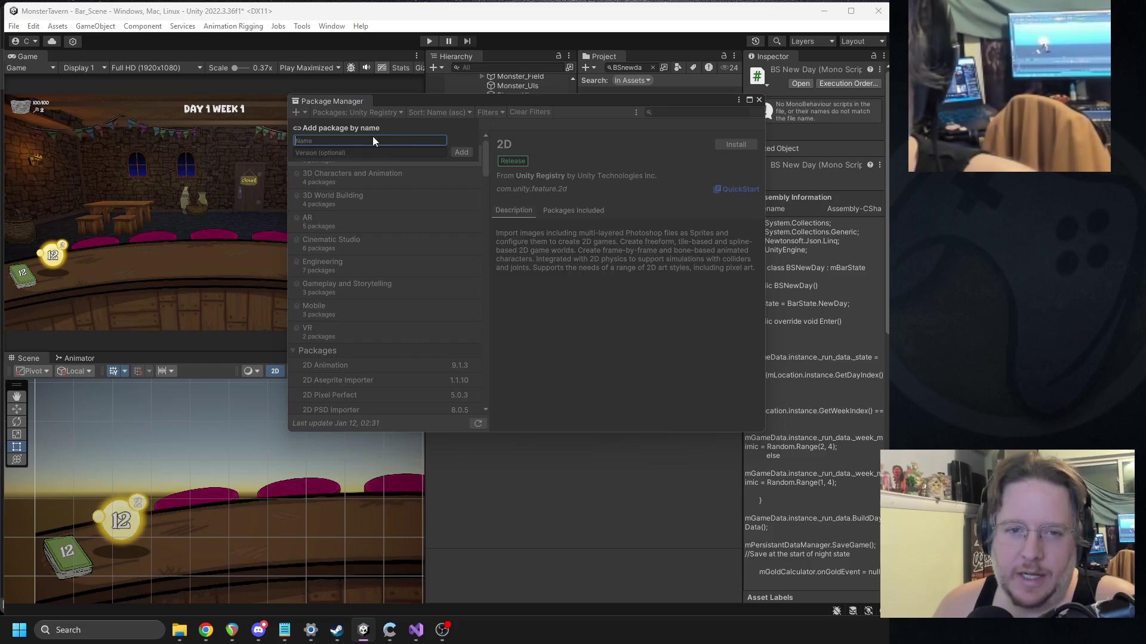
pyautogui.write('steamworks')
pyautogui.press('Return')
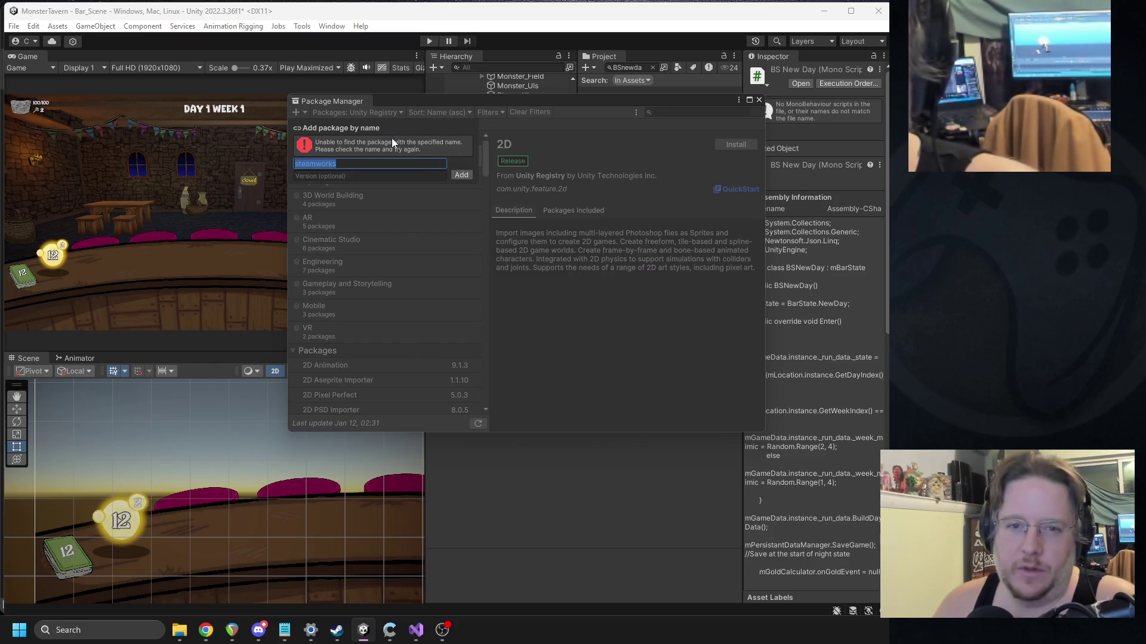
pyautogui.click(315, 119)
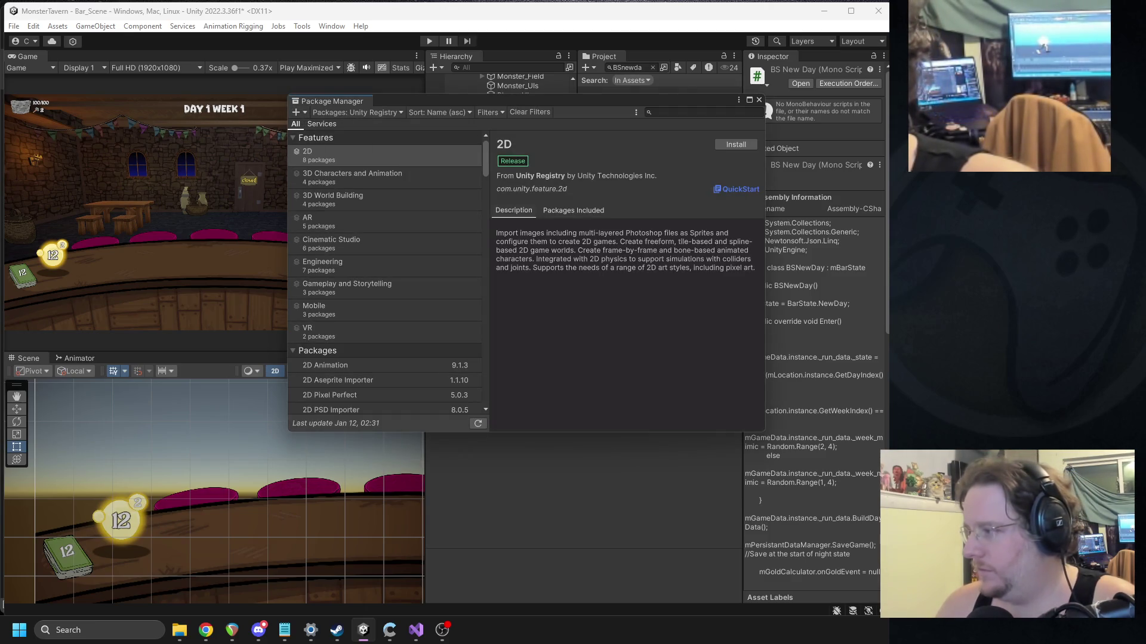
pyautogui.hotkey('alt', 'Tab')
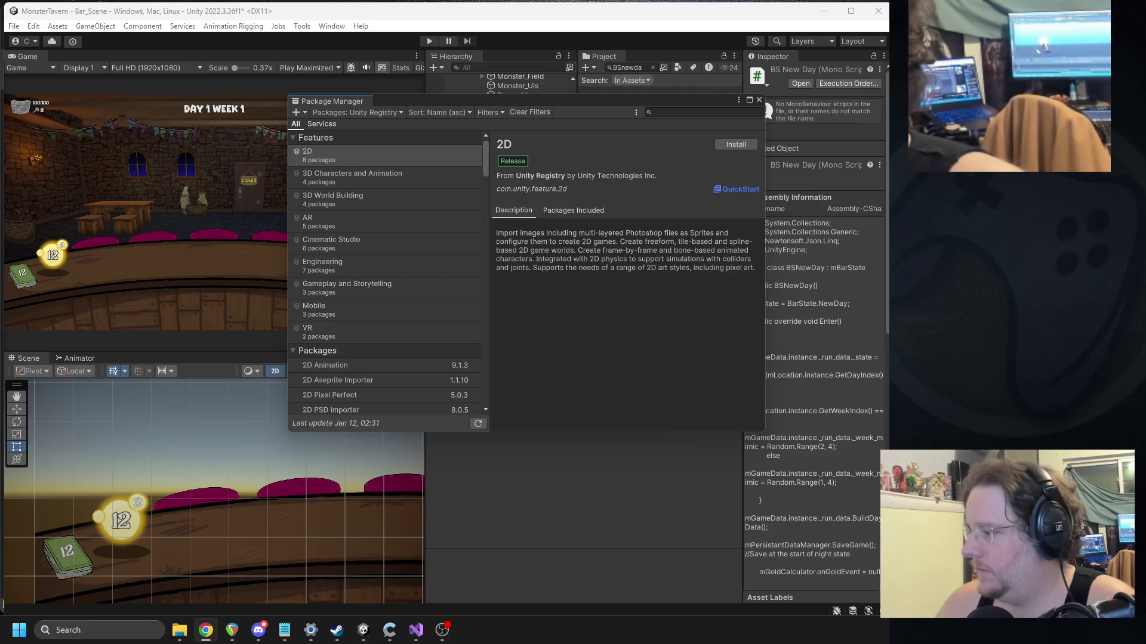
# Step: Try adding Steamworks.NET to the project from its pasted GitHub git URL
pyautogui.click(305, 113)
pyautogui.click(354, 152)
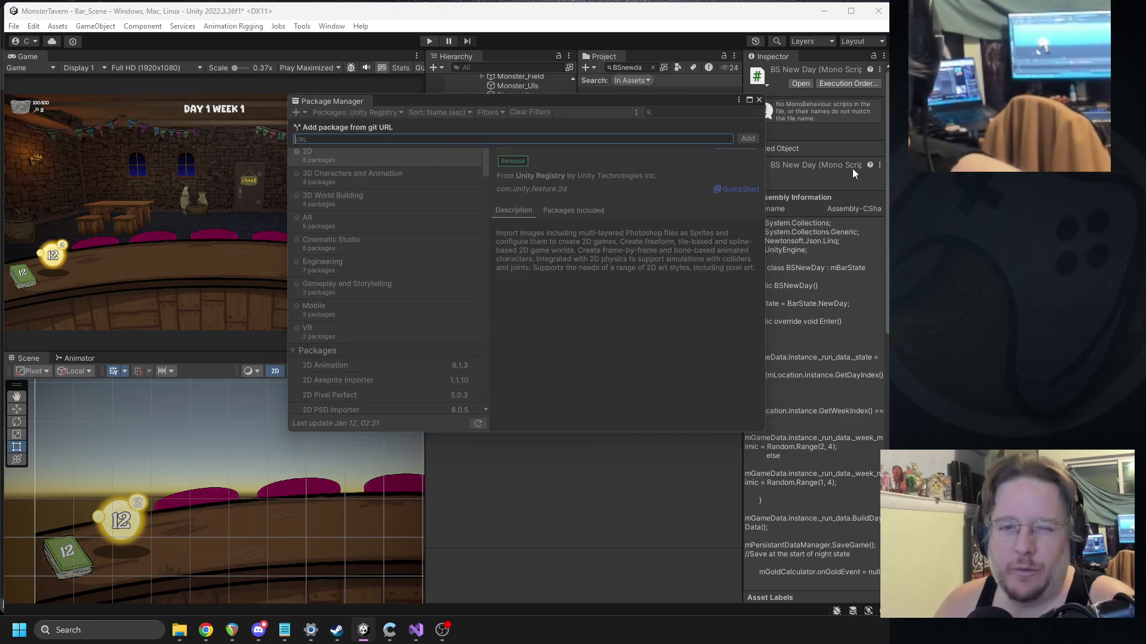
pyautogui.press('Escape')
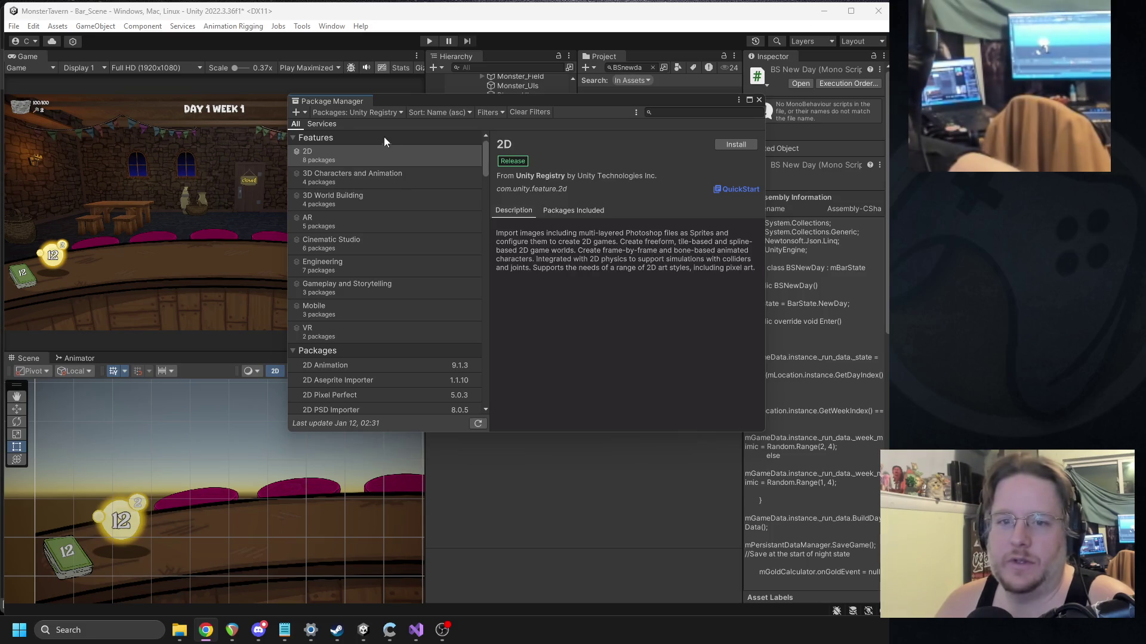
pyautogui.click(298, 113)
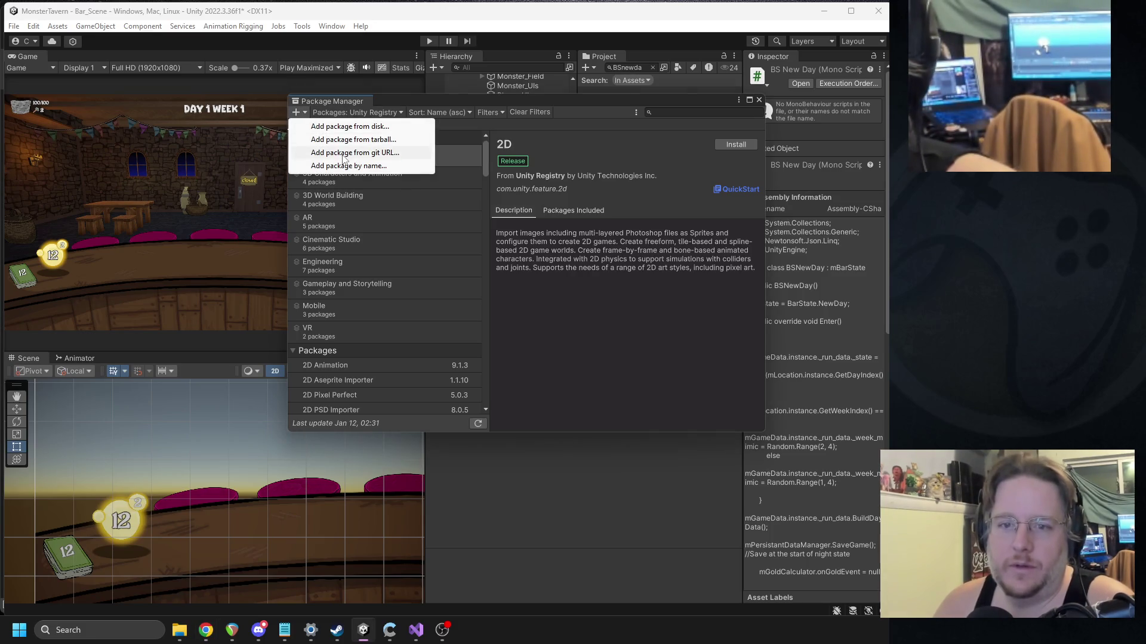
pyautogui.click(356, 152)
pyautogui.write('https://github.com/rlabrecque/Steamworks.NET')
pyautogui.click(749, 139)
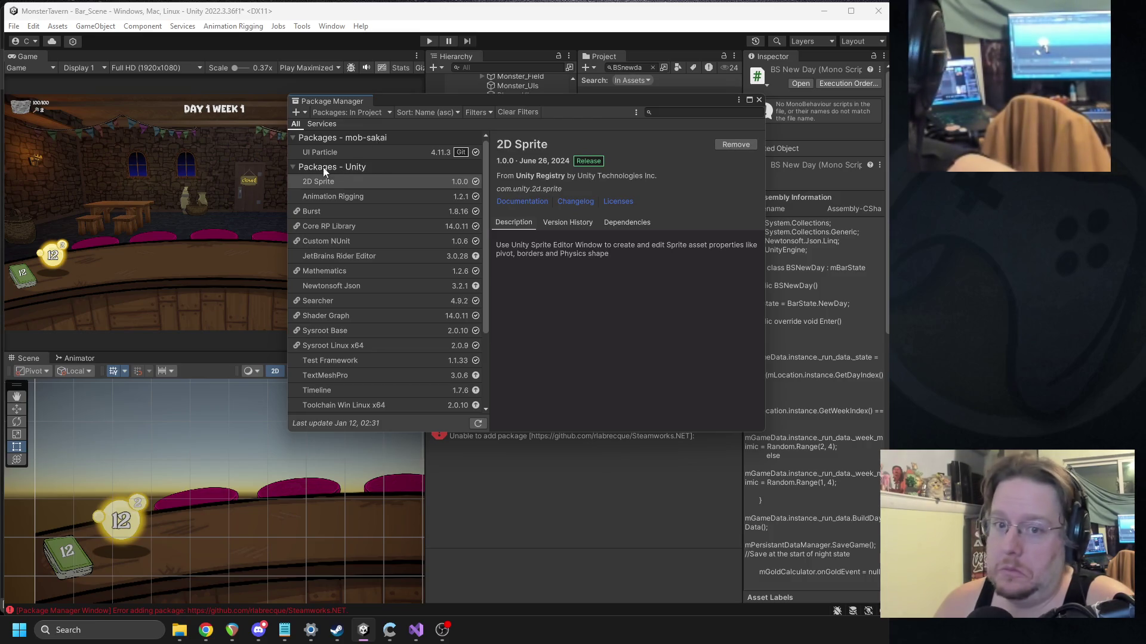
# Step: Switch to the Unity Registry, search 'stea', retry the git URL install, then close the Package Manager
pyautogui.click(330, 112)
pyautogui.click(337, 127)
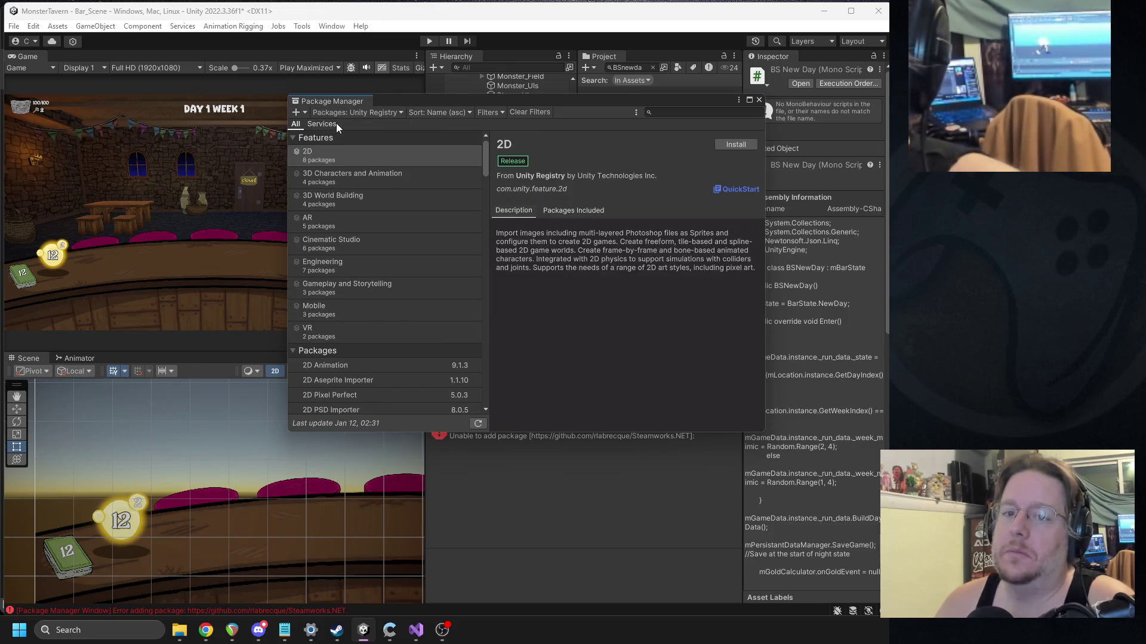
pyautogui.scroll(-5, 399, 213)
pyautogui.click(687, 112)
pyautogui.write('stea')
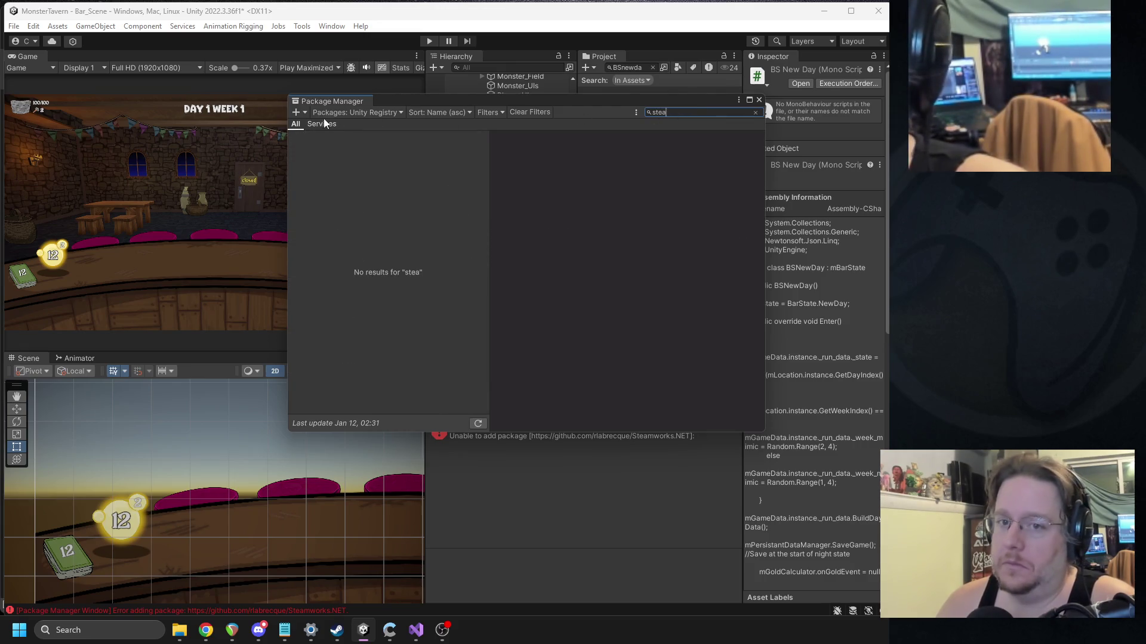
pyautogui.click(296, 113)
pyautogui.click(368, 149)
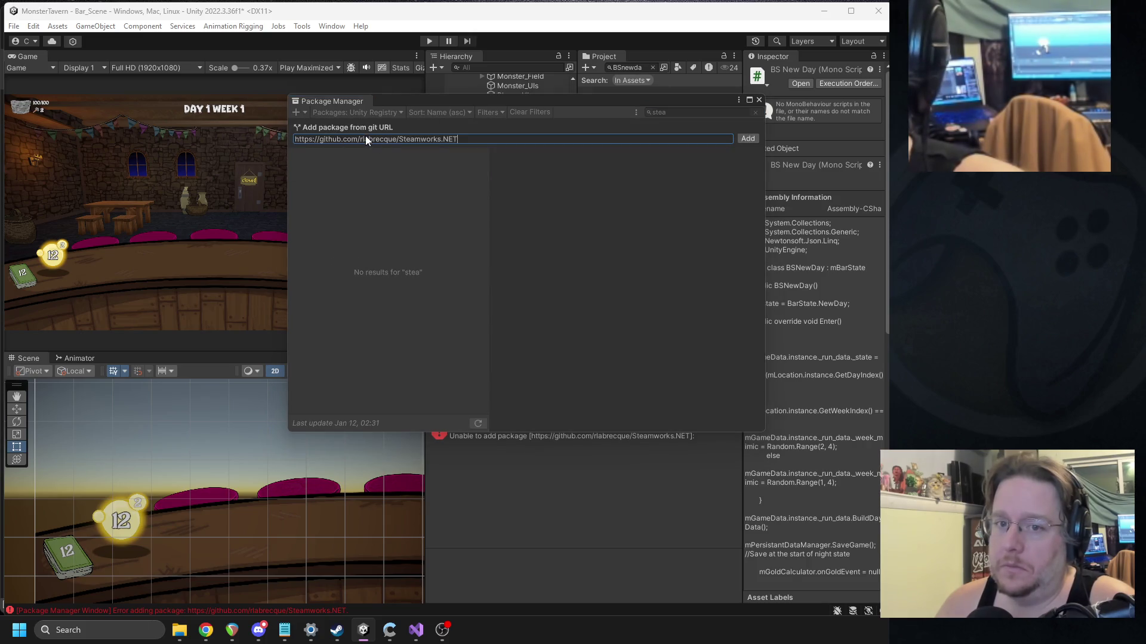
pyautogui.click(748, 139)
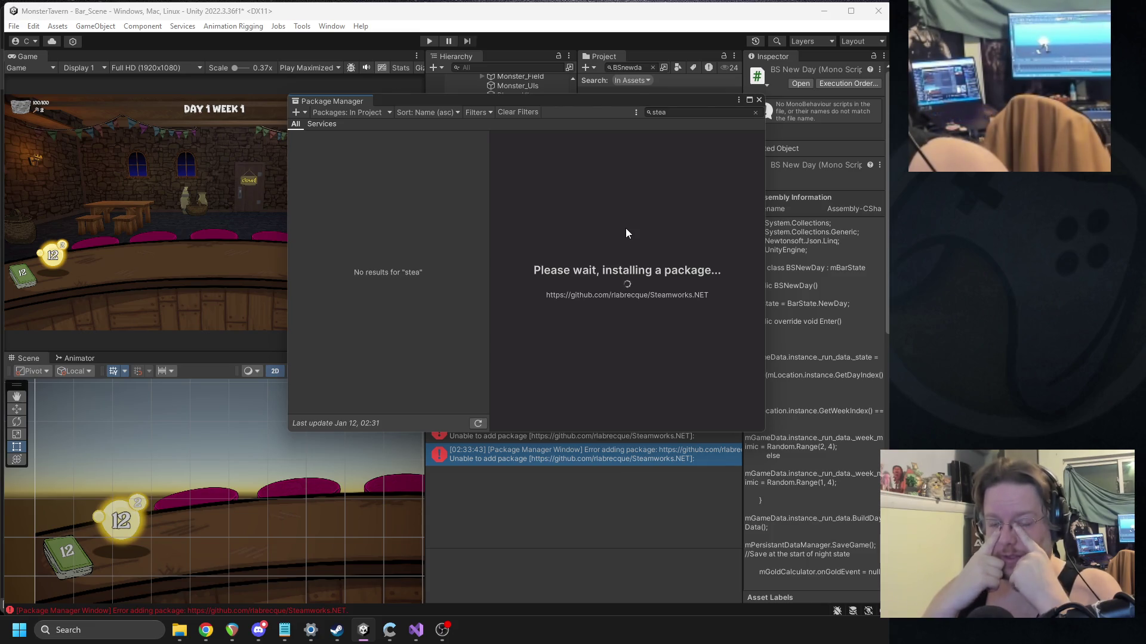
pyautogui.click(758, 101)
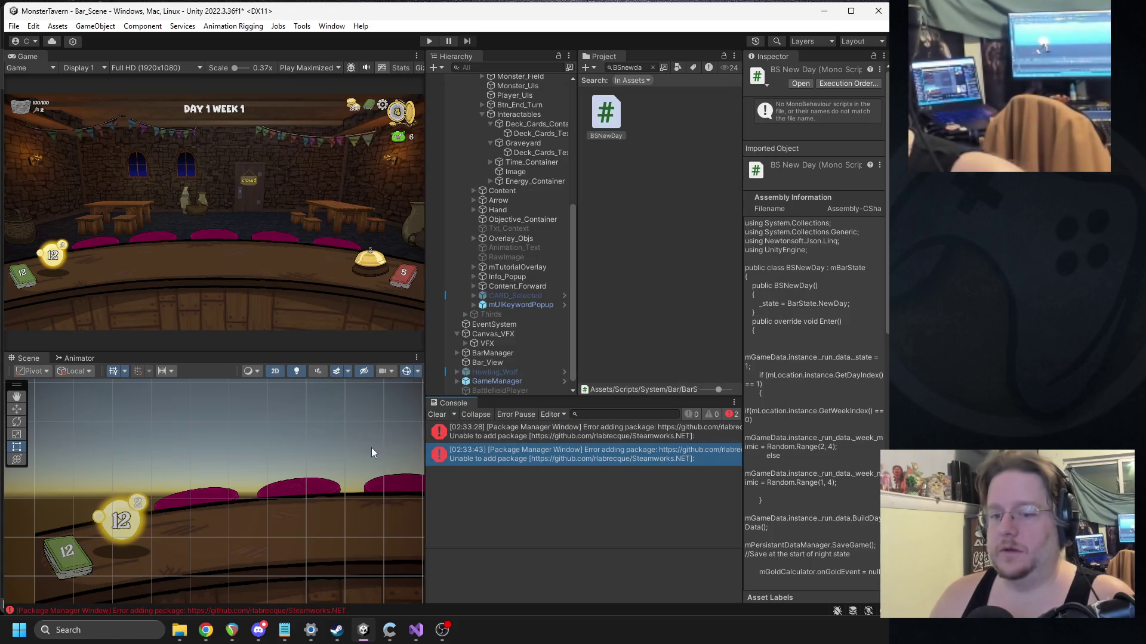
# Step: Clear the Console and retry installing Steamworks.NET from its pasted git URL
pyautogui.click(435, 414)
pyautogui.click(332, 26)
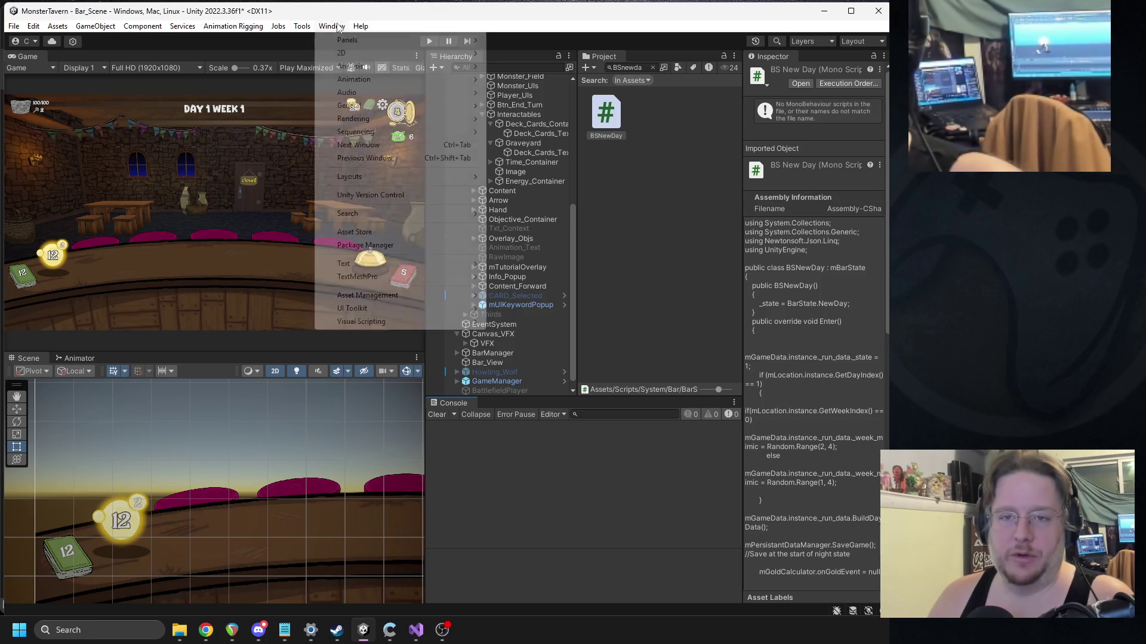
pyautogui.click(389, 248)
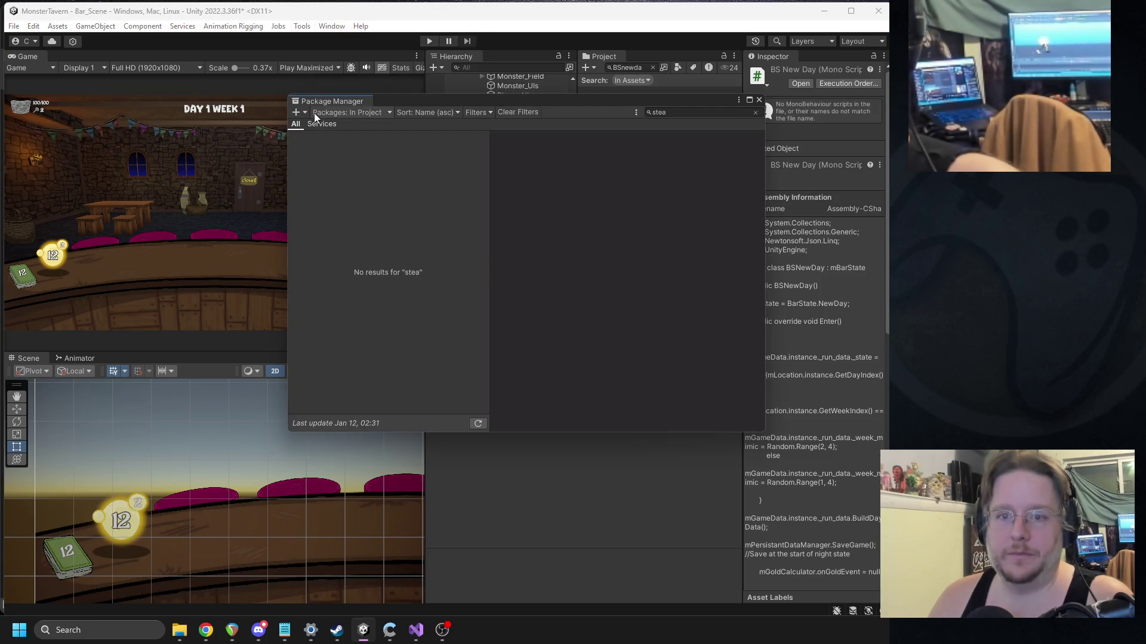
pyautogui.click(299, 112)
pyautogui.click(337, 153)
pyautogui.write('https://github.com/rlabrecque/Steamworks.NET')
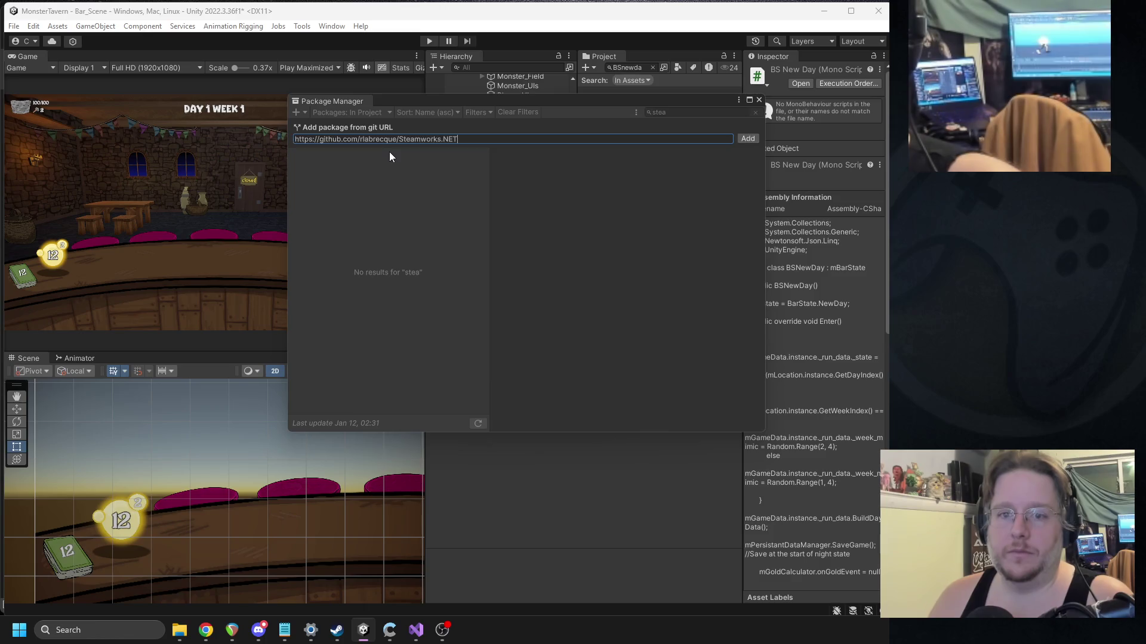
pyautogui.press('Return')
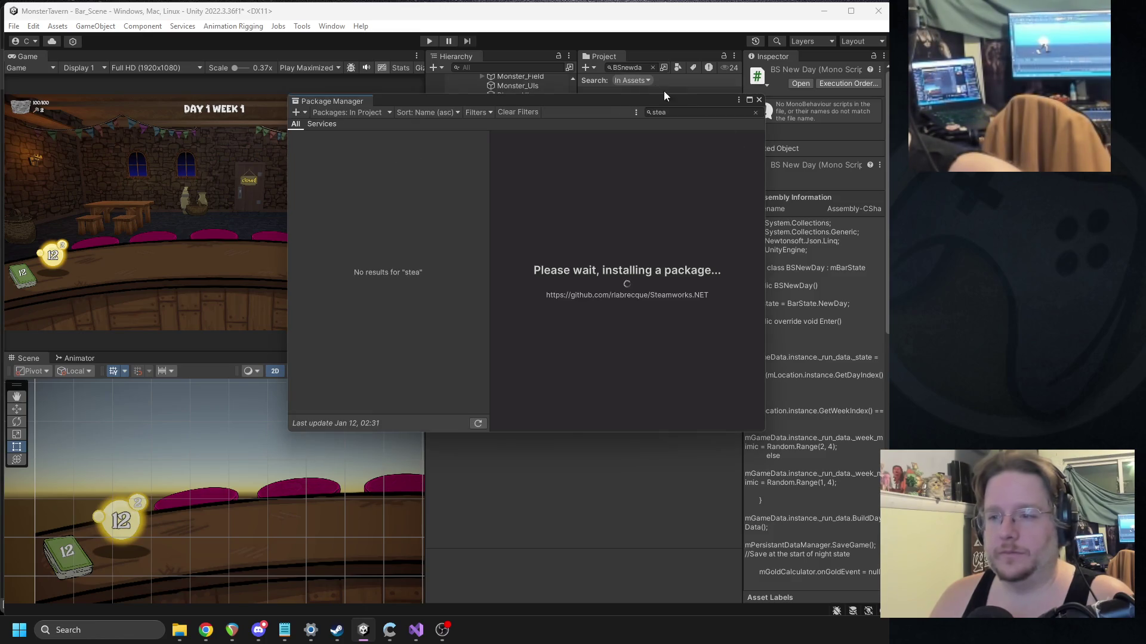
# Step: Close the Package Manager after the attempt and clear the Console errors
pyautogui.moveTo(447, 103); pyautogui.dragTo(307, 59)
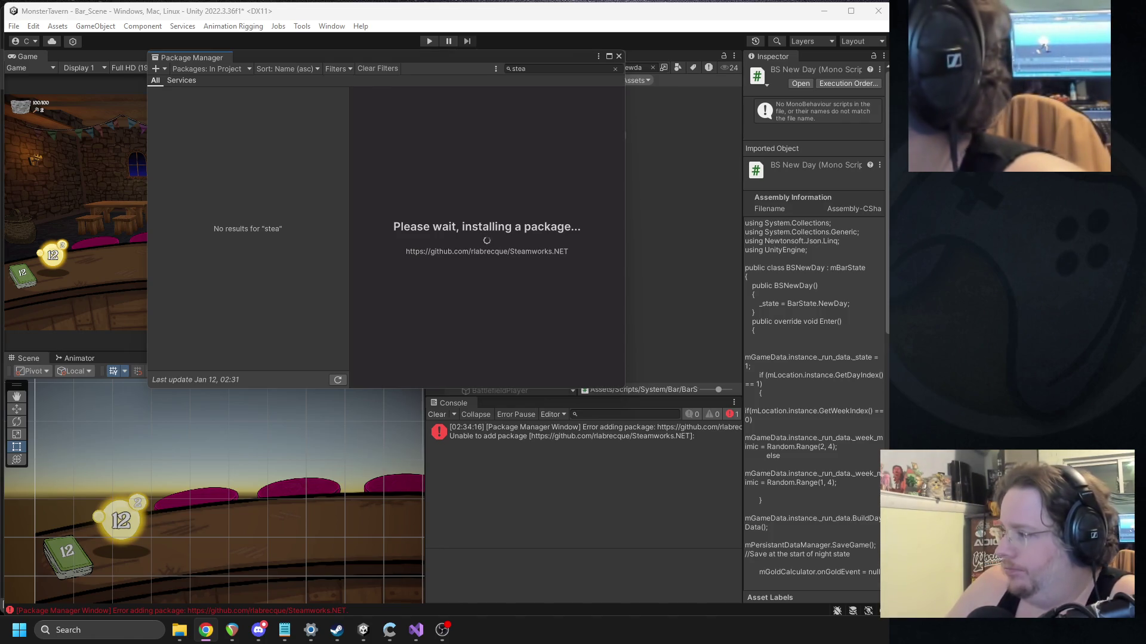
pyautogui.click(620, 57)
pyautogui.click(437, 415)
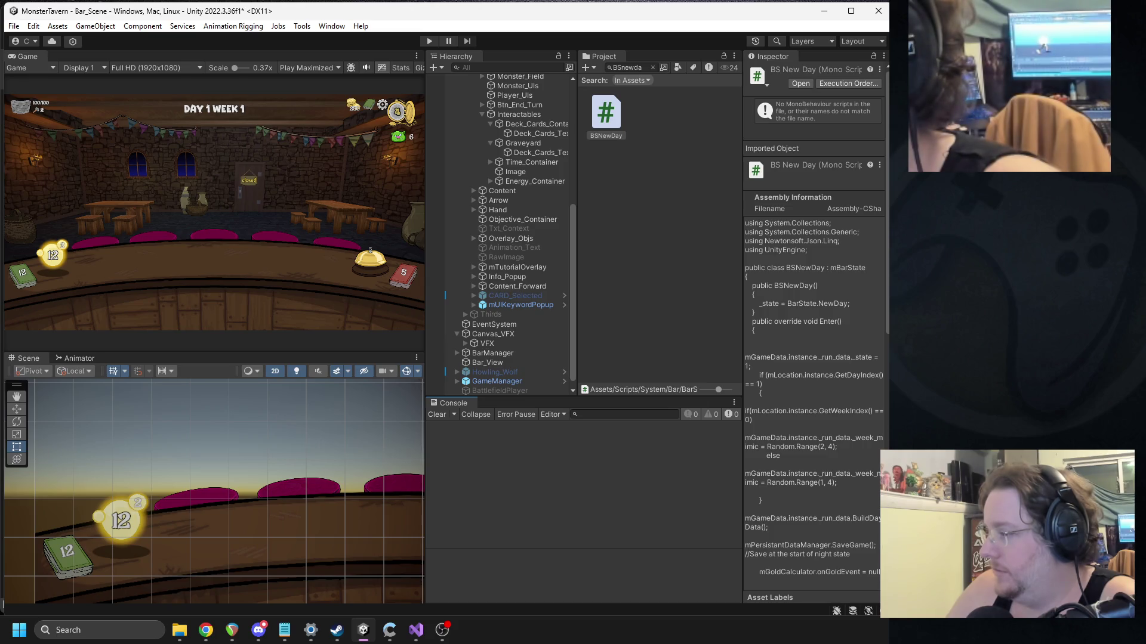
# Step: Open the Package Manager, list Unity Registry packages, search 'steam', then clear the search
pyautogui.click(332, 26)
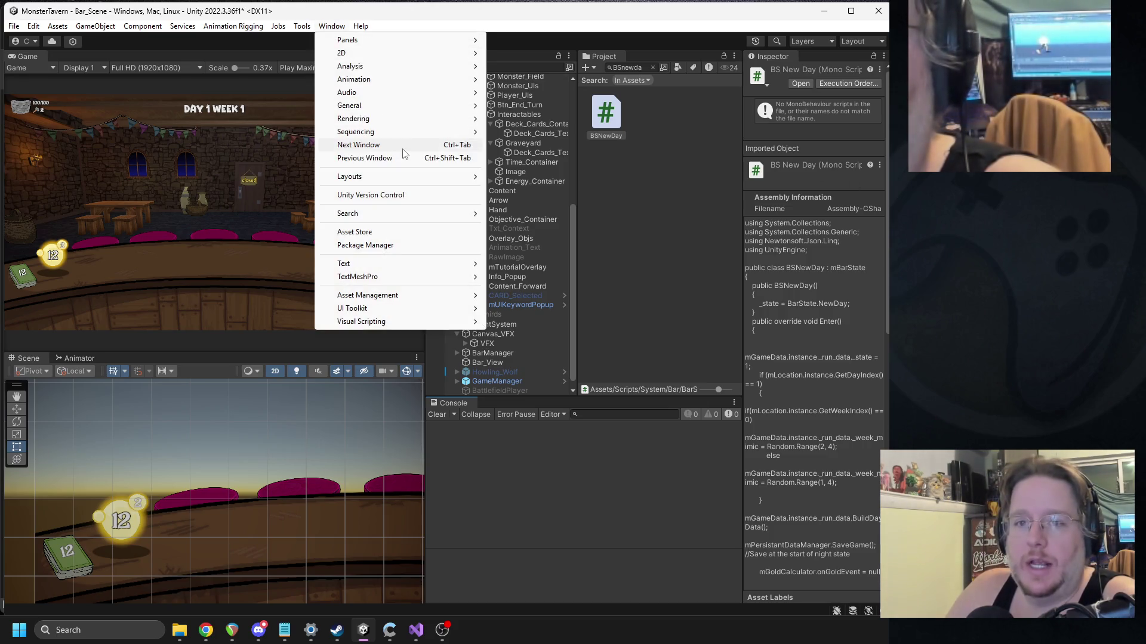
pyautogui.click(367, 245)
pyautogui.click(528, 67)
pyautogui.write('steam')
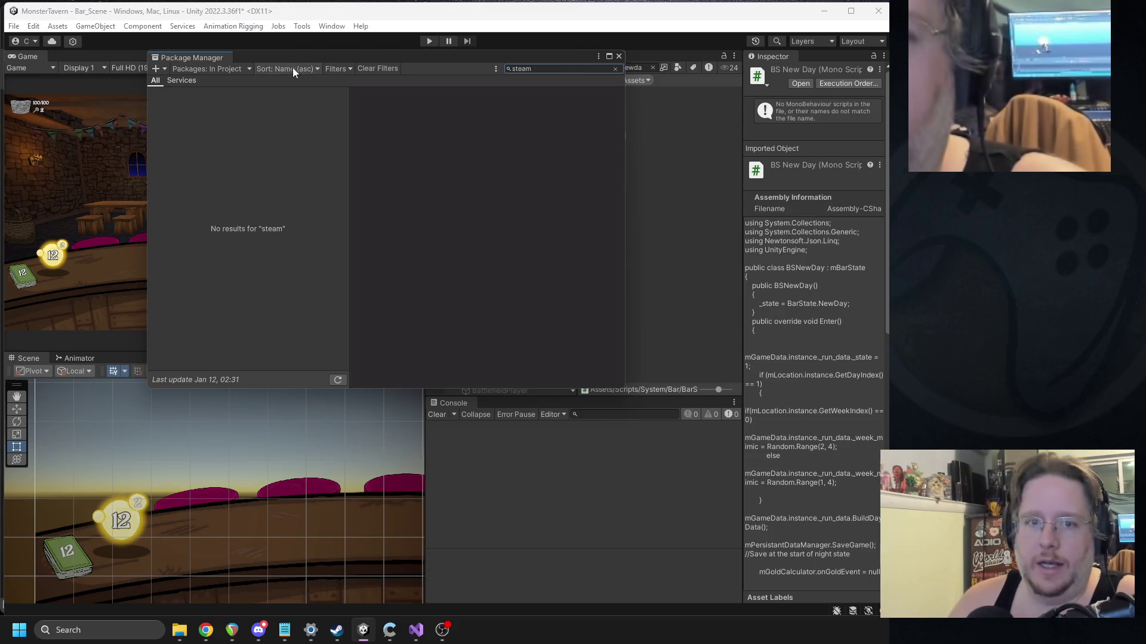
pyautogui.click(239, 67)
pyautogui.click(227, 95)
pyautogui.click(216, 68)
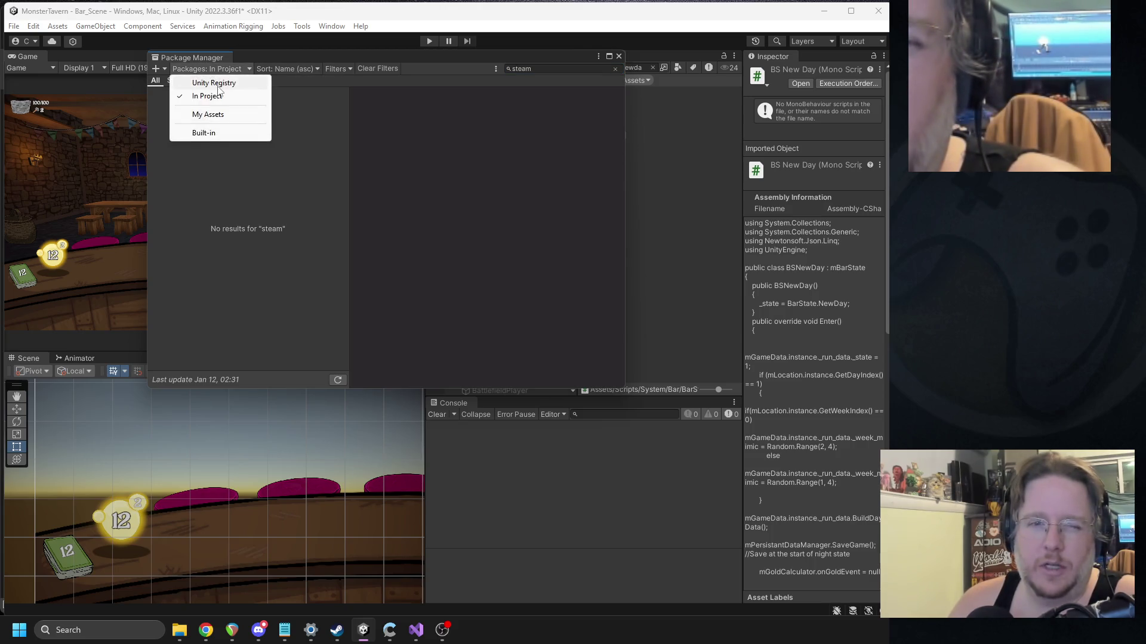
pyautogui.click(215, 84)
pyautogui.click(510, 70)
pyautogui.write('steam')
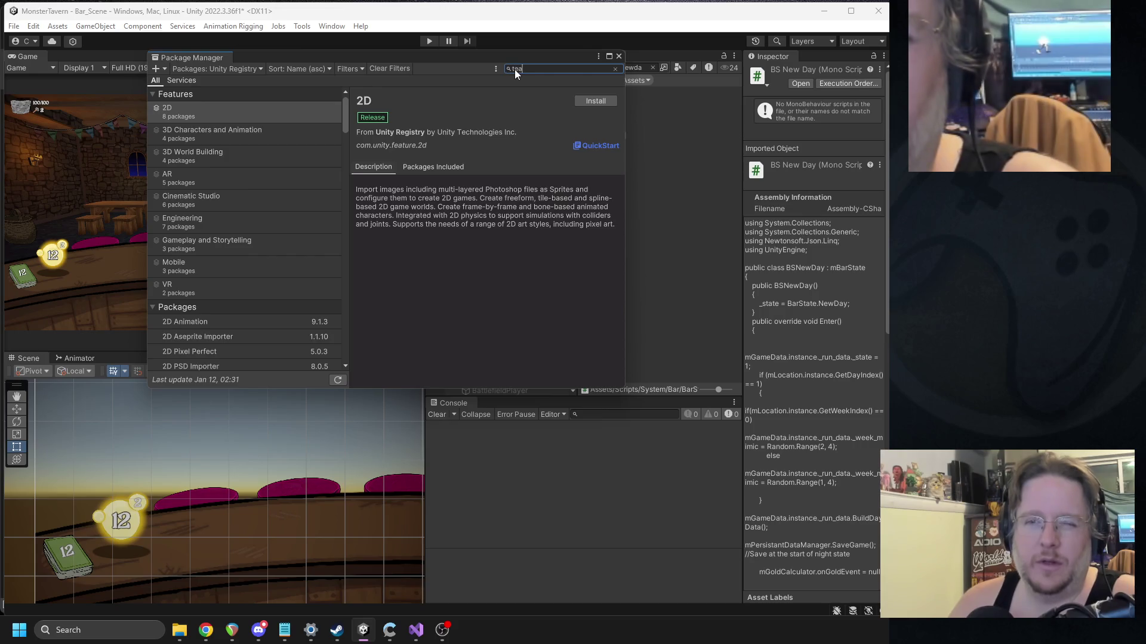
pyautogui.press('BackSpace')
pyautogui.press('BackSpace')
pyautogui.press('BackSpace')
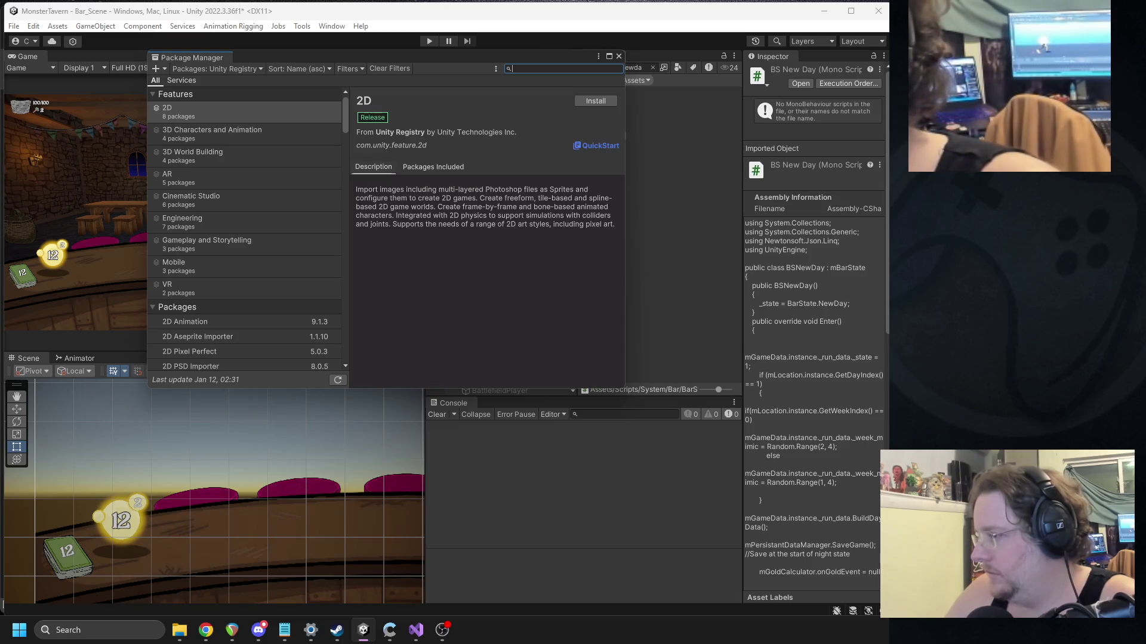
# Step: Close the Package Manager and minimize Unity and Visual Studio to show the desktop
pyautogui.hotkey('alt', 'Tab')
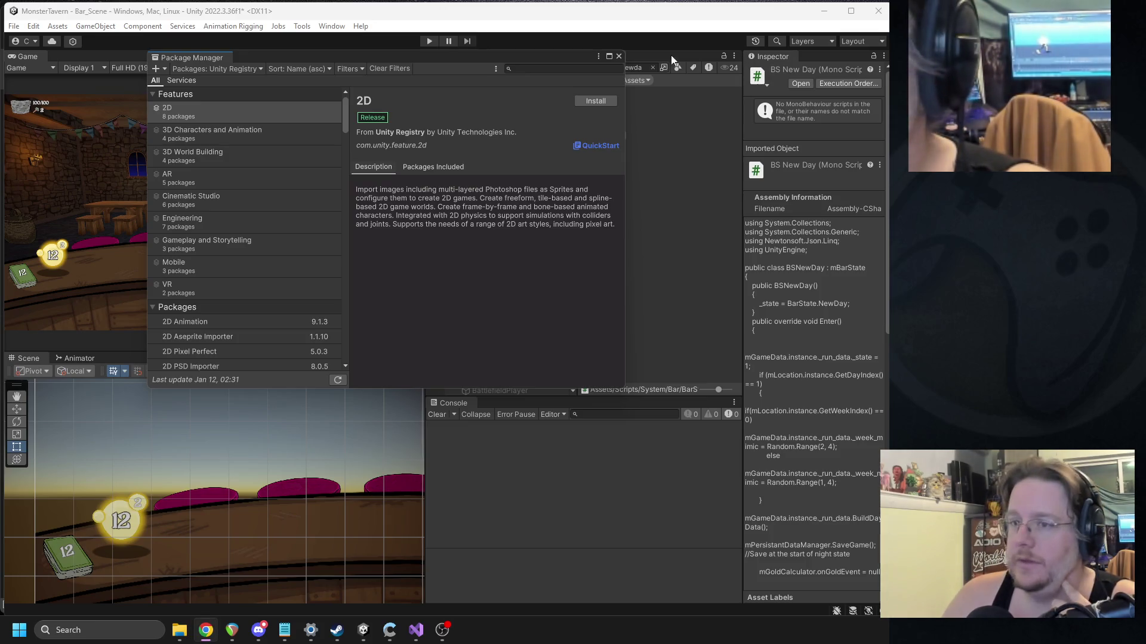
pyautogui.click(618, 57)
pyautogui.click(824, 11)
pyautogui.click(824, 14)
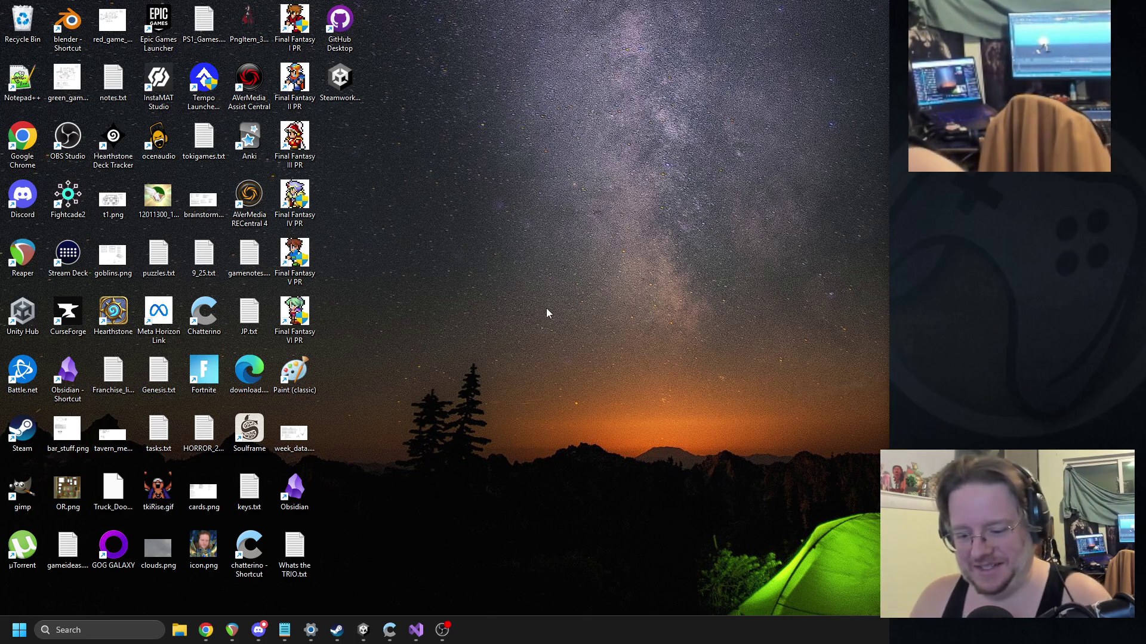
# Step: Move the Steamworks.NET package file on the desktop and bring the MonsterTavern editor forward
pyautogui.press('u')
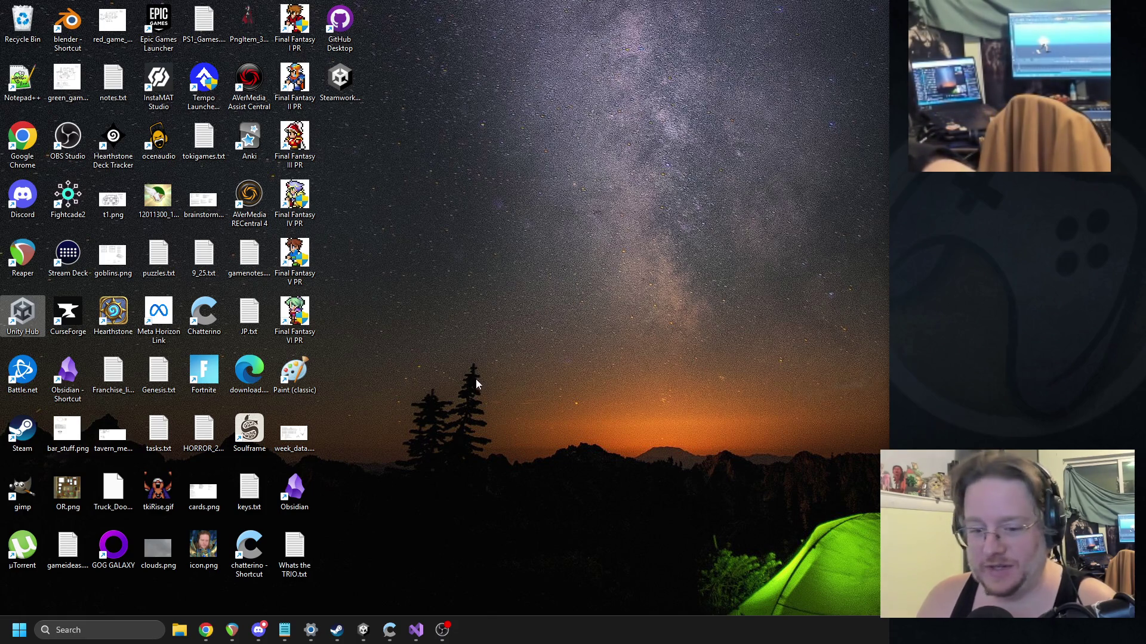
pyautogui.moveTo(360, 91)
pyautogui.mouseDown()
pyautogui.moveTo(348, 99)
pyautogui.moveTo(599, 275)
pyautogui.moveTo(1145, 251)
pyautogui.mouseUp()
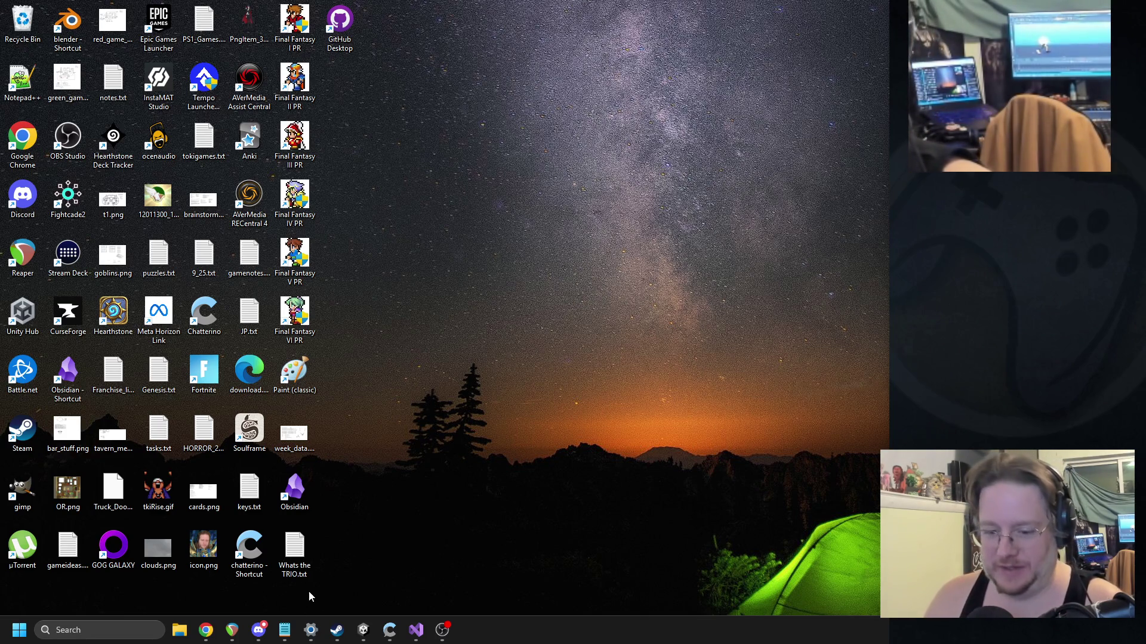
pyautogui.click(364, 630)
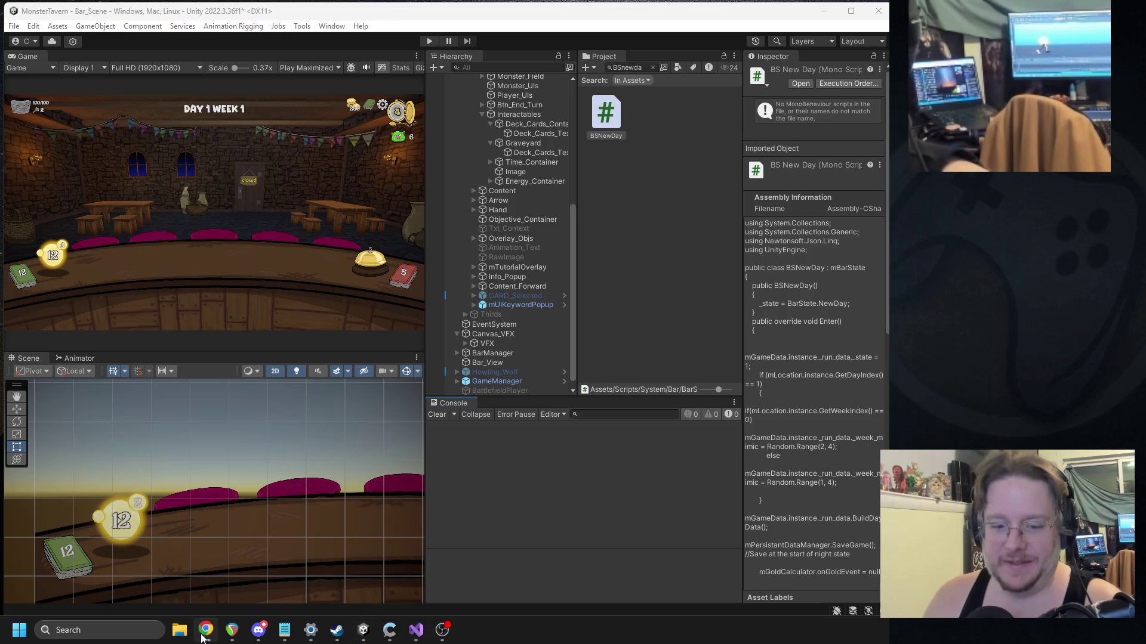
pyautogui.click(206, 630)
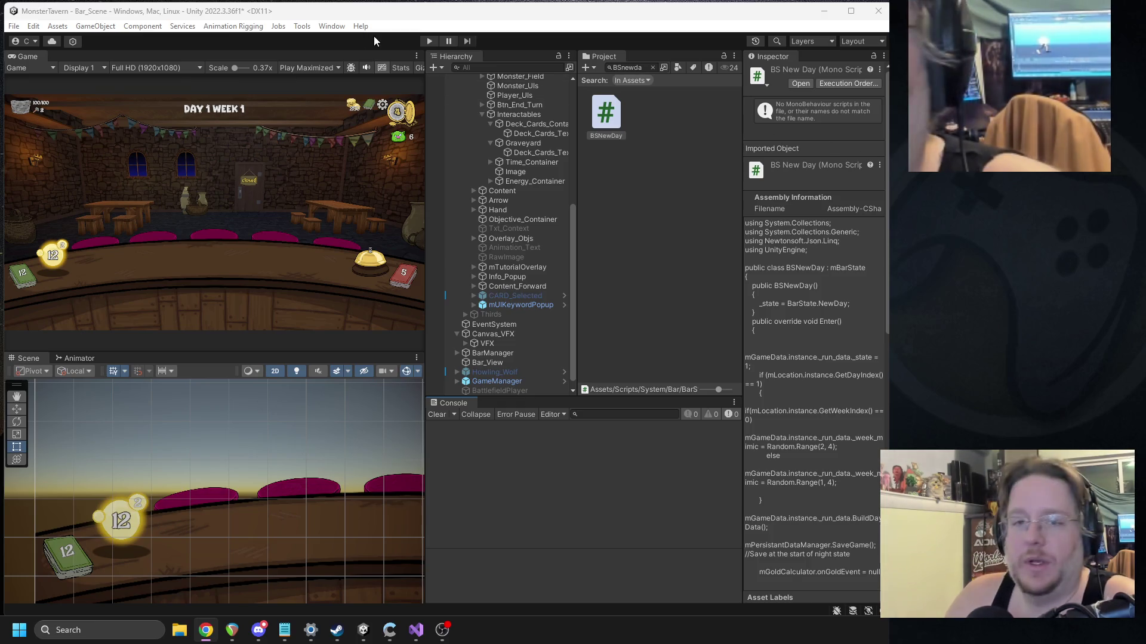
pyautogui.click(283, 28)
pyautogui.moveTo(332, 27)
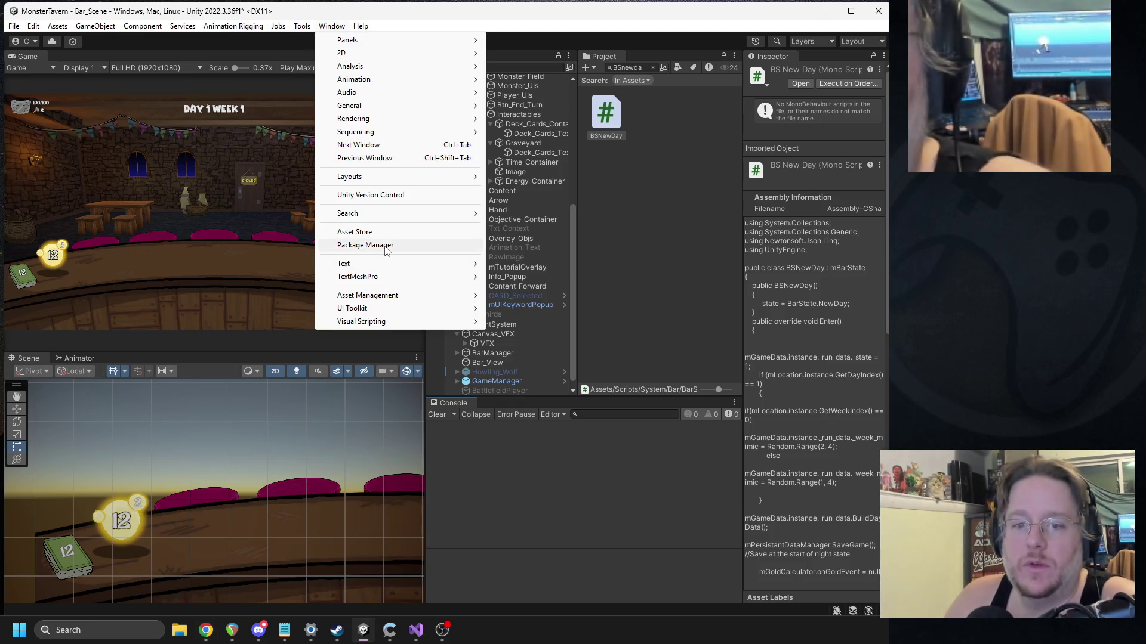
pyautogui.click(358, 245)
pyautogui.click(161, 70)
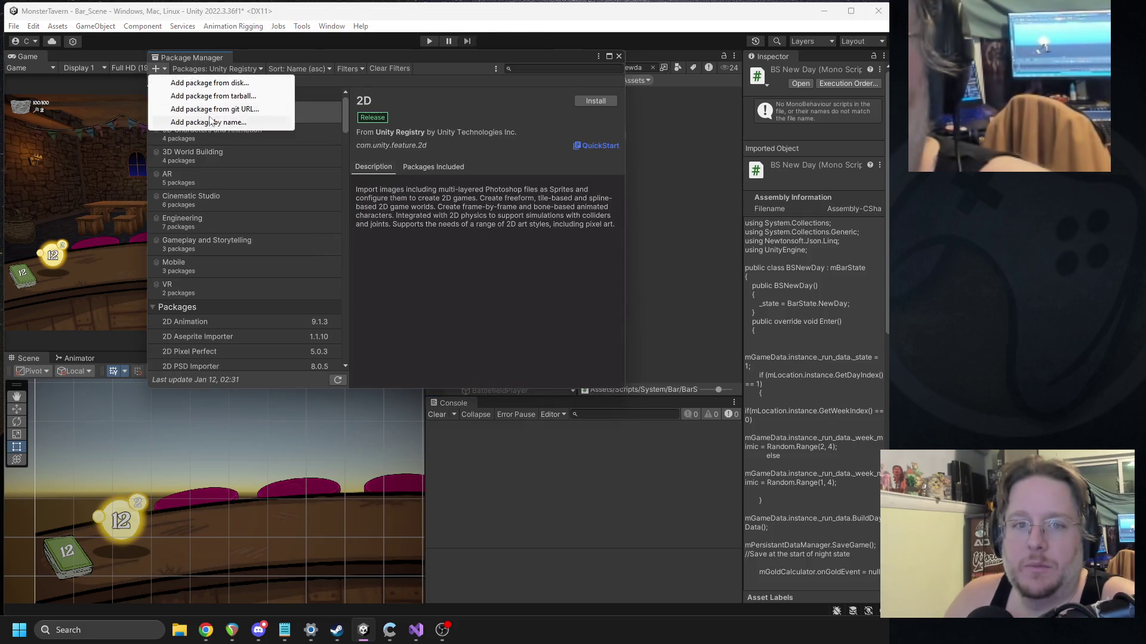
pyautogui.click(244, 84)
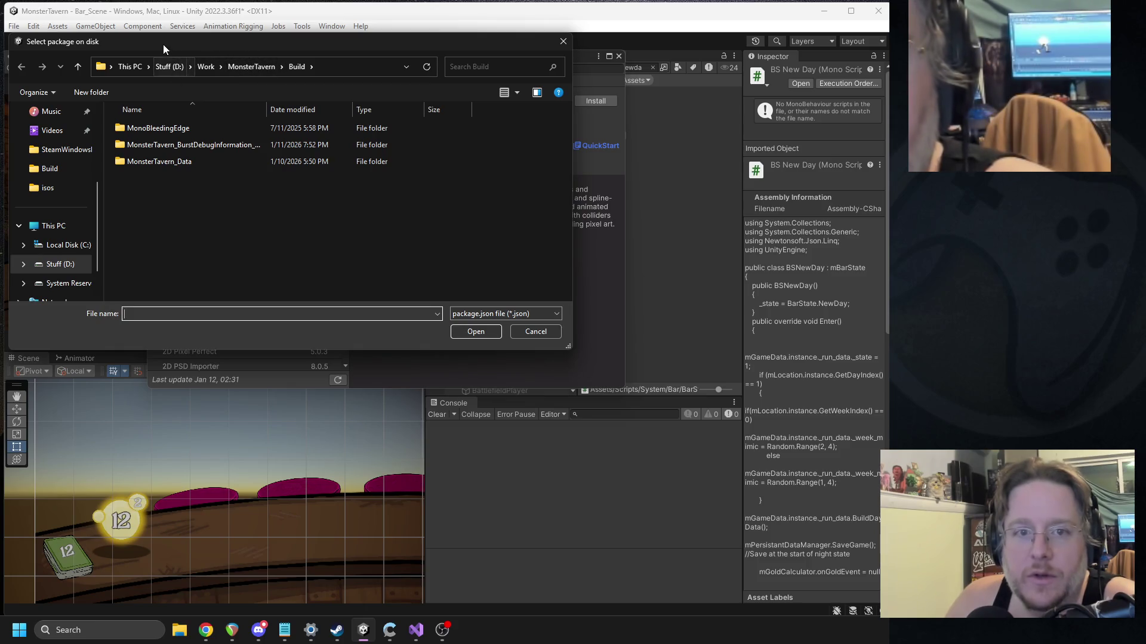
pyautogui.press('Escape')
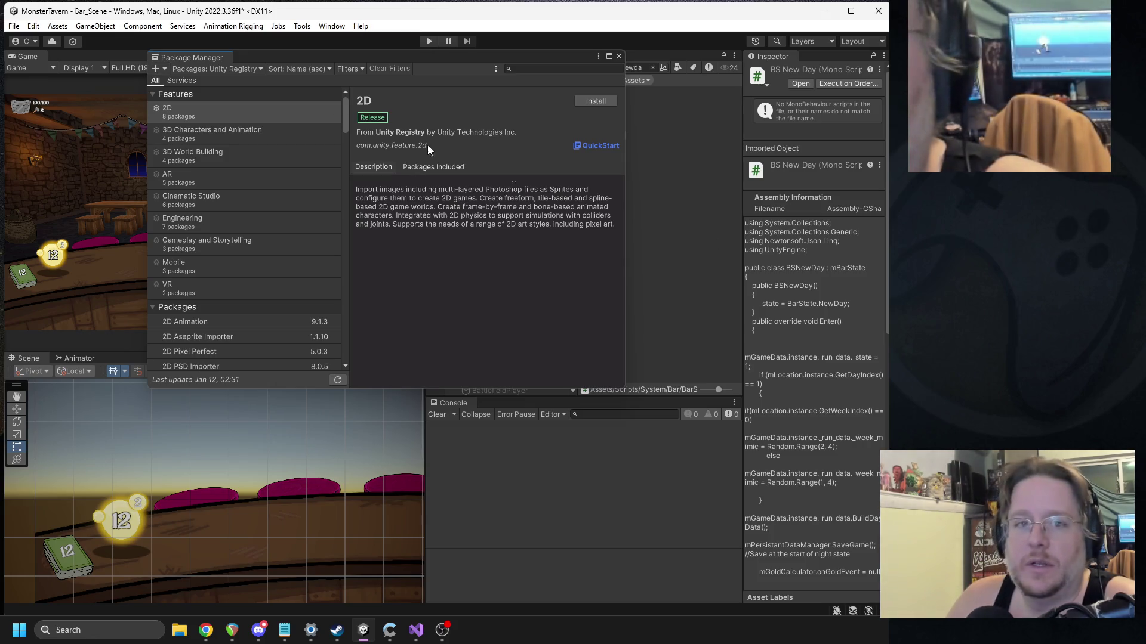
pyautogui.click(165, 68)
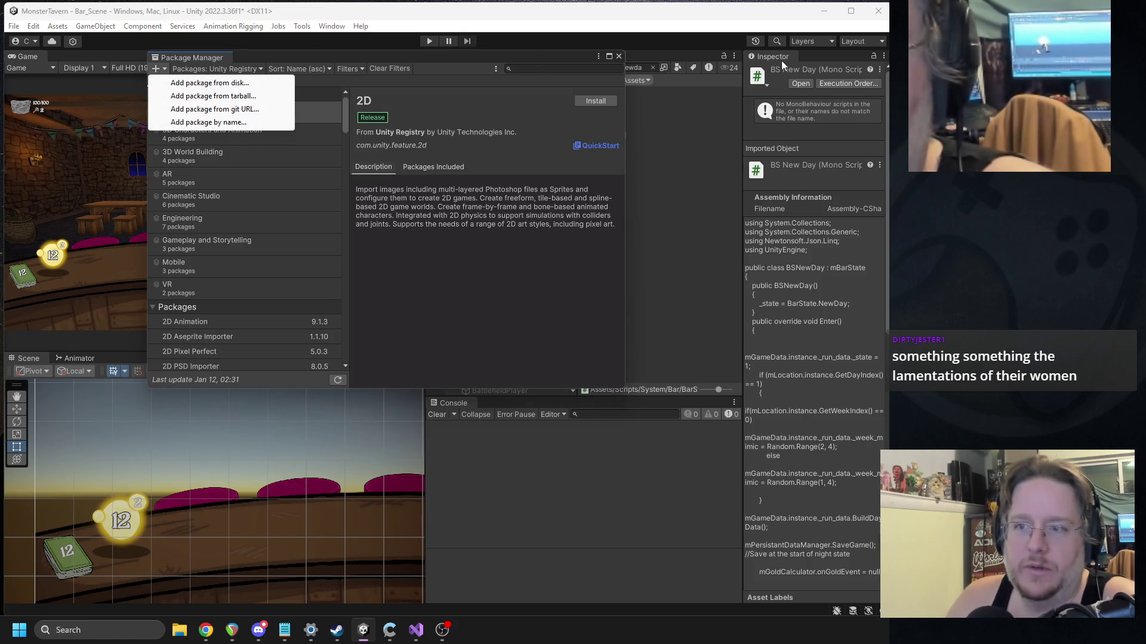
pyautogui.click(619, 56)
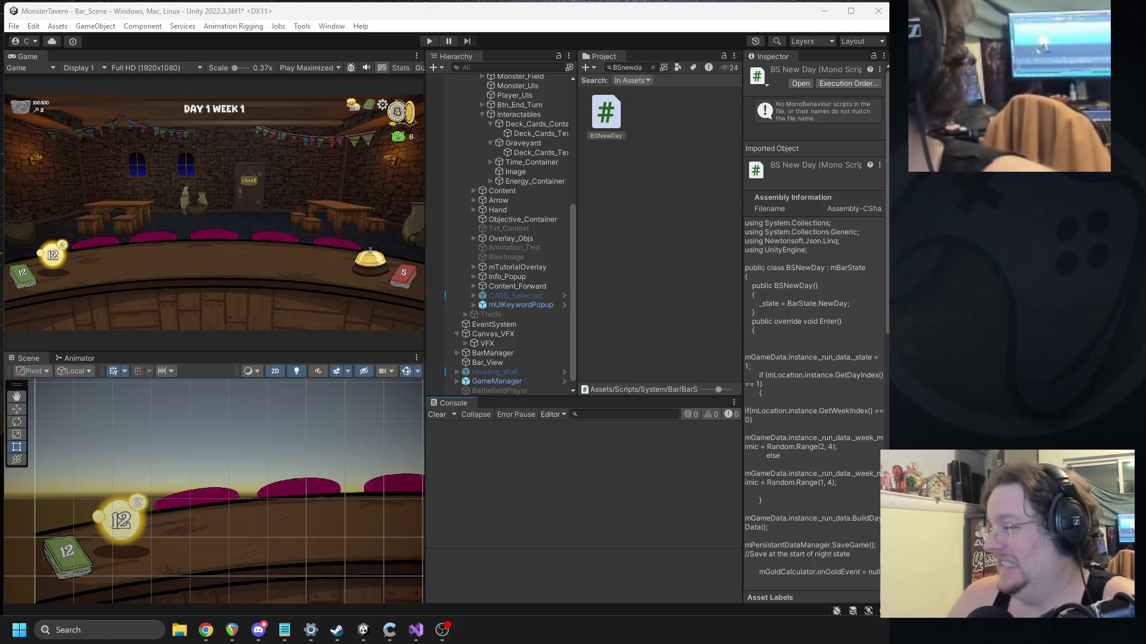
pyautogui.hotkey('alt', 'Tab')
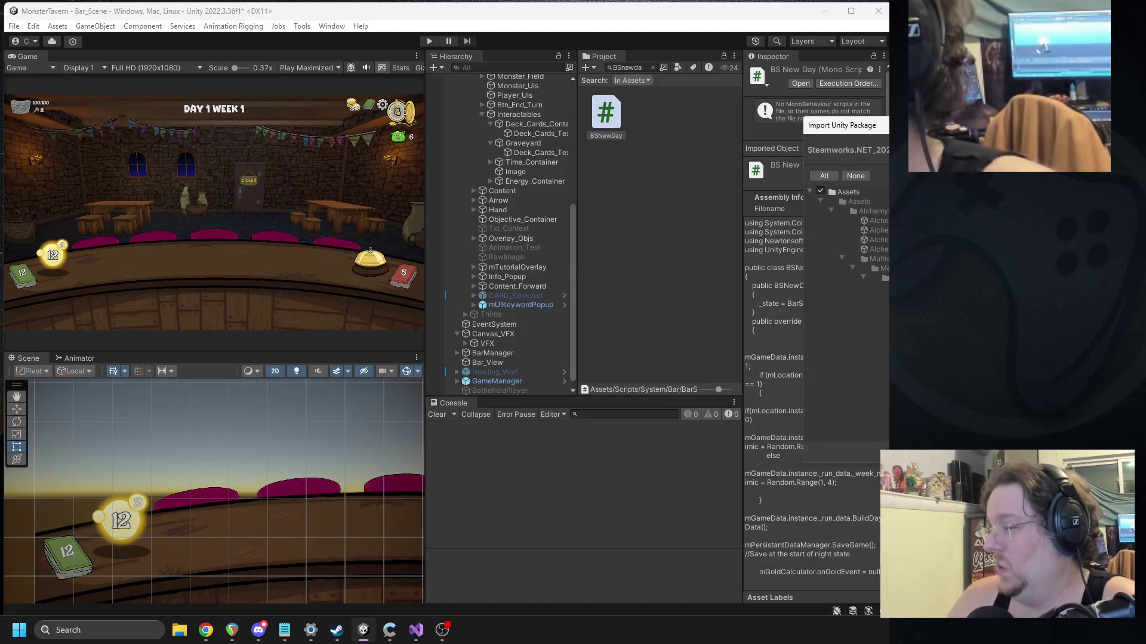
pyautogui.moveTo(845, 128); pyautogui.dragTo(419, 98)
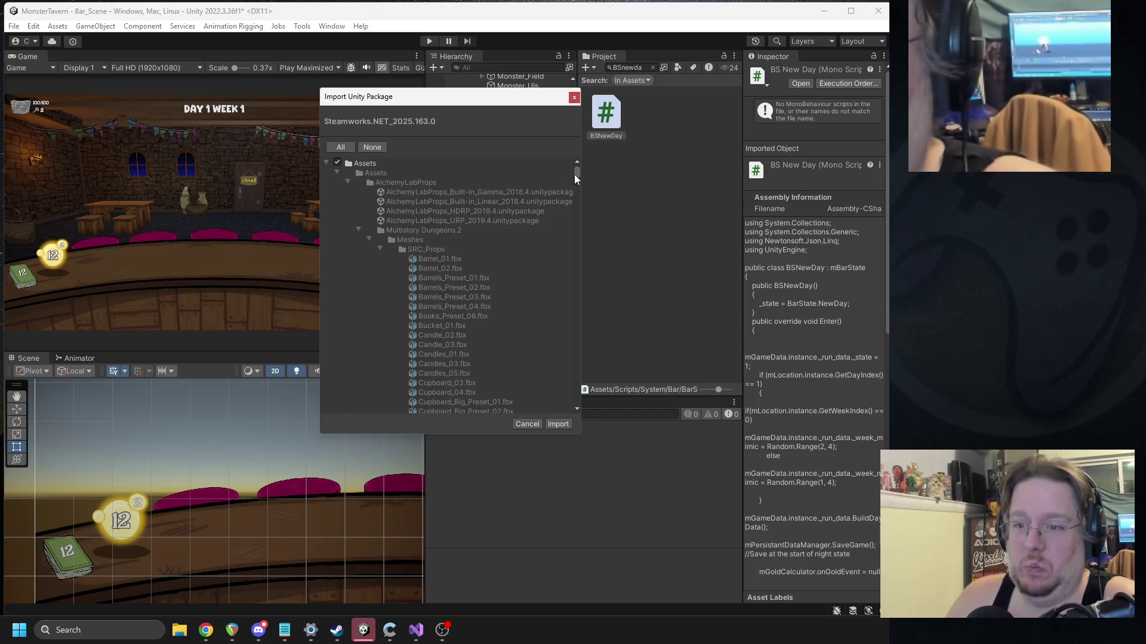
pyautogui.moveTo(574, 175)
pyautogui.mouseDown()
pyautogui.moveTo(588, 392)
pyautogui.moveTo(587, 380)
pyautogui.mouseUp()
pyautogui.click(574, 97)
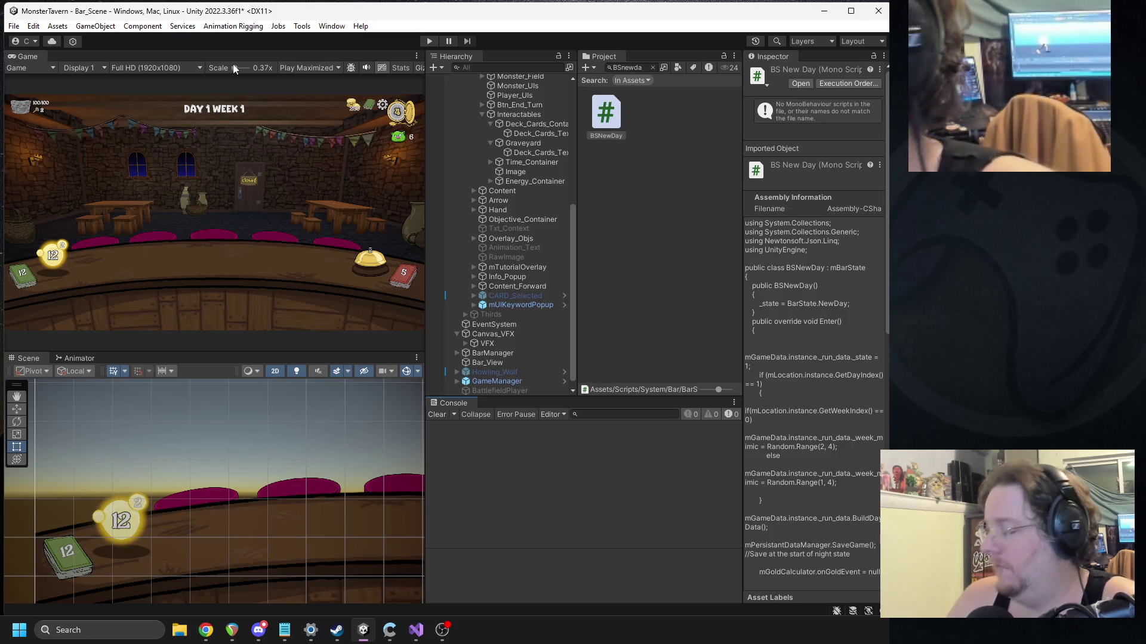
# Step: Reopen the Package Manager and dismiss the + add-package menu twice without choosing an option
pyautogui.click(332, 26)
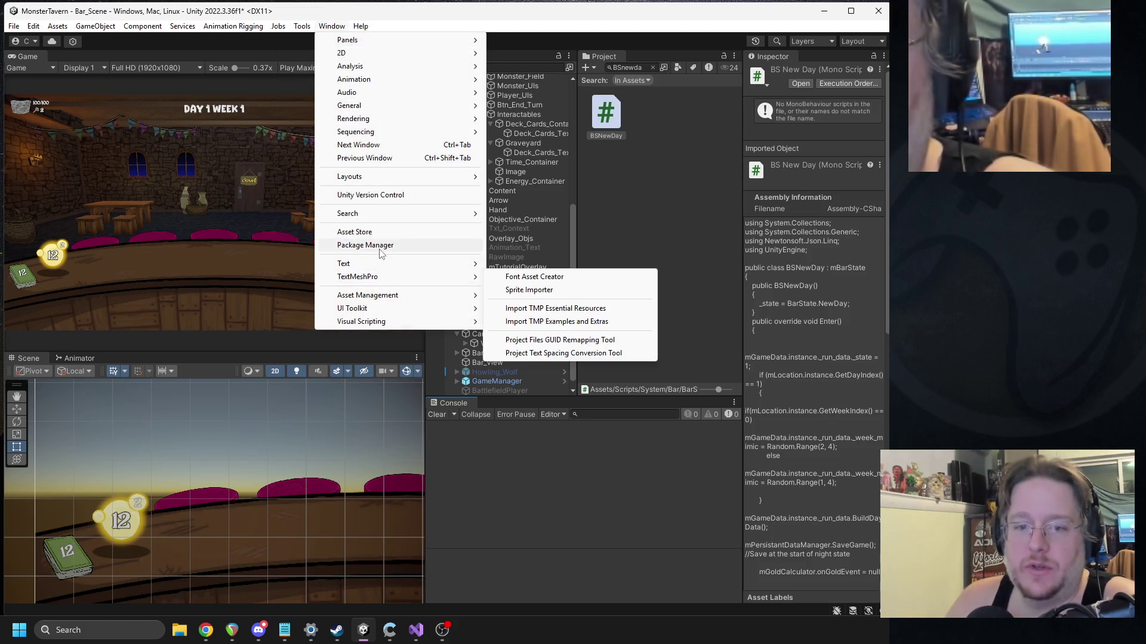
pyautogui.click(365, 246)
pyautogui.click(165, 68)
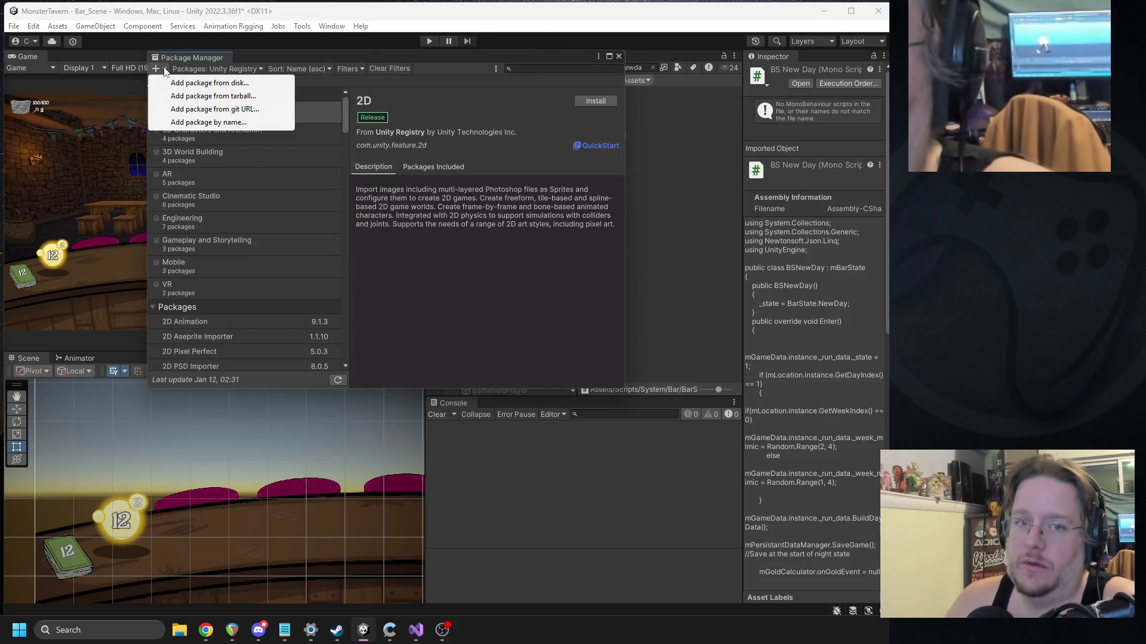
pyautogui.click(210, 83)
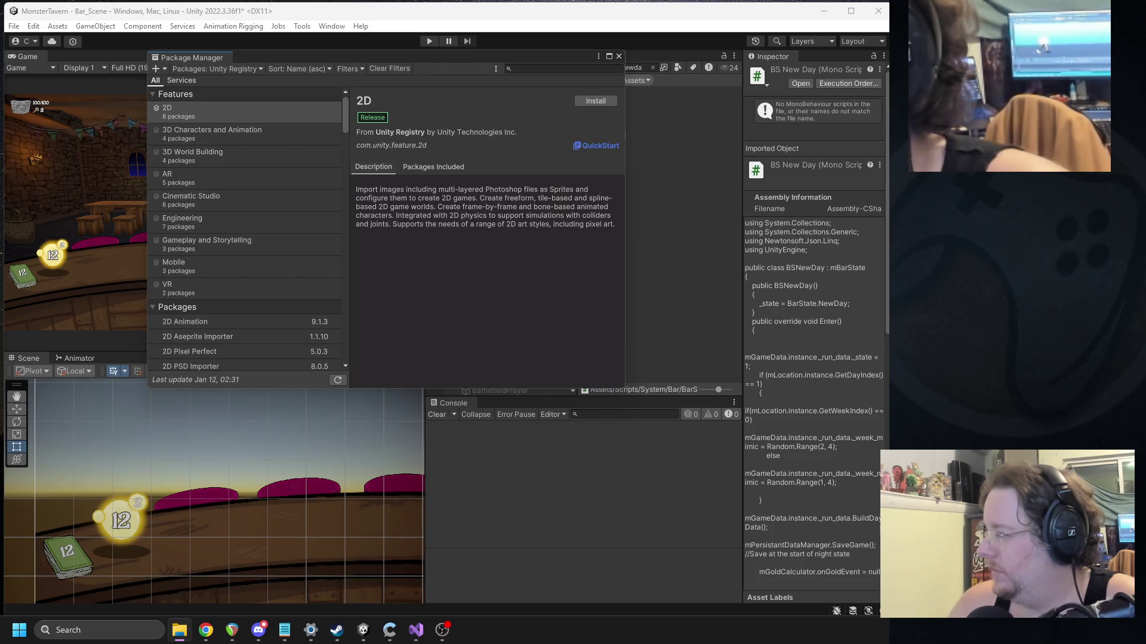
pyautogui.click(157, 68)
pyautogui.click(408, 109)
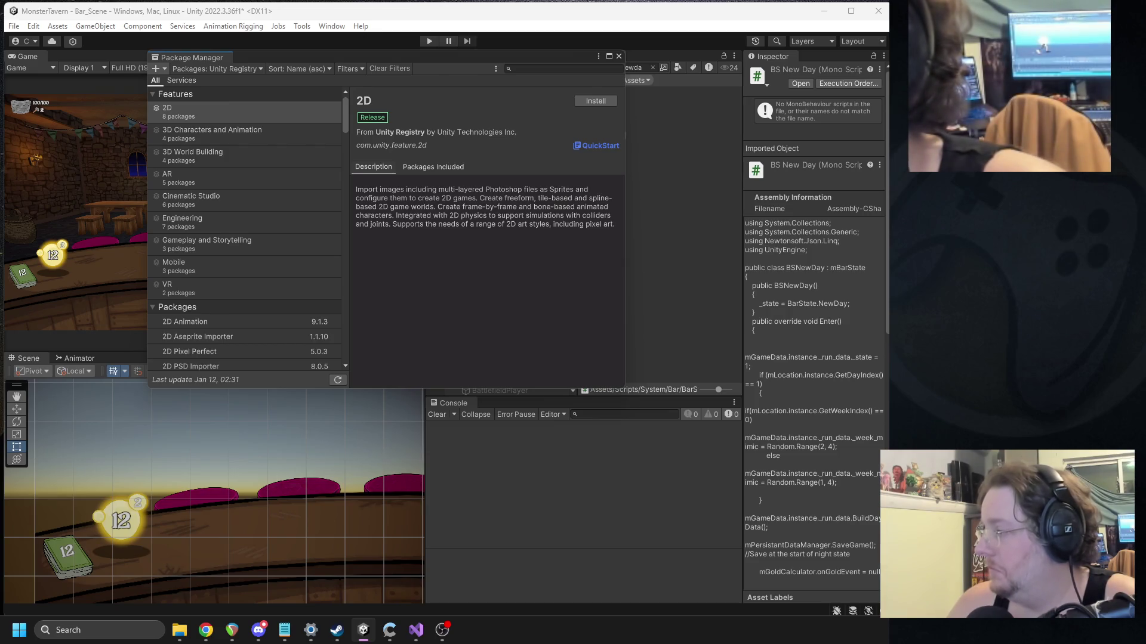
pyautogui.hotkey('alt', 'Tab')
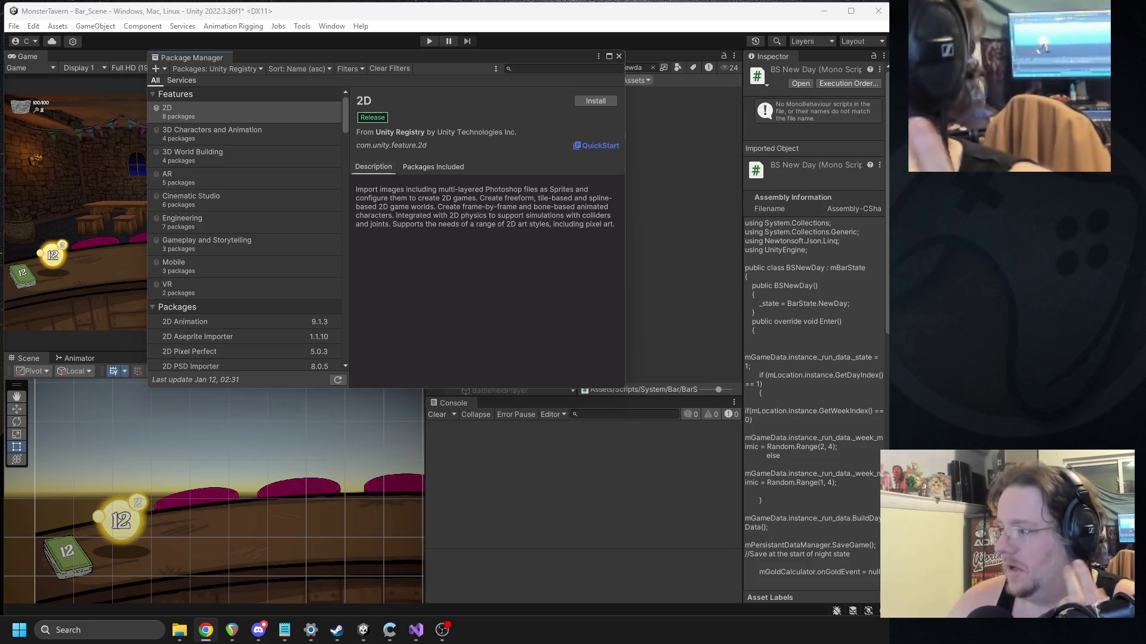
# Step: Collapse the Assets, Plugins, Prefabs and ProjectSettings folders in the import list, then import Steamworks.NET
pyautogui.click(619, 56)
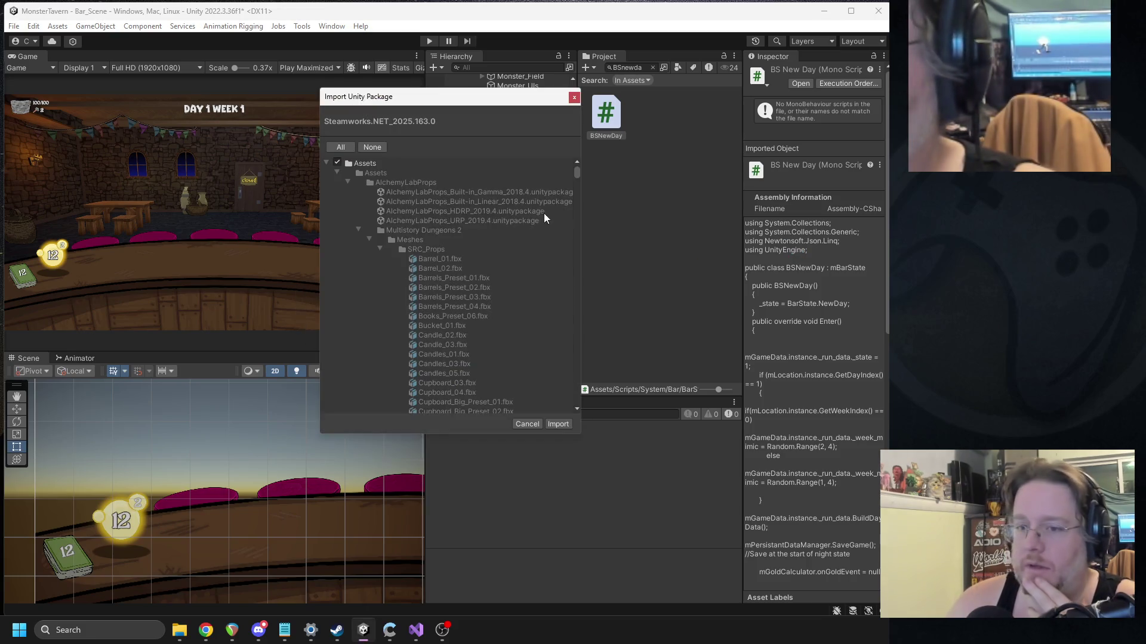
pyautogui.click(338, 172)
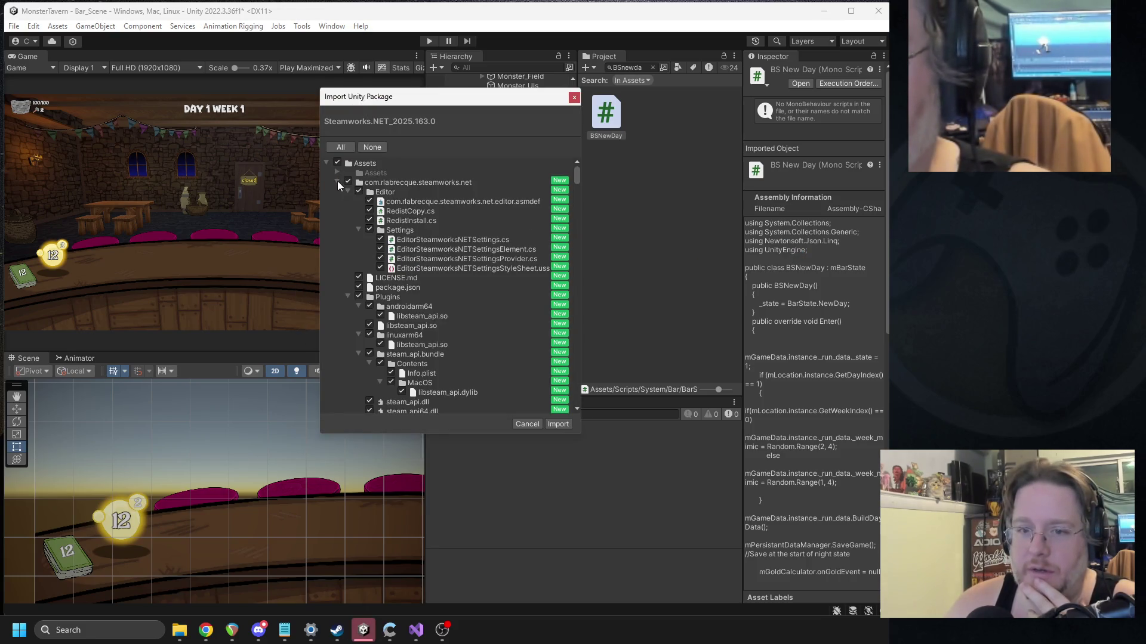
pyautogui.click(337, 182)
pyautogui.click(337, 239)
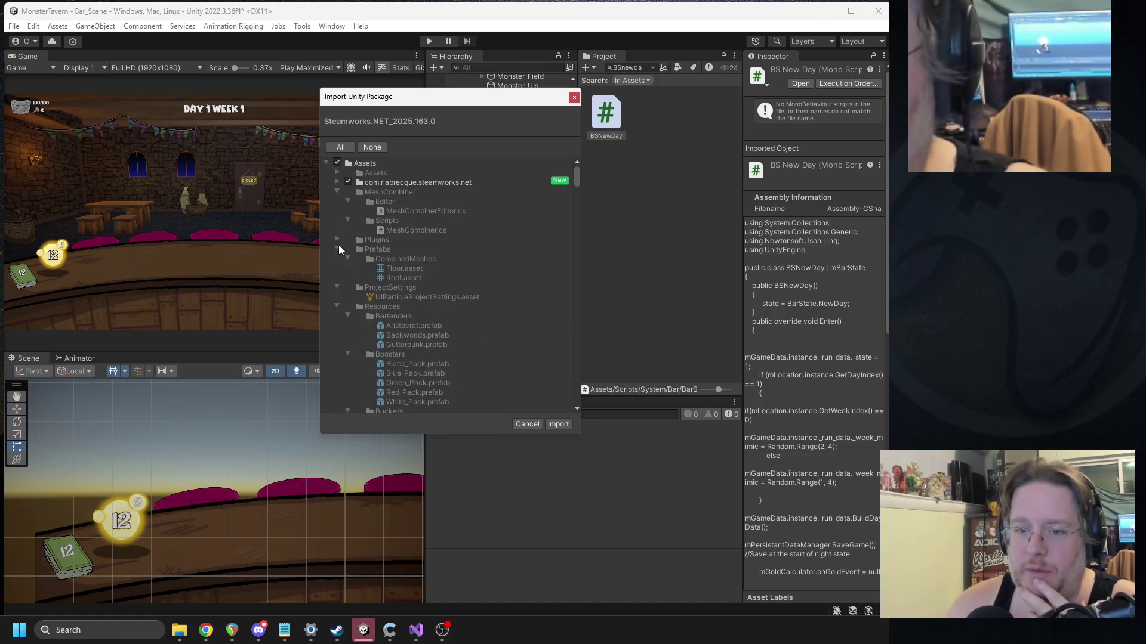
pyautogui.click(337, 249)
pyautogui.click(336, 258)
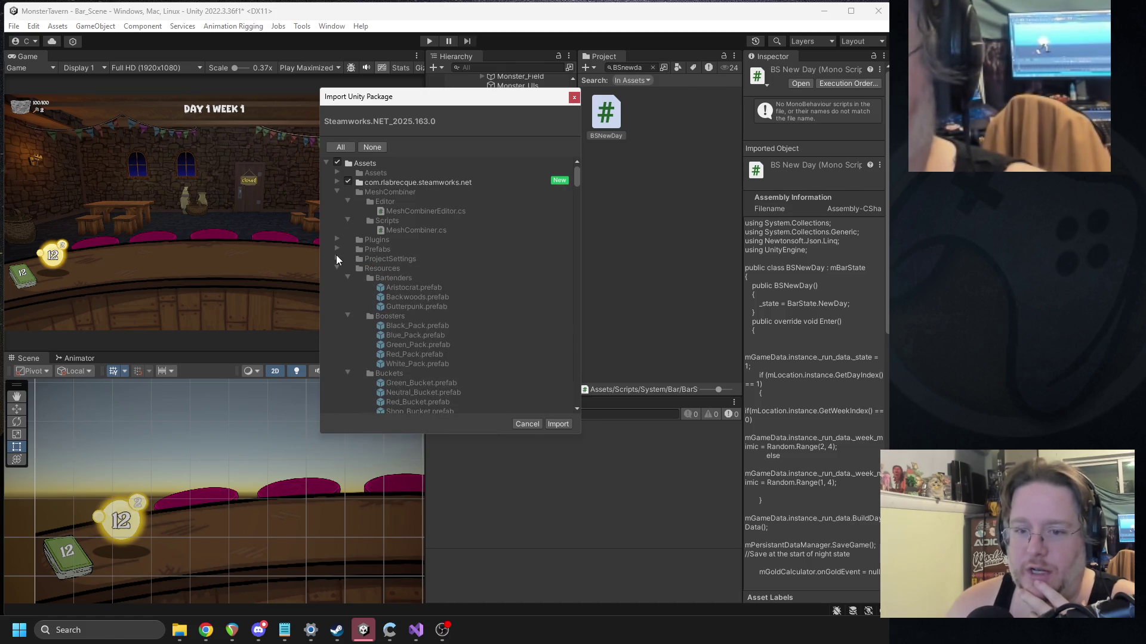
pyautogui.click(559, 424)
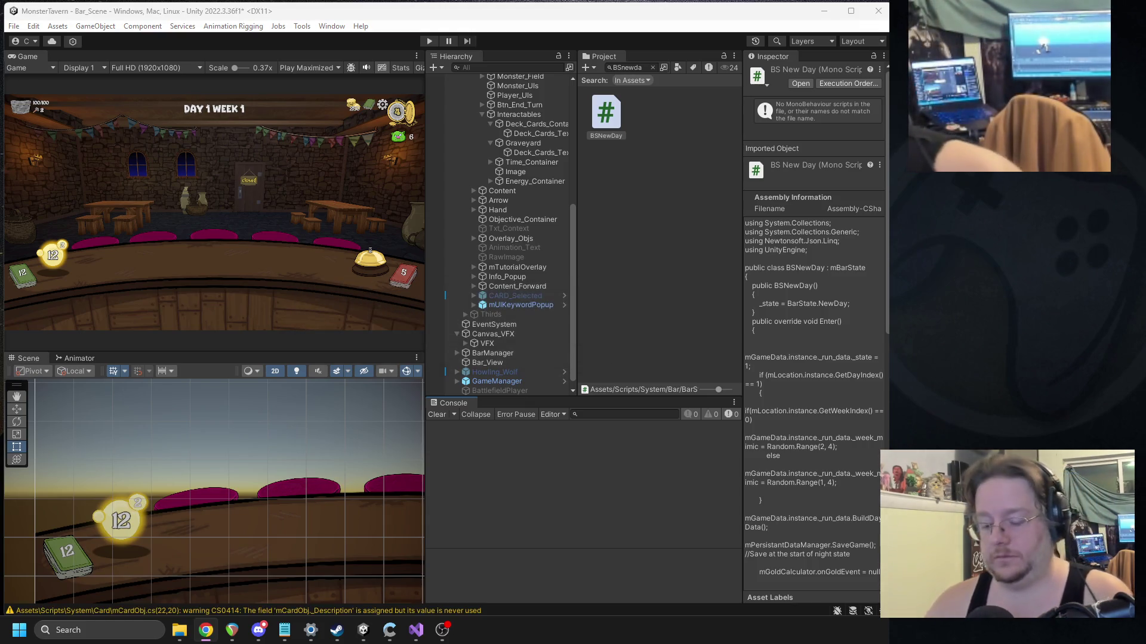
pyautogui.hotkey('alt', 'Tab')
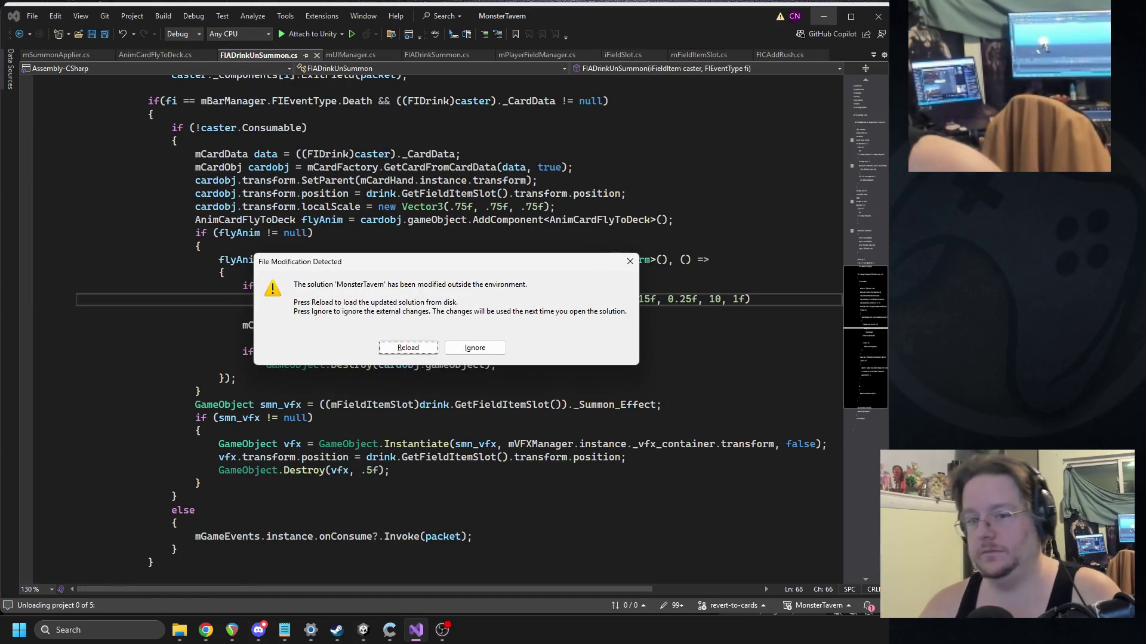
# Step: Ignore Visual Studio's file-modification prompt for MonsterTavern and return to Unity
pyautogui.click(408, 347)
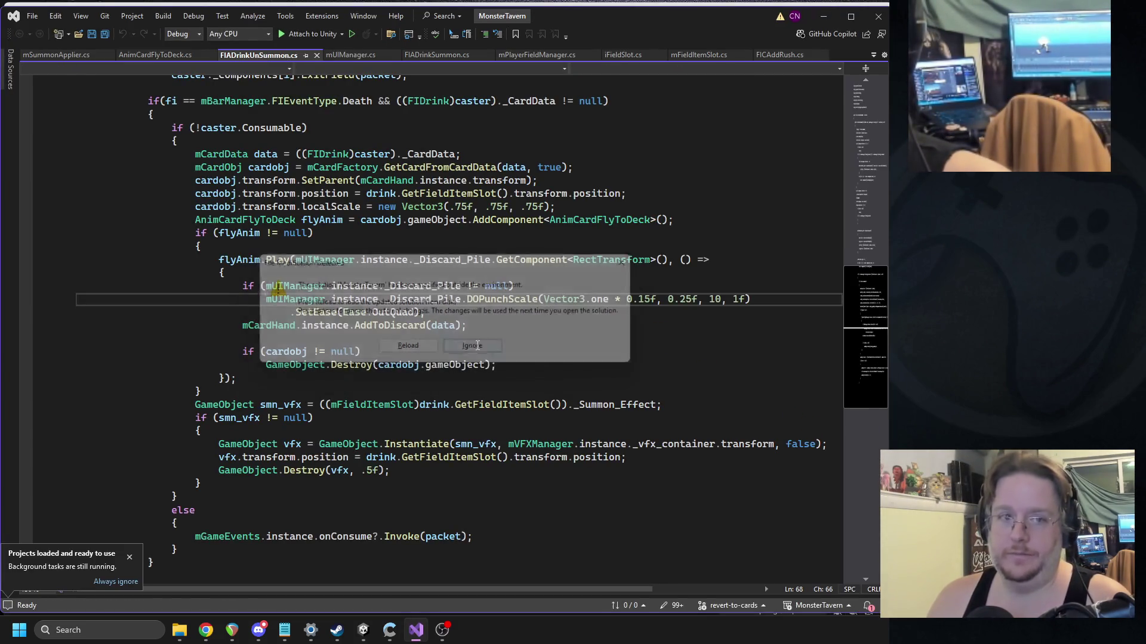
pyautogui.click(390, 274)
pyautogui.click(363, 630)
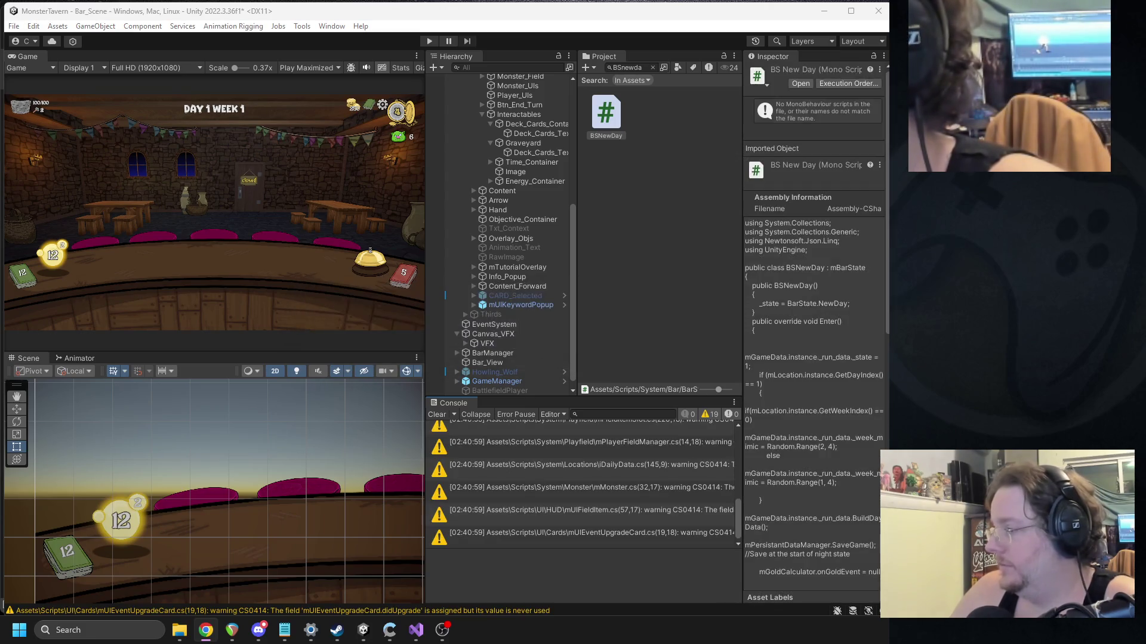
# Step: Clear the project search and collapse the Assets, Scripts and Plugins folders in the Project tree
pyautogui.click(653, 67)
pyautogui.moveTo(738, 245); pyautogui.dragTo(740, 60)
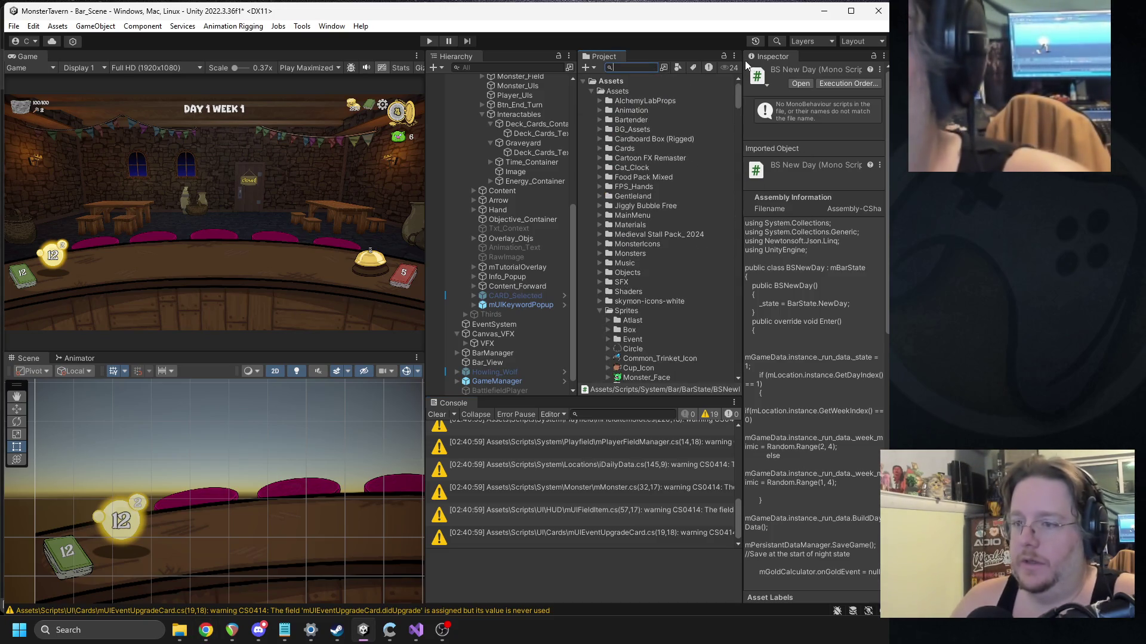
pyautogui.click(591, 90)
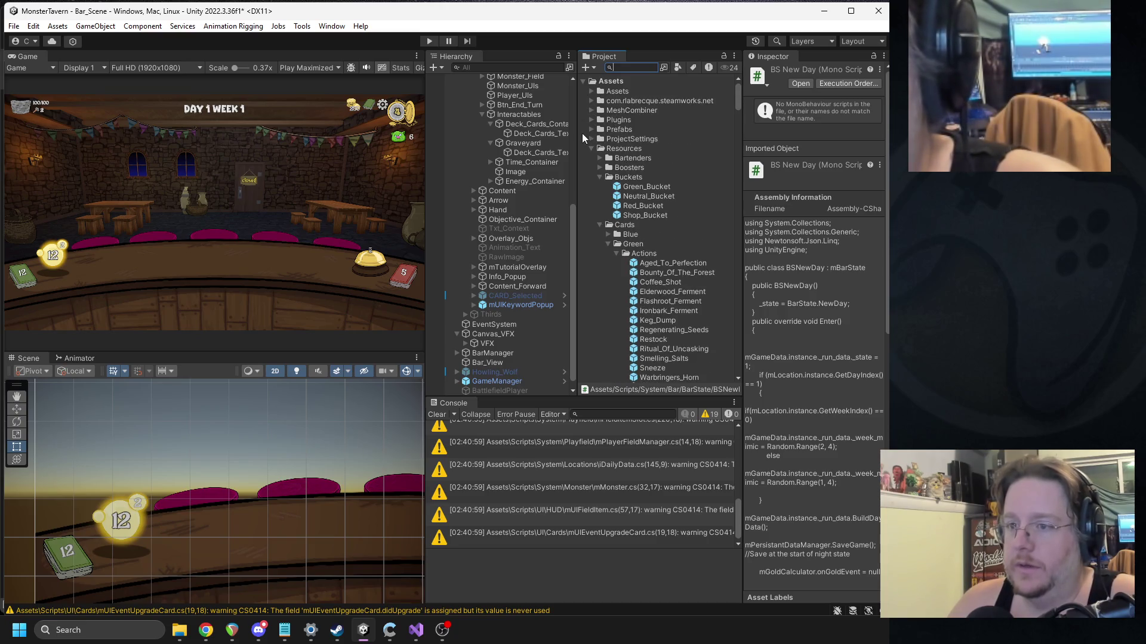
pyautogui.click(591, 177)
pyautogui.click(592, 177)
pyautogui.click(600, 196)
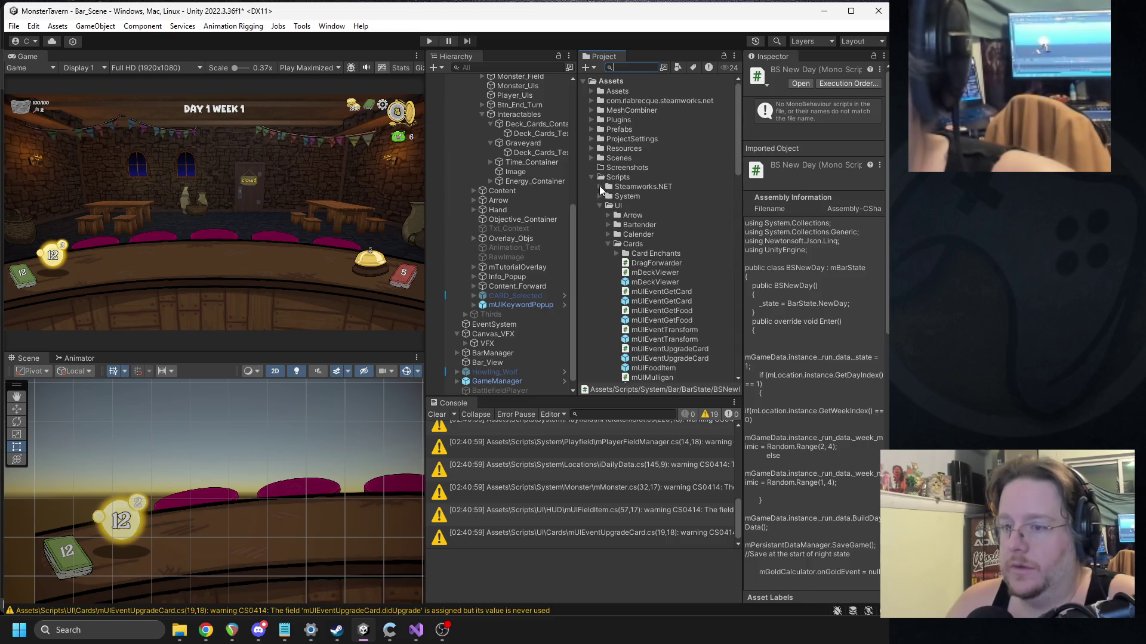
pyautogui.click(599, 204)
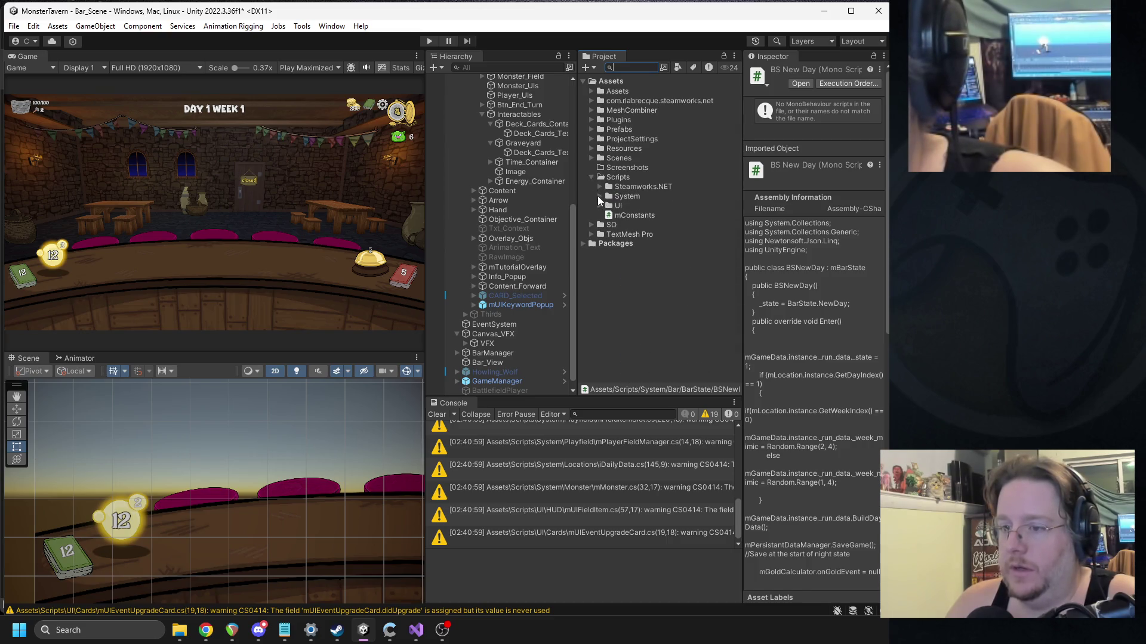
pyautogui.click(591, 177)
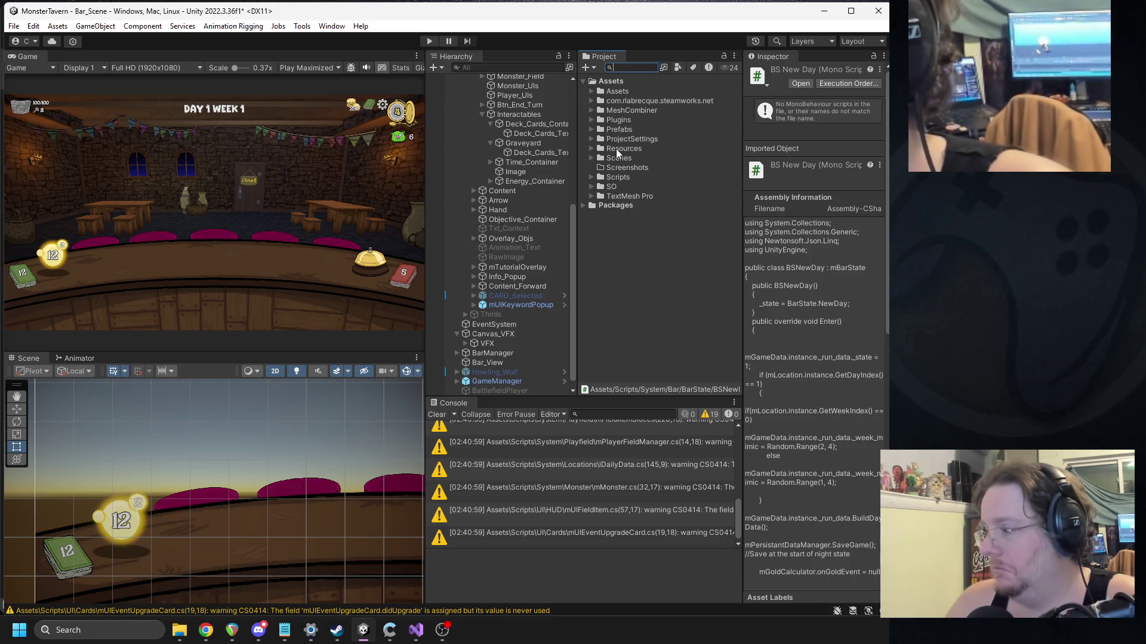
pyautogui.click(591, 120)
pyautogui.click(600, 130)
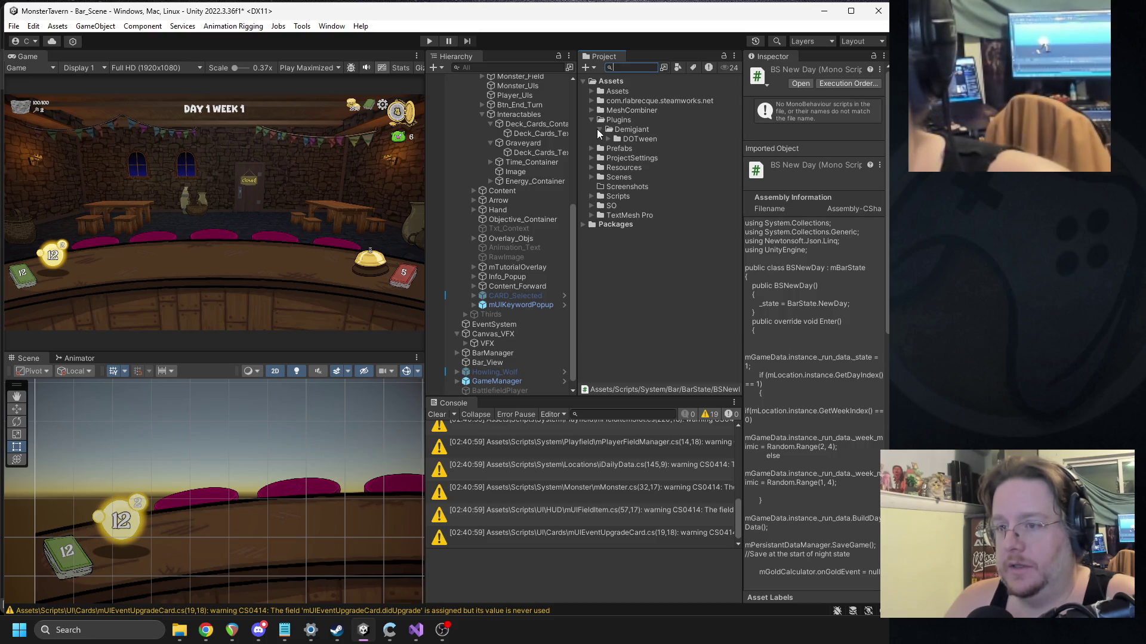
pyautogui.click(600, 130)
pyautogui.click(591, 120)
pyautogui.click(592, 92)
pyautogui.click(591, 91)
# Step: Expand com.rlabrecque.steamworks.net > Plugins and inspect libsteam_api, steam_api and steam_api64 settings
pyautogui.click(591, 101)
pyautogui.click(600, 120)
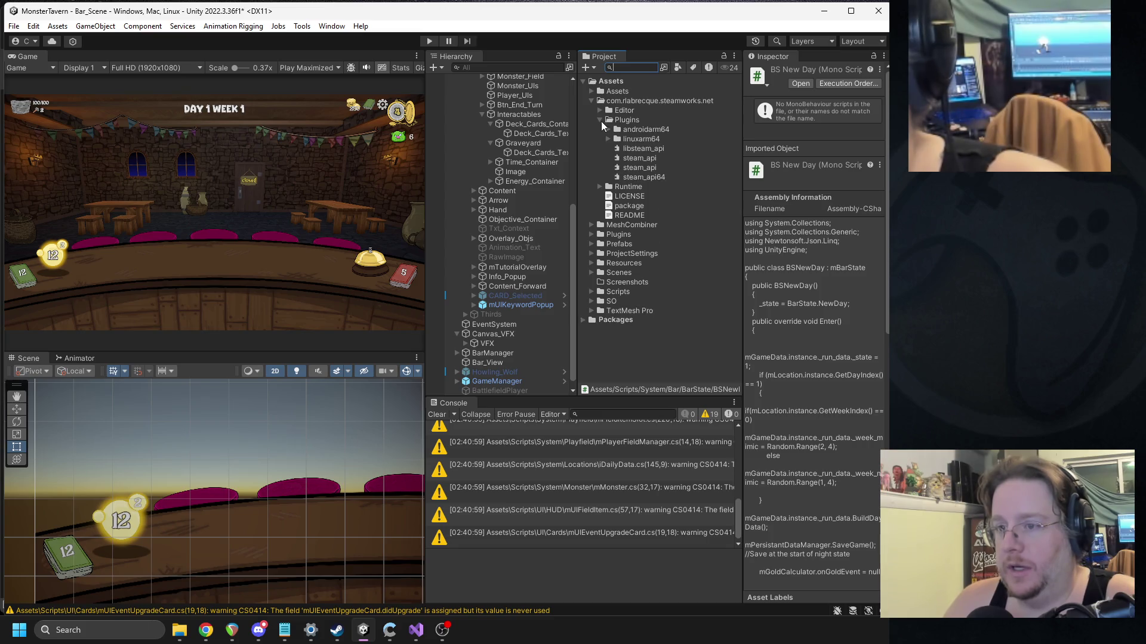
pyautogui.click(654, 146)
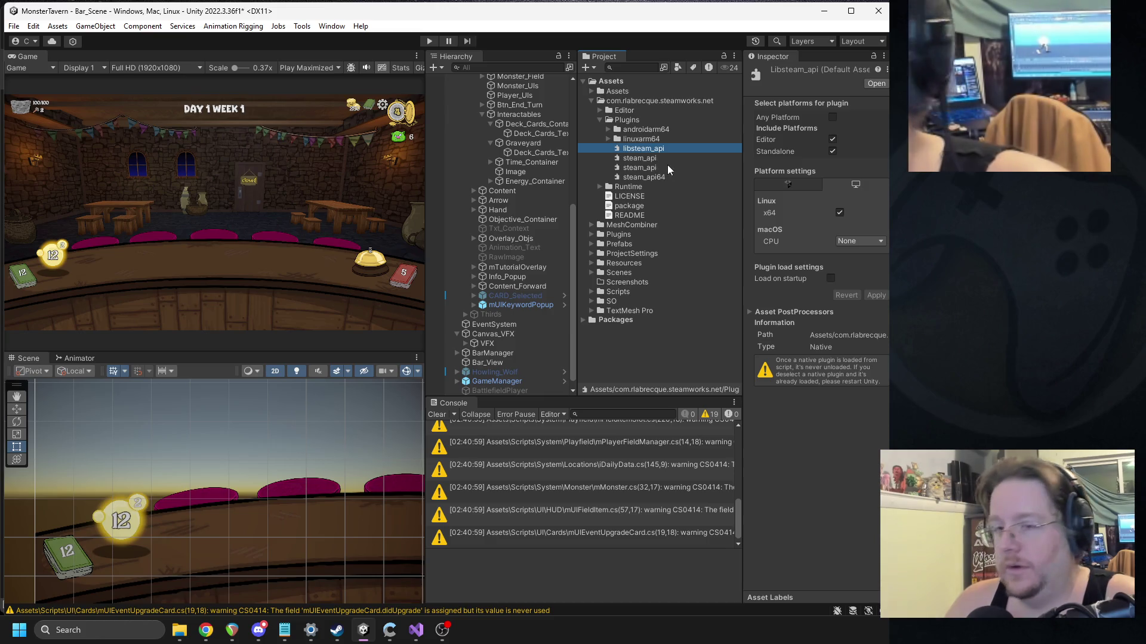
pyautogui.click(653, 166)
pyautogui.click(653, 176)
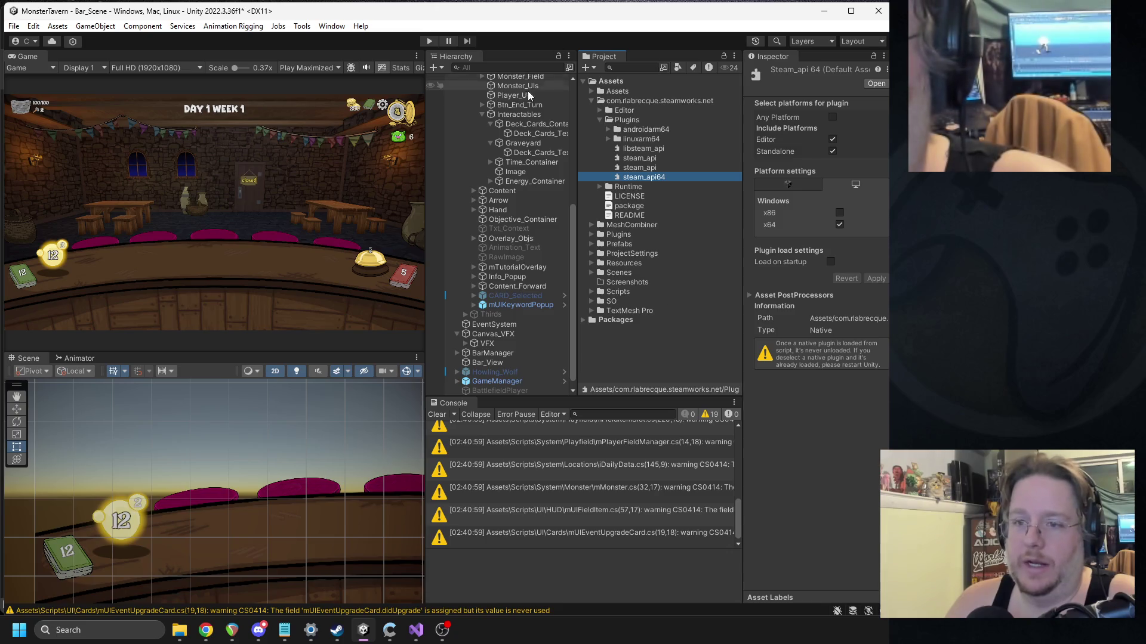
pyautogui.scroll(10, 528, 91)
# Step: Select GameManager and add the Steam Manager script through an Add Component search for 'steam'
pyautogui.click(457, 118)
pyautogui.click(488, 184)
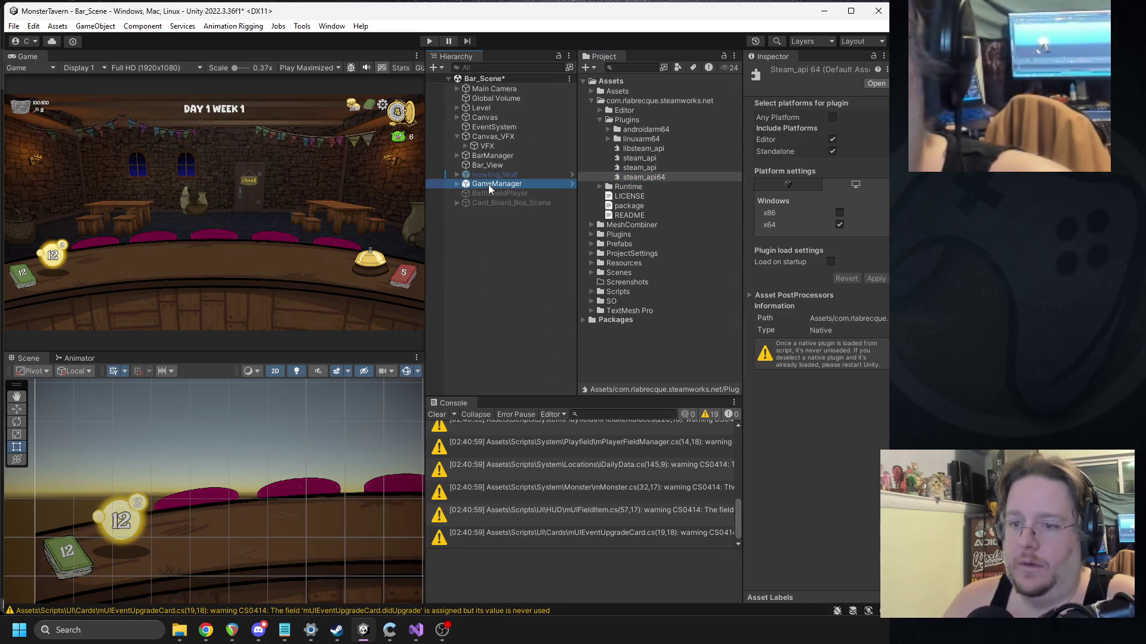
pyautogui.moveTo(742, 314); pyautogui.dragTo(711, 314)
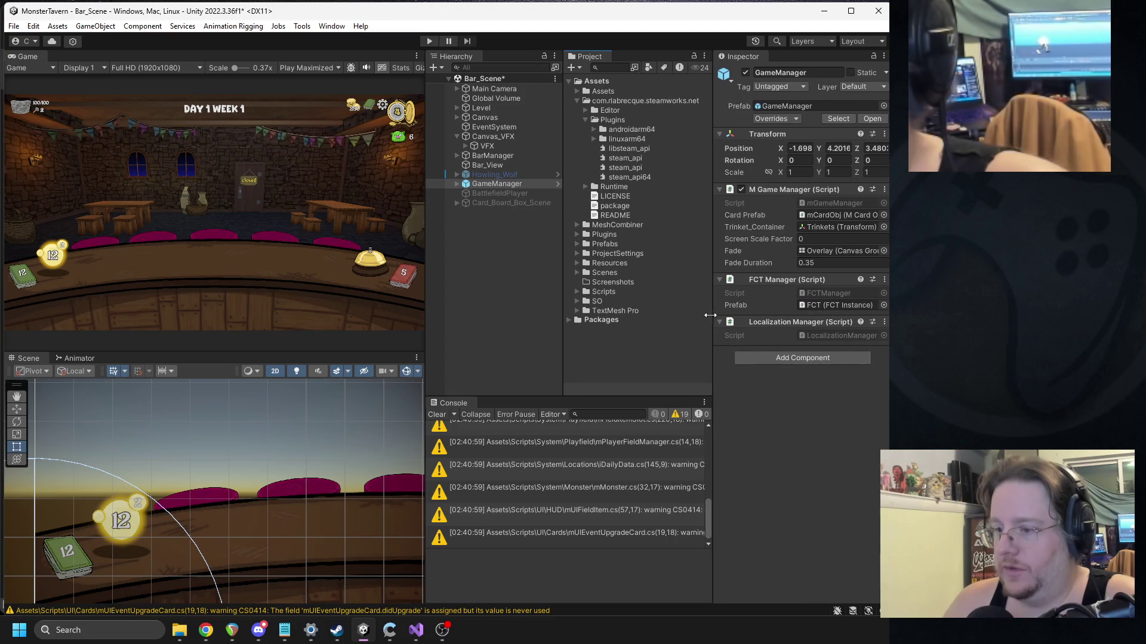
pyautogui.click(775, 358)
pyautogui.write('steamm')
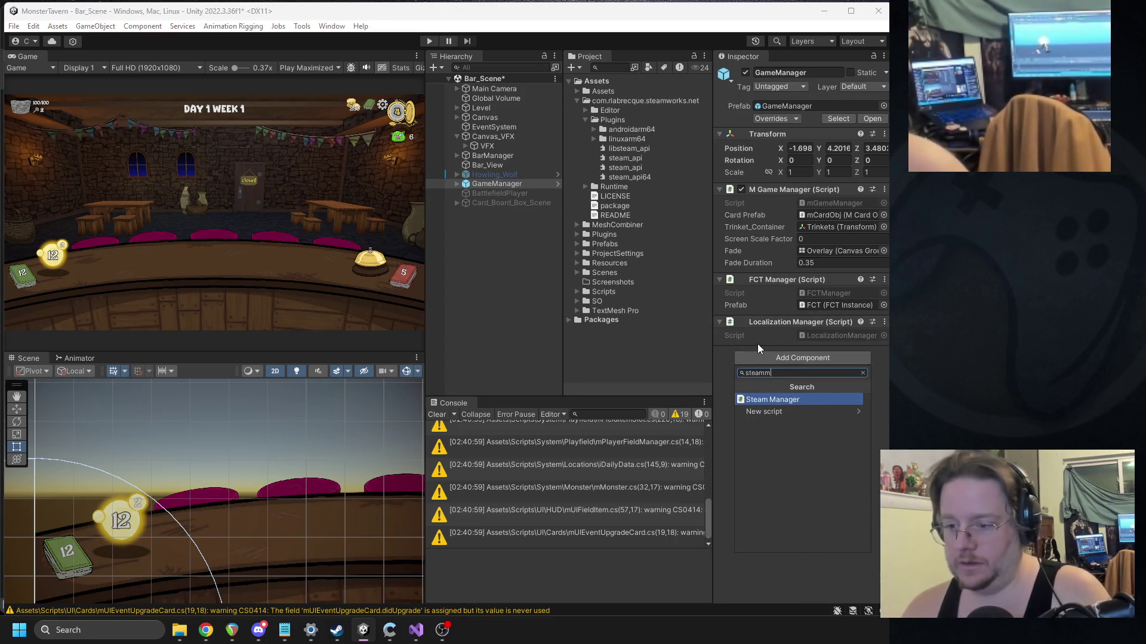
pyautogui.press('Return')
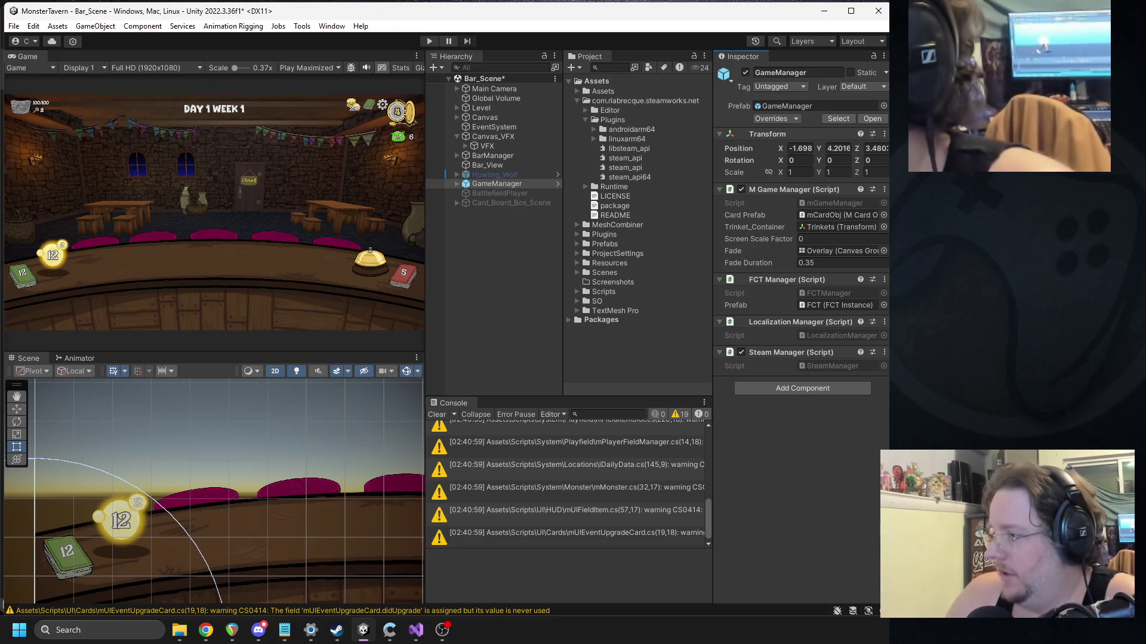
pyautogui.hotkey('alt', 'Tab')
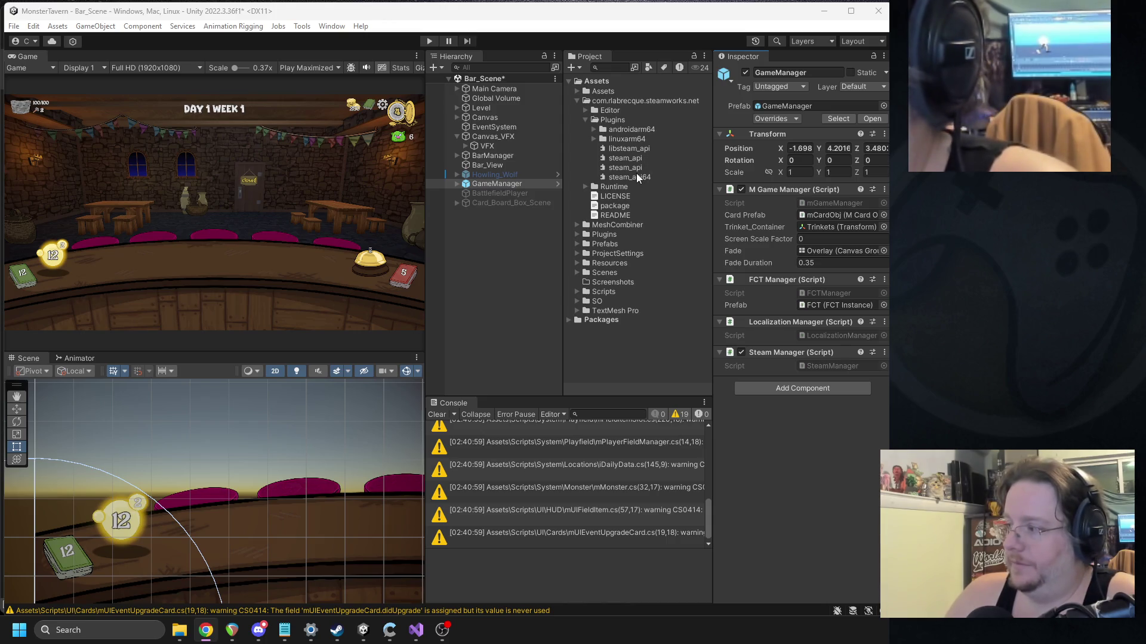
pyautogui.rightClick(594, 82)
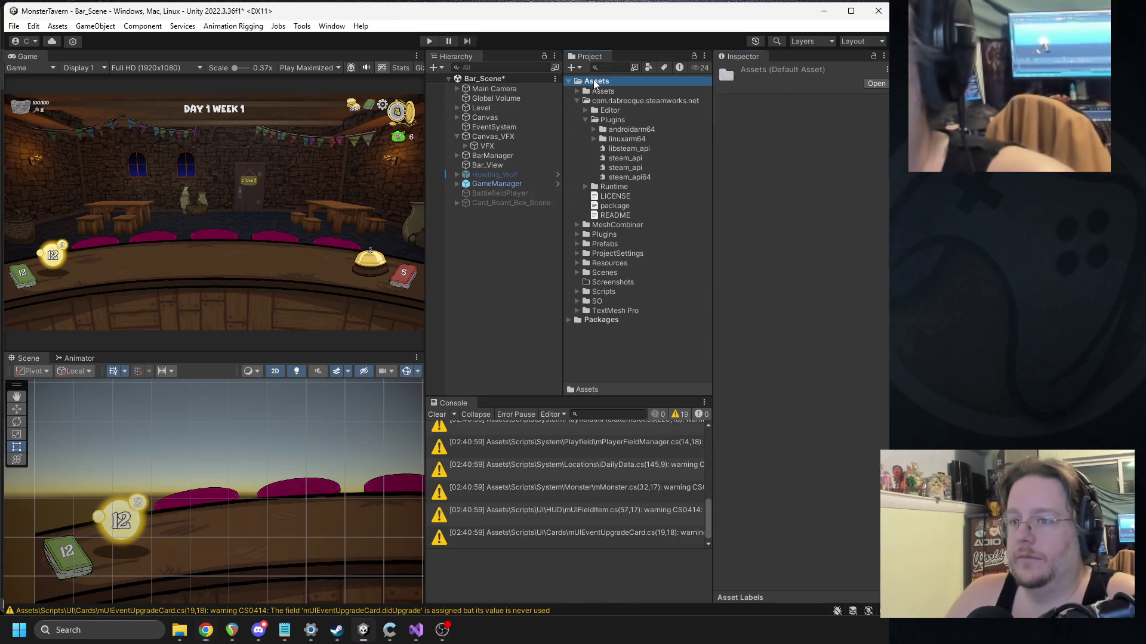
pyautogui.click(642, 105)
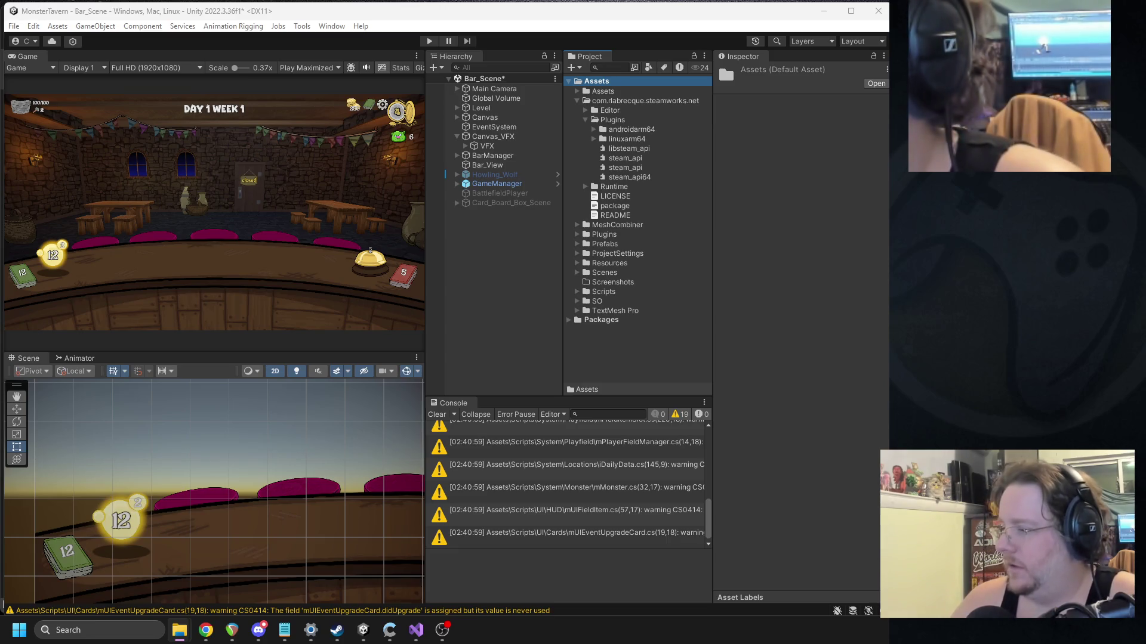
pyautogui.press('super+5')
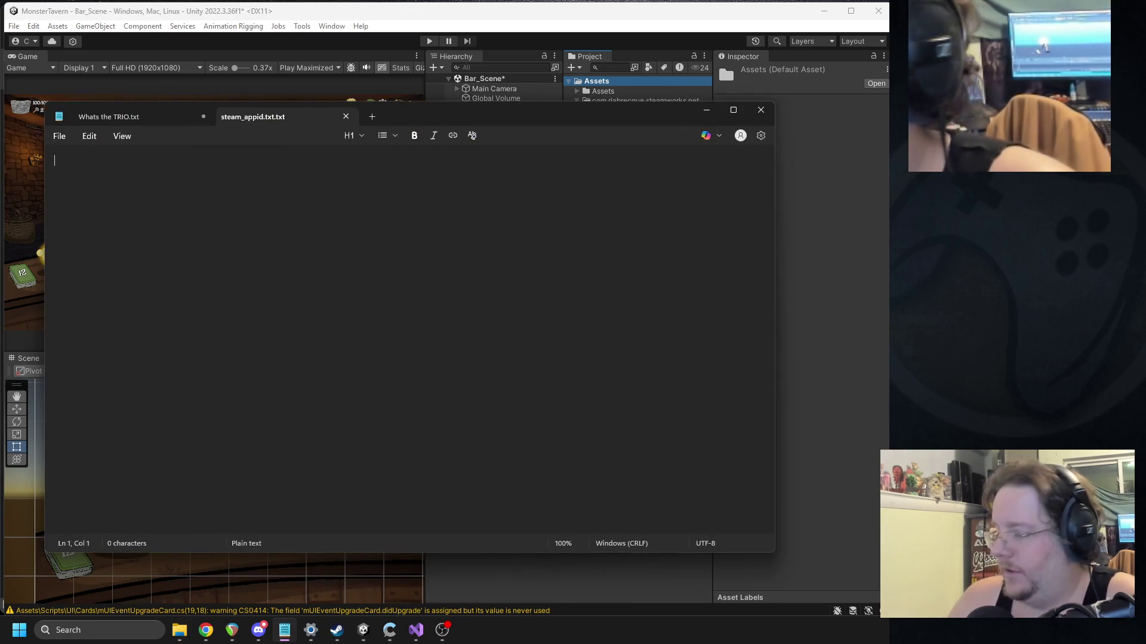
pyautogui.press('super+5')
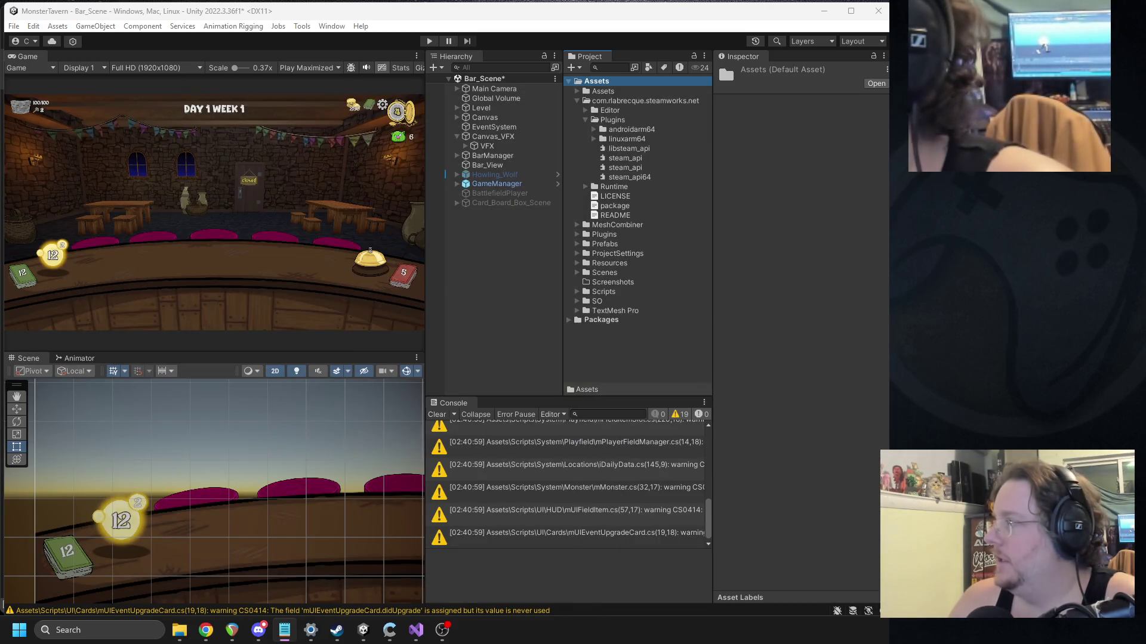
pyautogui.press('super+2')
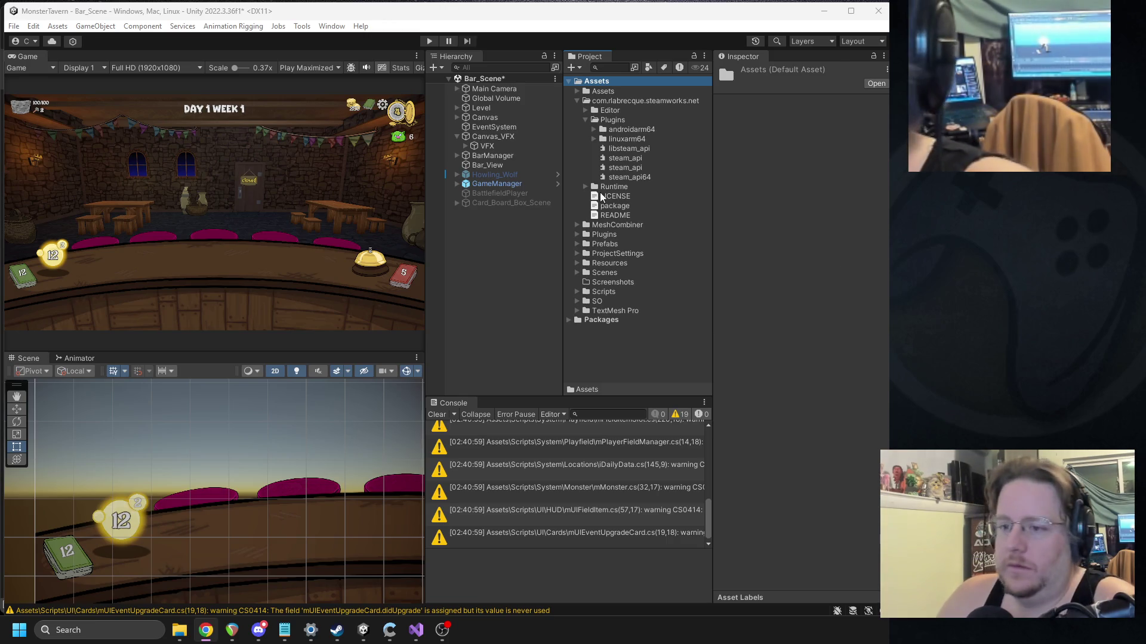
# Step: In Scripts > Steamworks.NET, create a new C# script and name it SteamSmokeTest
pyautogui.click(576, 102)
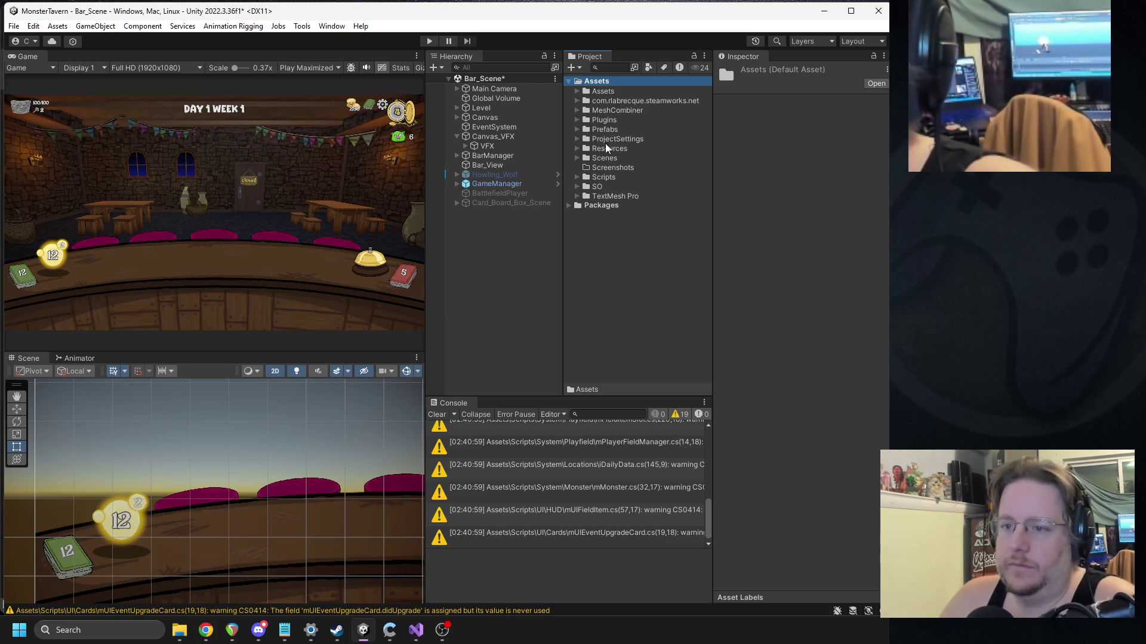
pyautogui.click(578, 178)
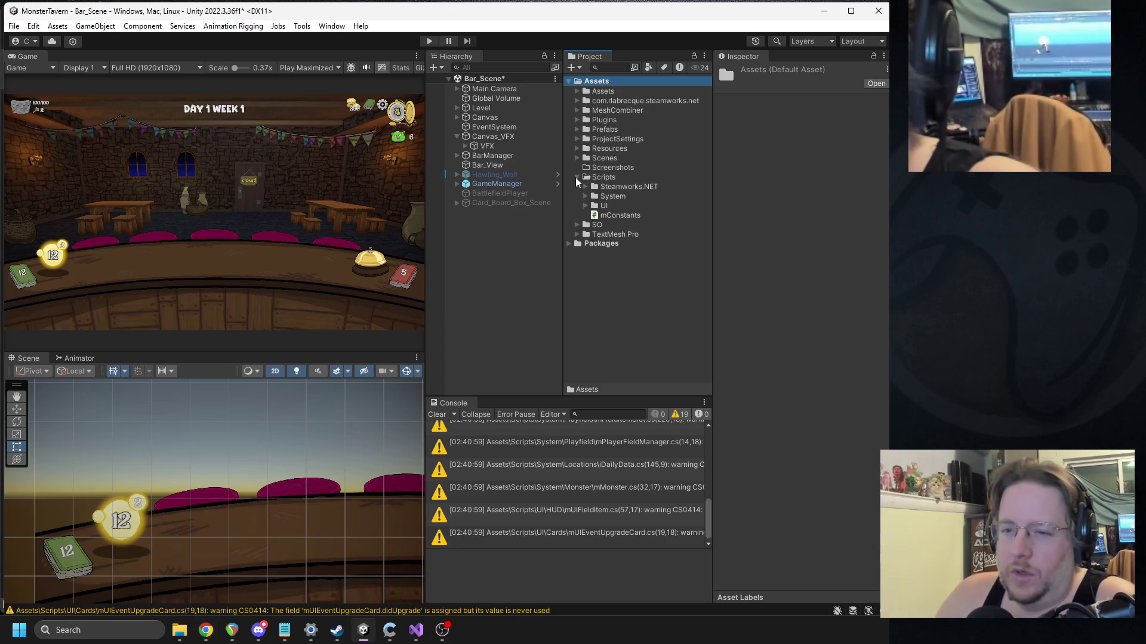
pyautogui.click(586, 188)
pyautogui.rightClick(619, 186)
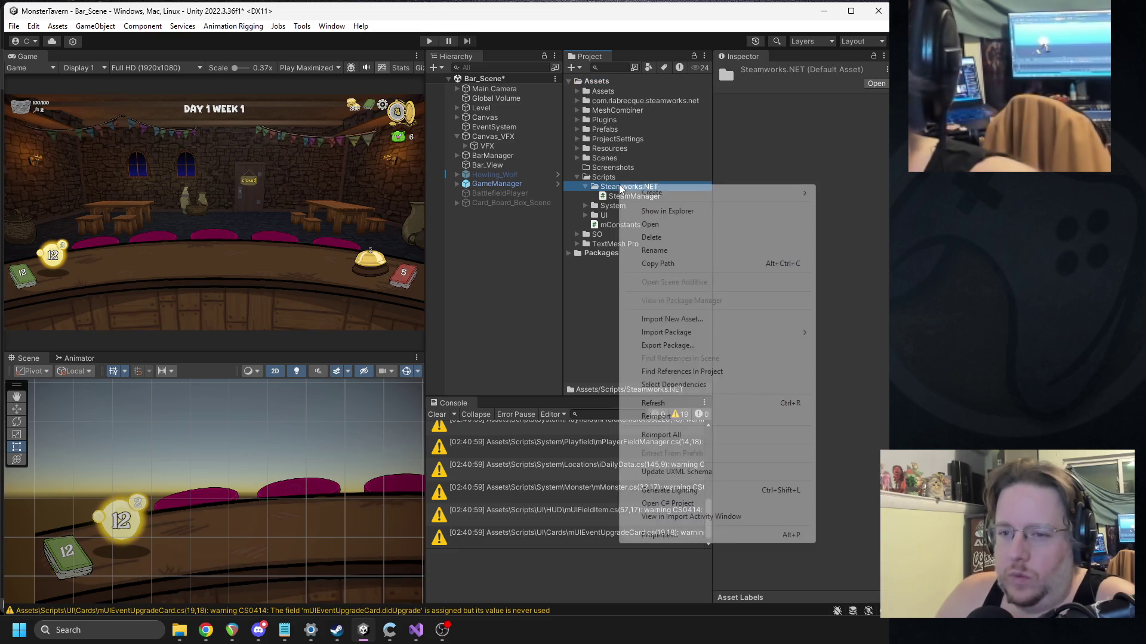
pyautogui.moveTo(722, 192)
pyautogui.click(870, 67)
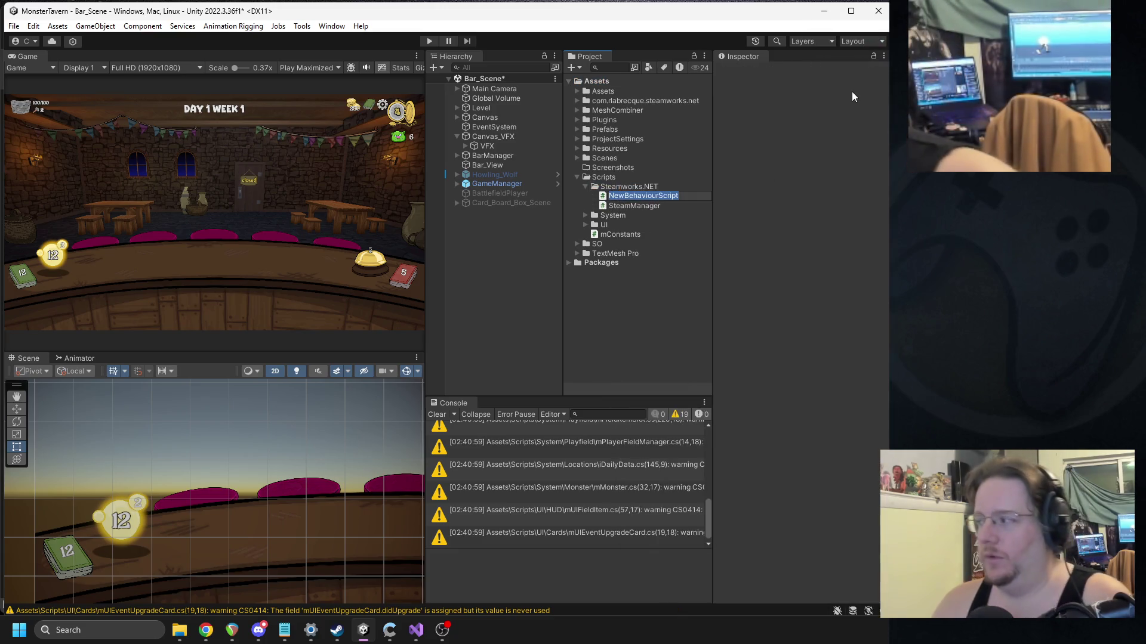
pyautogui.write('SteamSjo')
pyautogui.press('BackSpace')
pyautogui.press('BackSpace')
pyautogui.write('mokeTest')
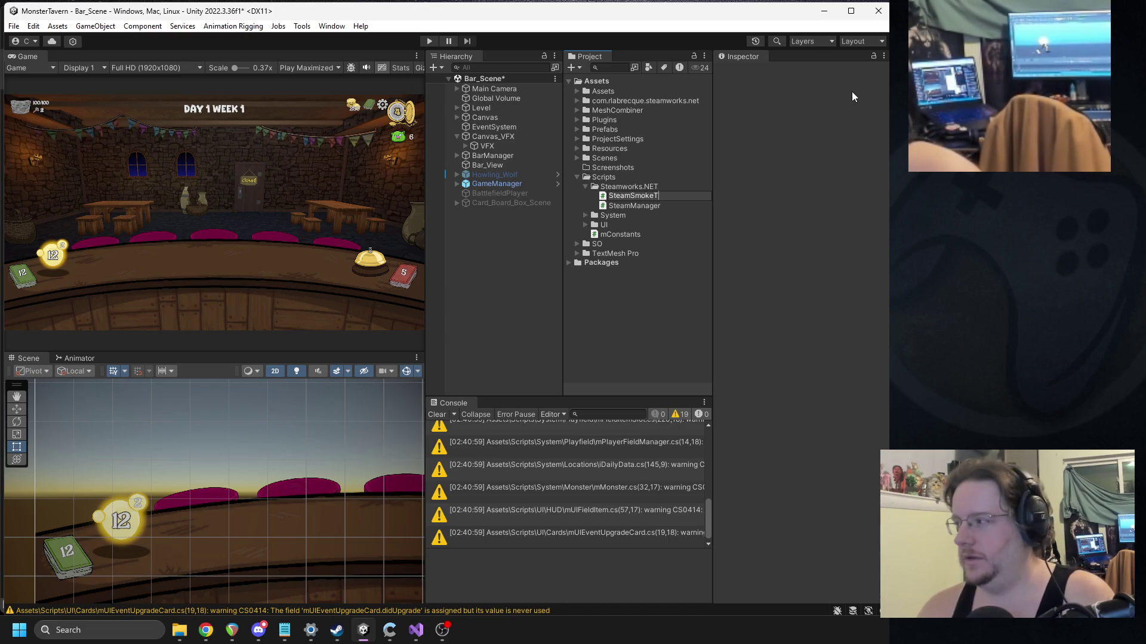
pyautogui.press('Return')
# Step: Replace the SteamSmokeTest.cs template with the Steamworks test code that logs the player name, and save it
pyautogui.doubleClick(658, 206)
pyautogui.hotkey('ctrl', 'a')
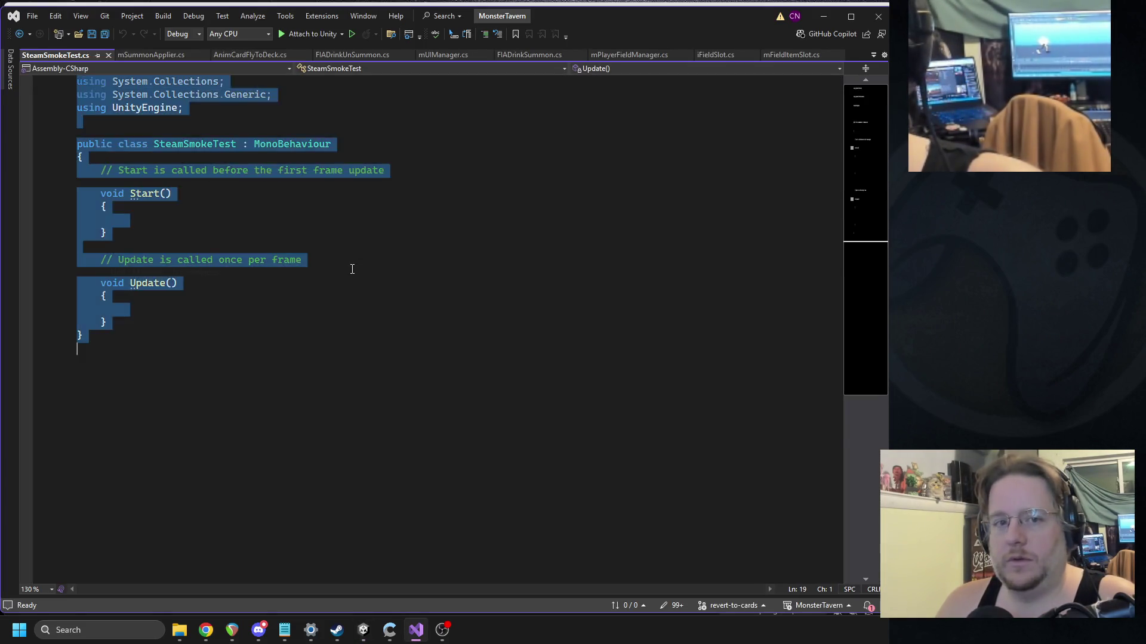
pyautogui.write('using UnityEngine; using Steamworks;  public class SteamSmokeTest : MonoBehaviour {     void Start()     {         if (SteamManager.Initialized)             Debug.Log("Steam OK. Player: " + SteamFriends.GetPersonaName());         else             Debug.LogError("Steam NOT initialized.");     } }')
pyautogui.hotkey('ctrl', 's')
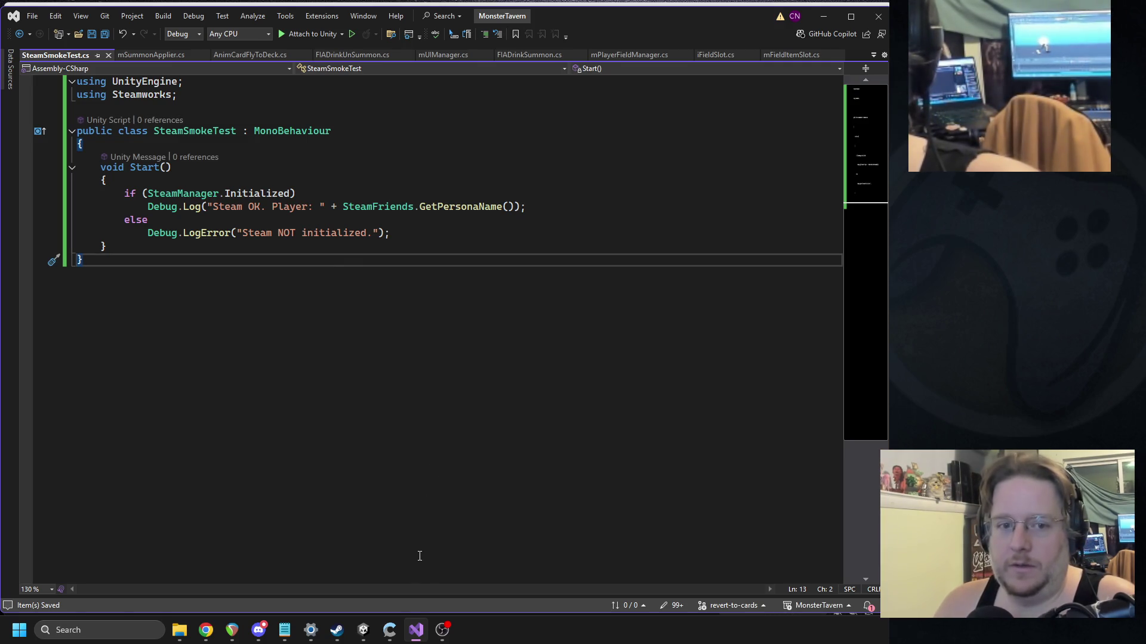
pyautogui.hotkey('alt', 'Tab')
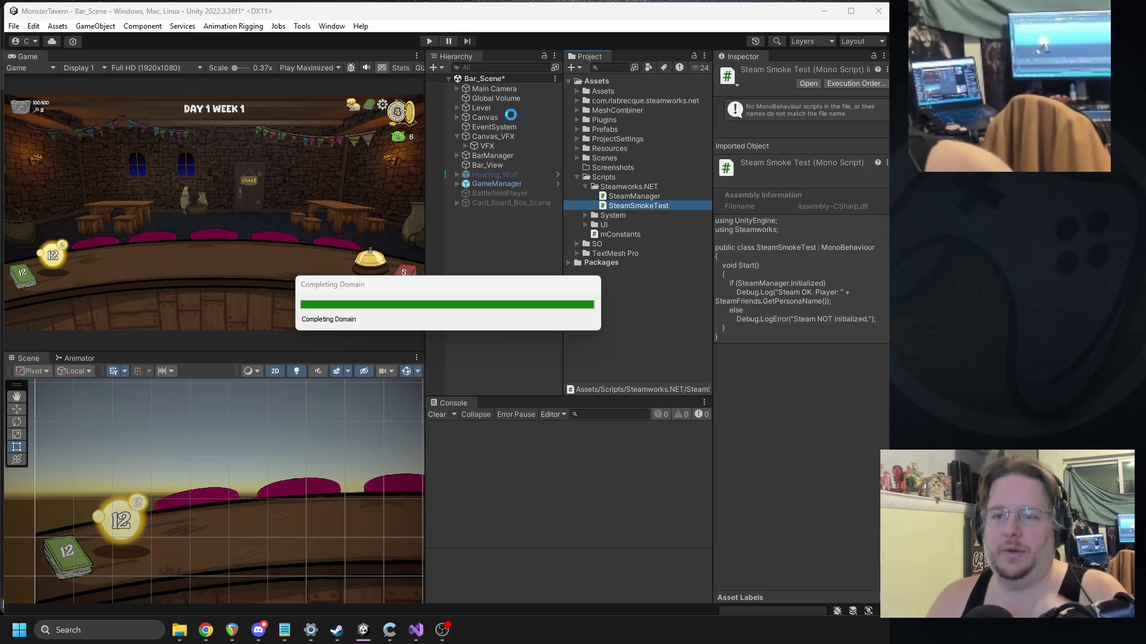
# Step: Attach the SteamSmokeTest script to GameManager as a component
pyautogui.click(477, 118)
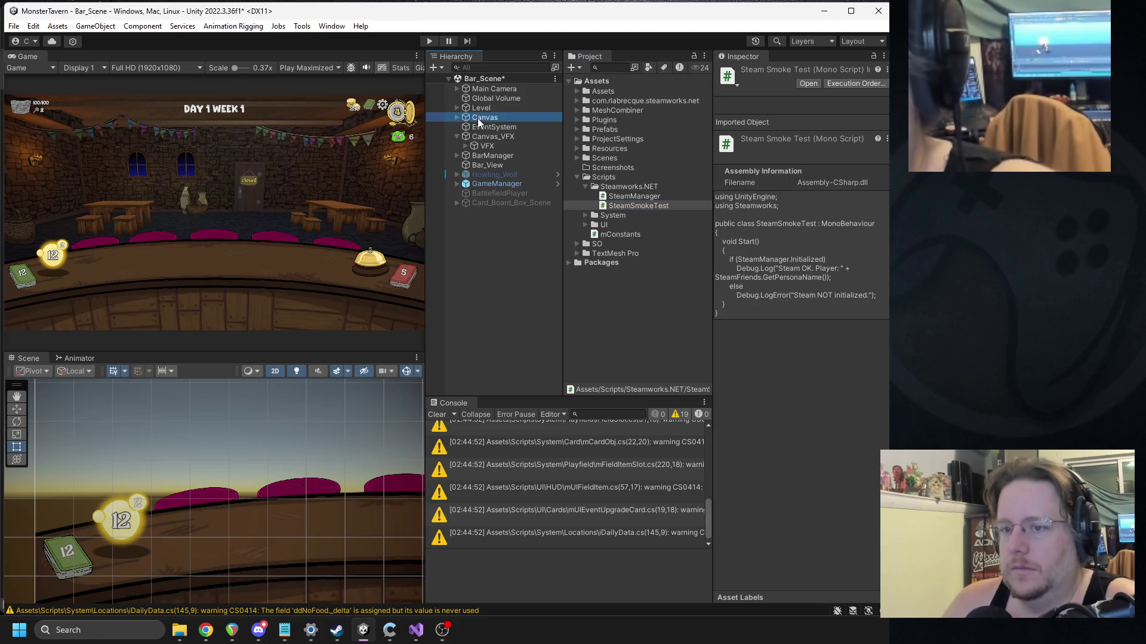
pyautogui.click(504, 183)
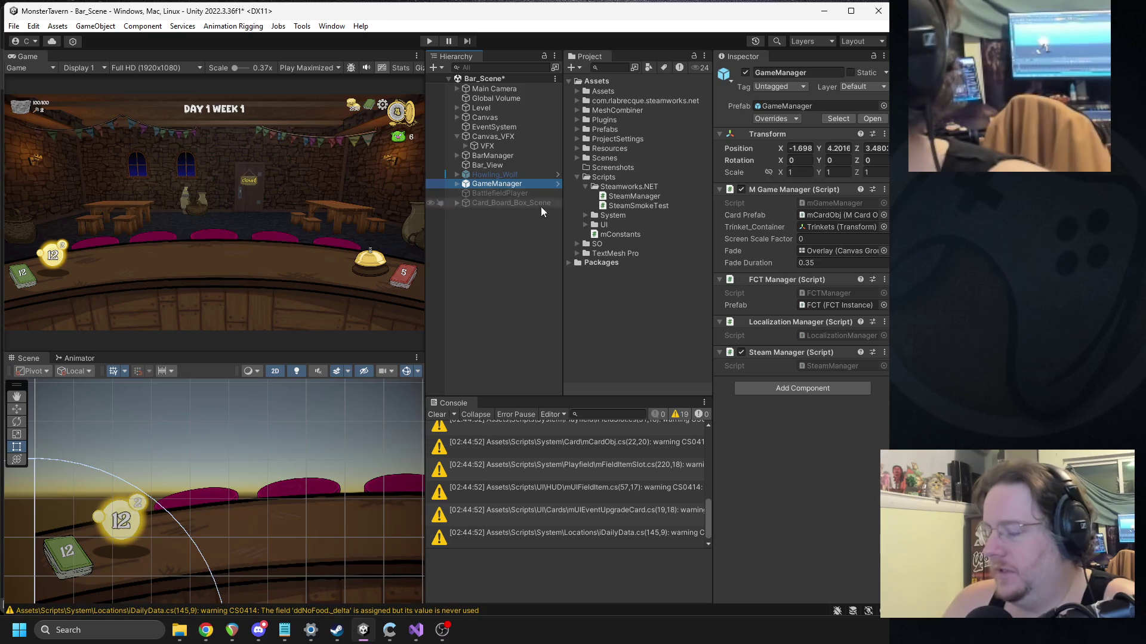
pyautogui.moveTo(624, 205); pyautogui.dragTo(804, 483)
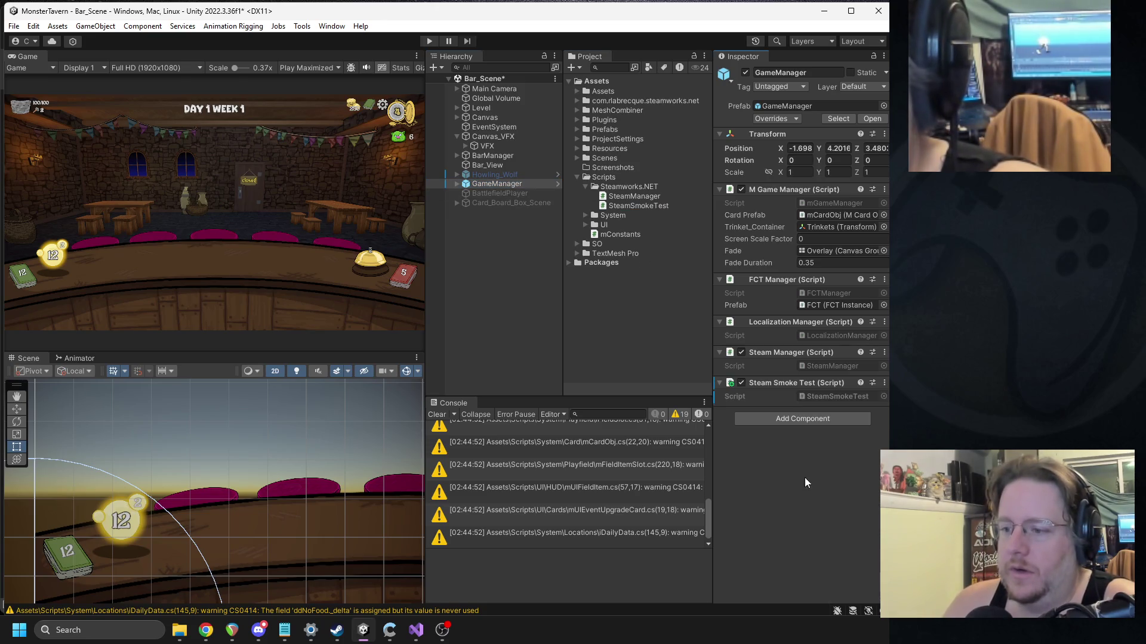
# Step: Set the Game view to Play Focused and run Play mode to test the Steam login
pyautogui.click(295, 68)
pyautogui.click(304, 81)
pyautogui.click(429, 41)
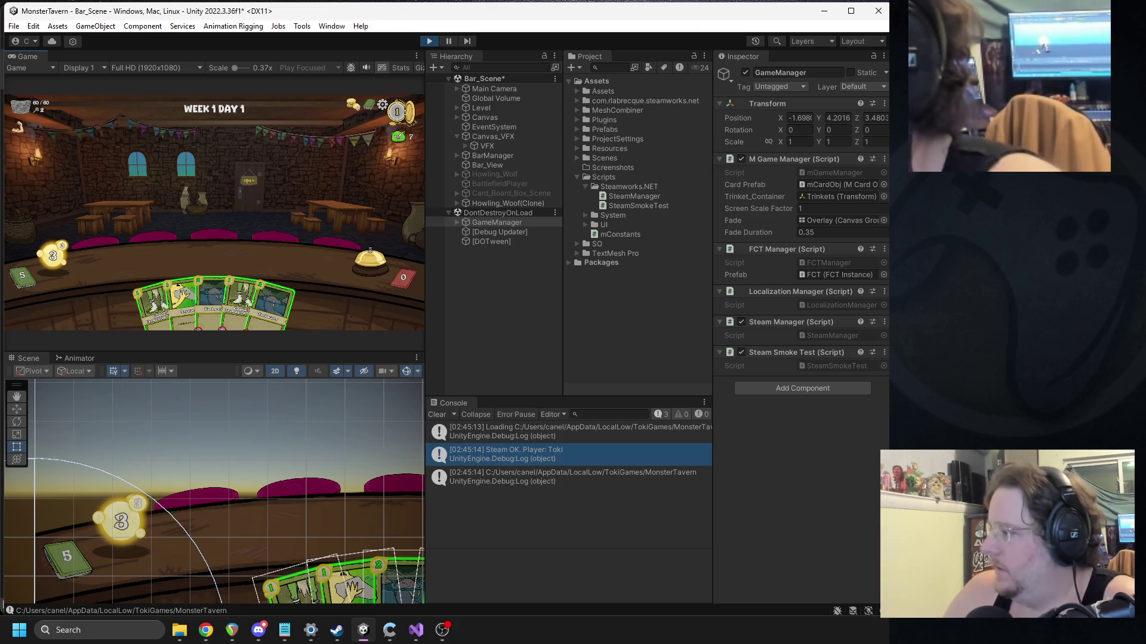
pyautogui.hotkey('alt', 'Tab')
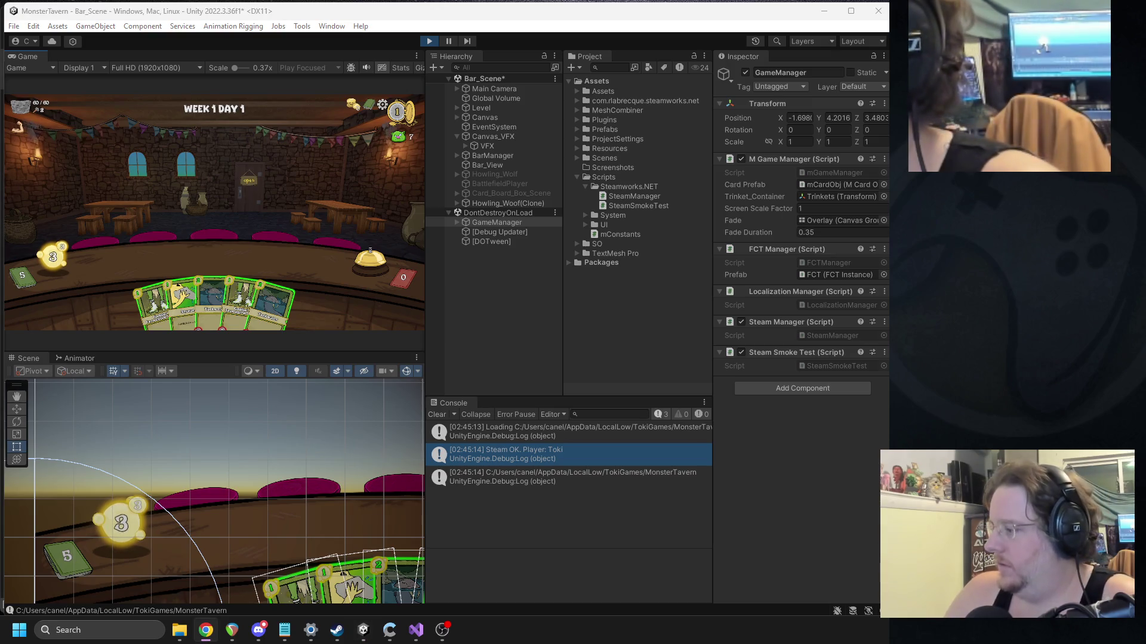
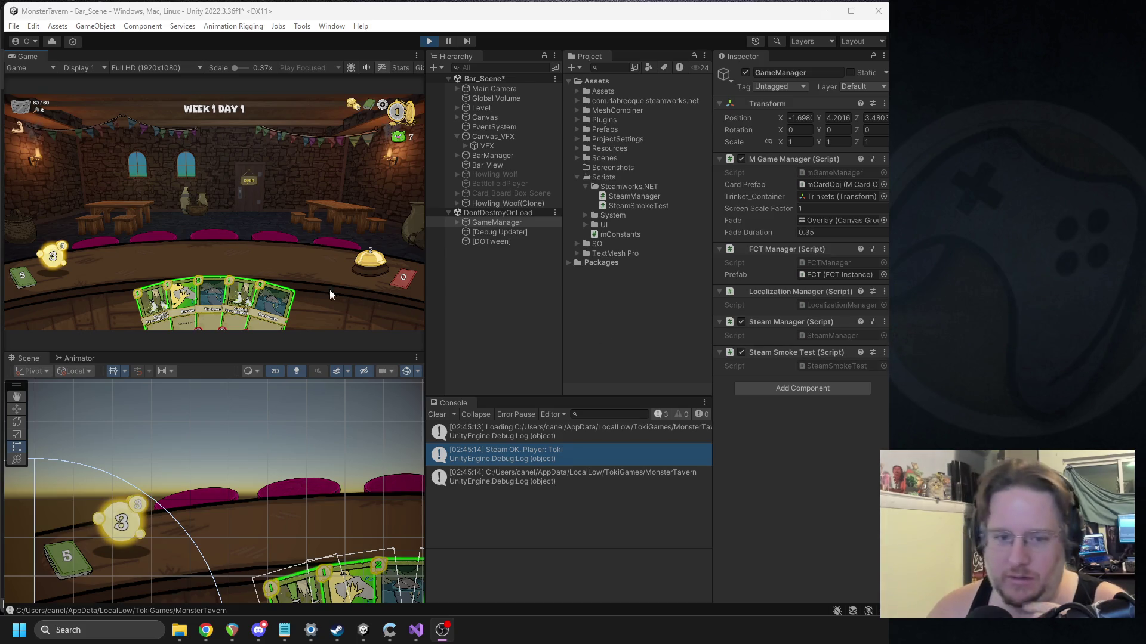
# Step: Stop the running game and bring up the M Game Manager component's options menu
pyautogui.click(429, 40)
pyautogui.hotkey('alt', 'Tab')
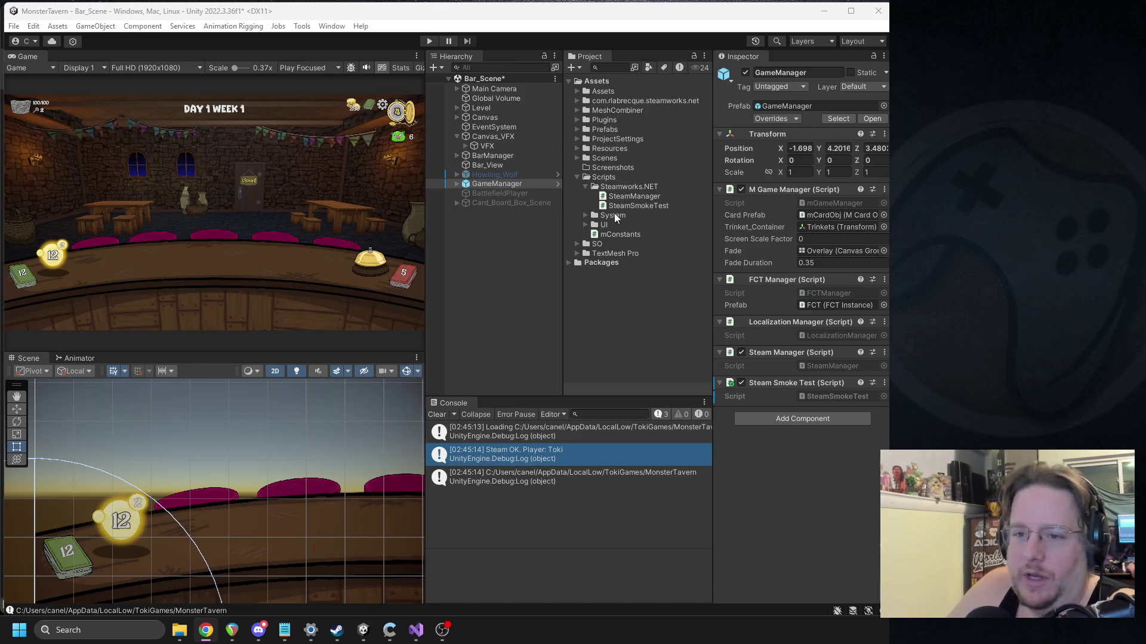
pyautogui.rightClick(786, 189)
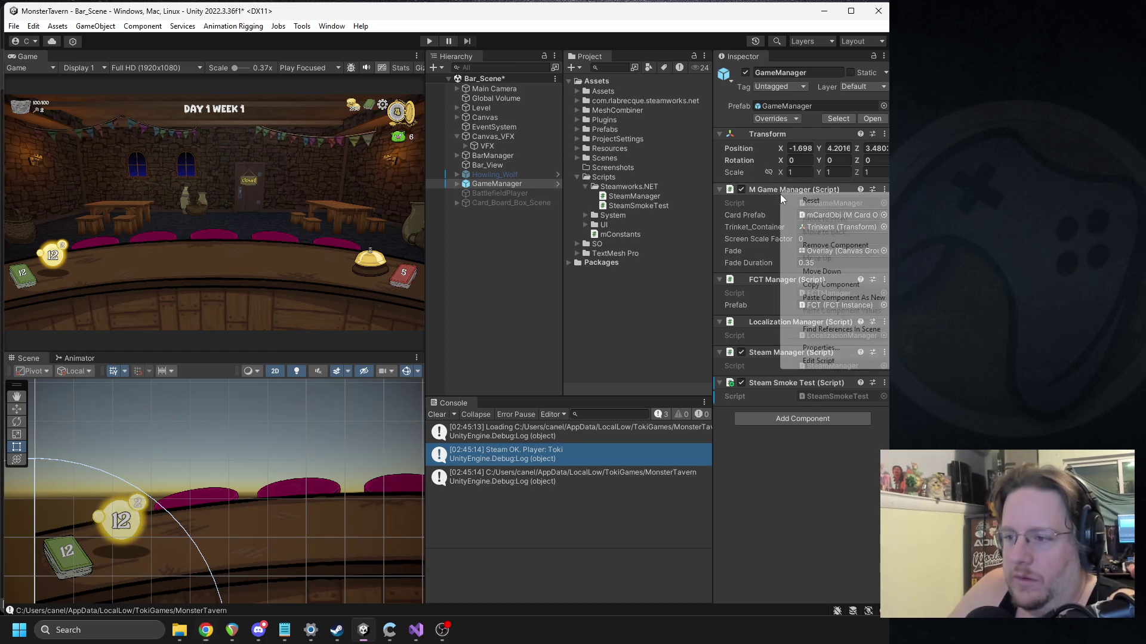
# Step: Locate the SteamSmokeTest script asset and rename it to MonsterTavernSteamManager
pyautogui.click(831, 496)
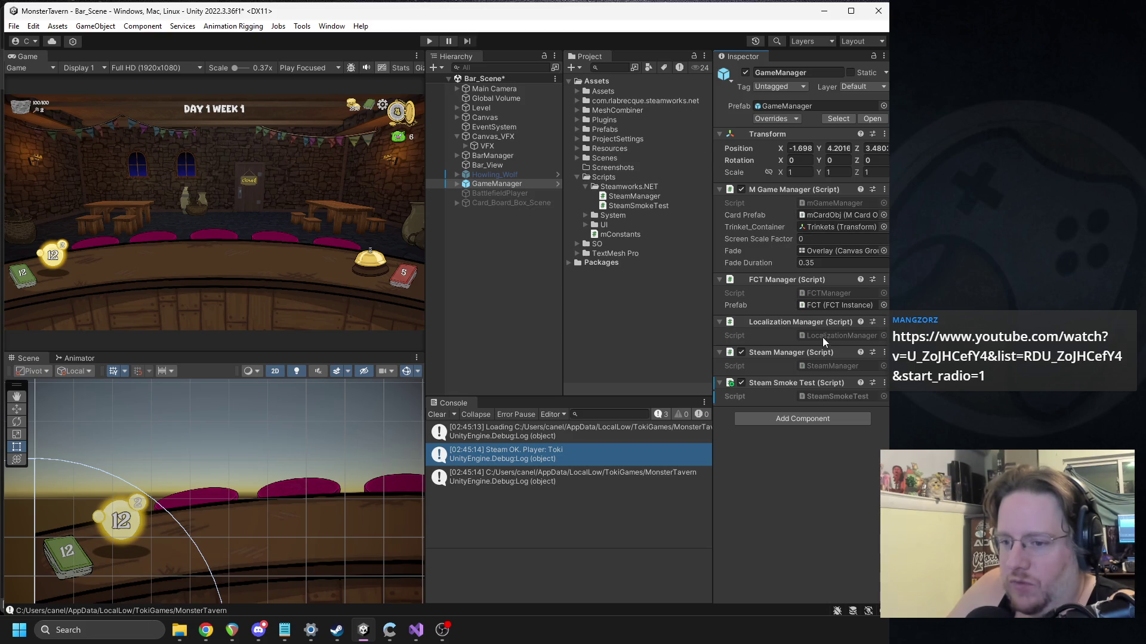
pyautogui.click(816, 399)
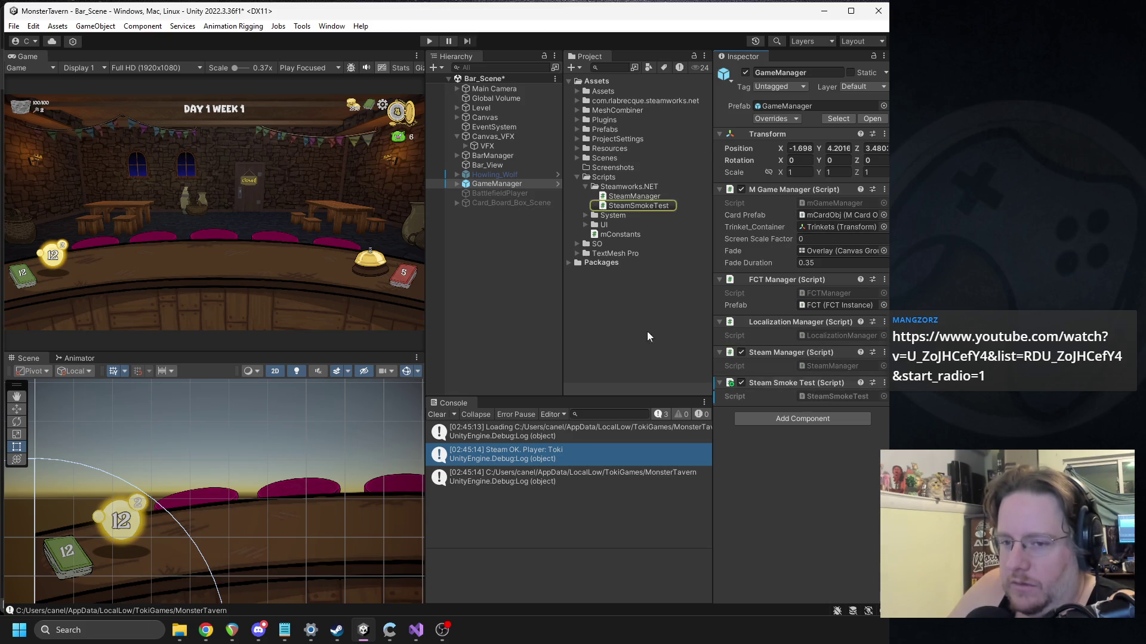
pyautogui.click(658, 207)
pyautogui.click(659, 207)
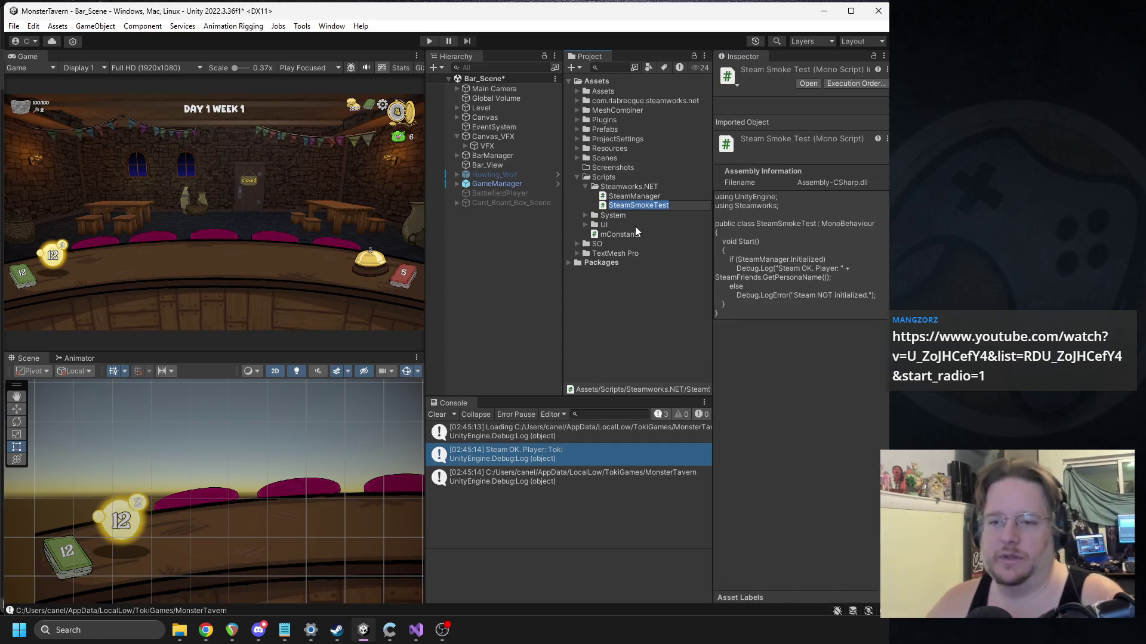
pyautogui.write('pm')
pyautogui.press('BackSpace')
pyautogui.press('BackSpace')
pyautogui.write('MonsterTavern')
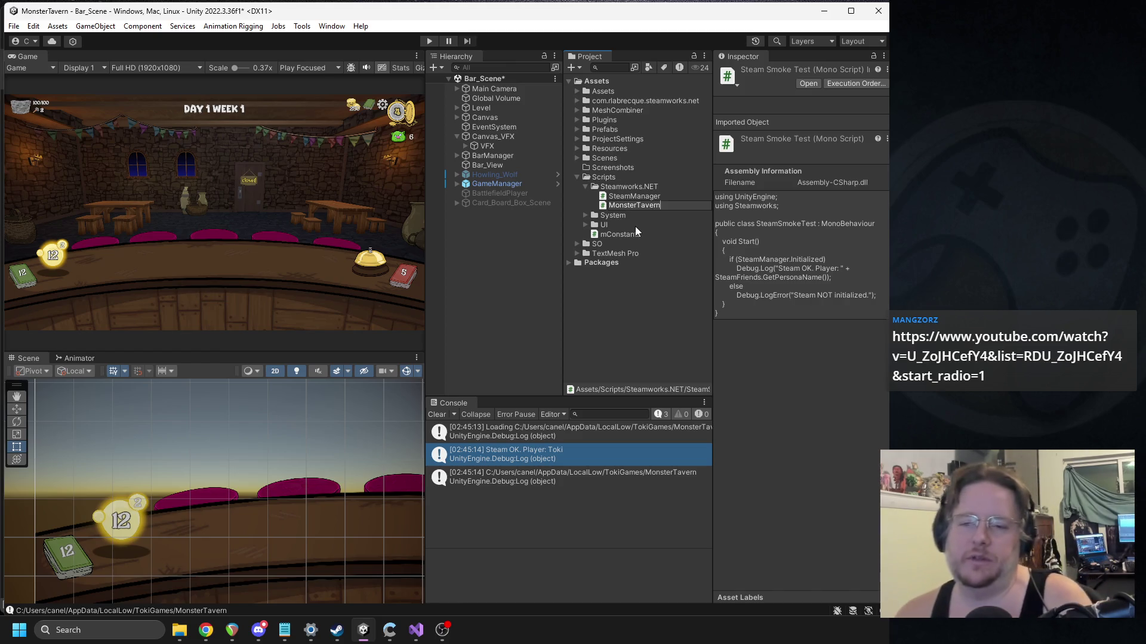
pyautogui.write('SteamBindin')
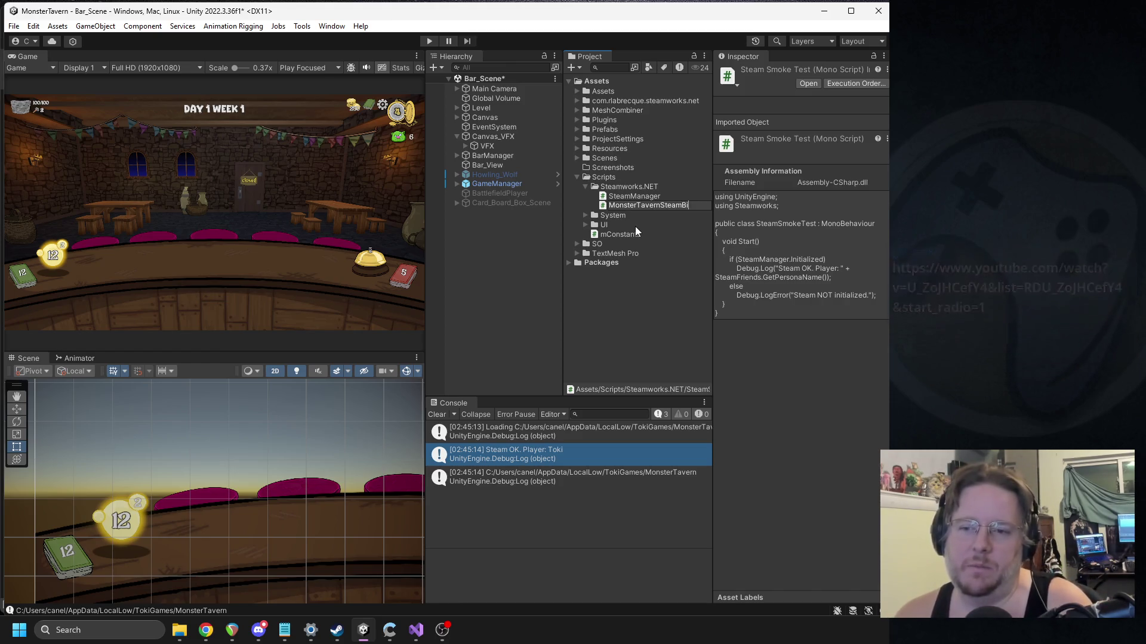
pyautogui.press('BackSpace')
pyautogui.press('BackSpace')
pyautogui.press('BackSpace')
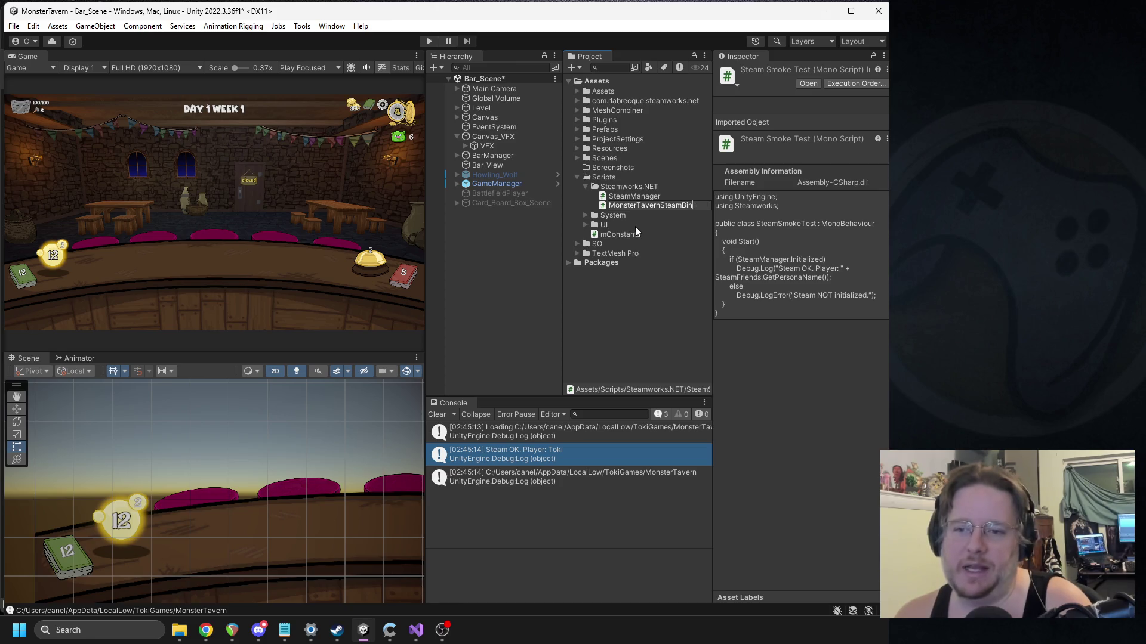
pyautogui.write('Manager')
pyautogui.press('Return')
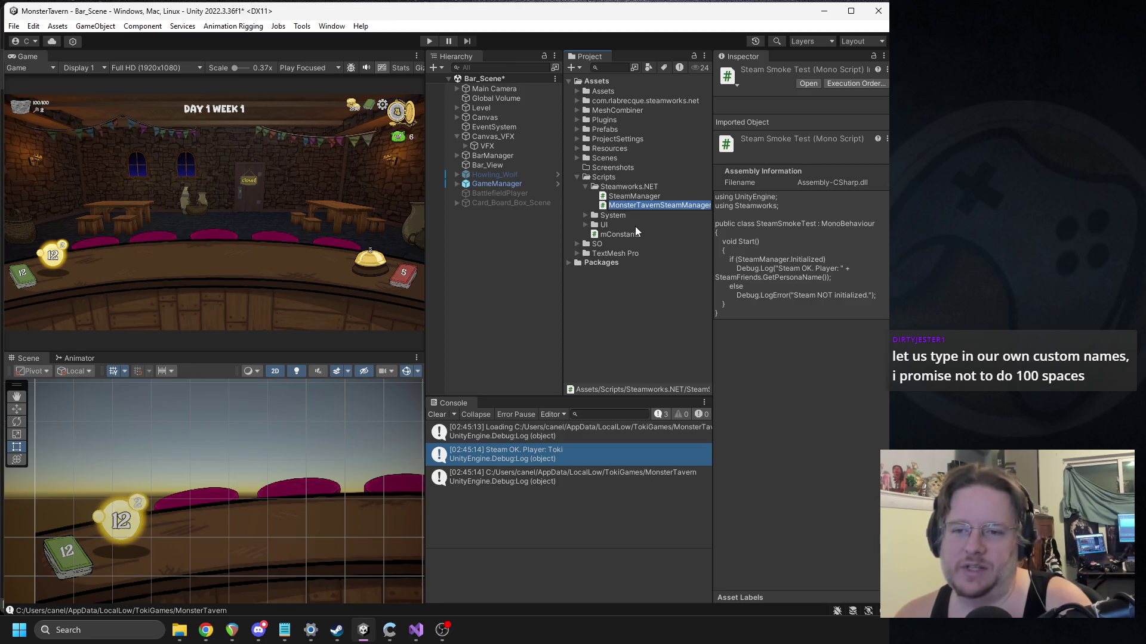
# Step: Shorten the script name to MTSteamManager and open it for editing
pyautogui.press('BackSpace')
pyautogui.write('MTSteamman')
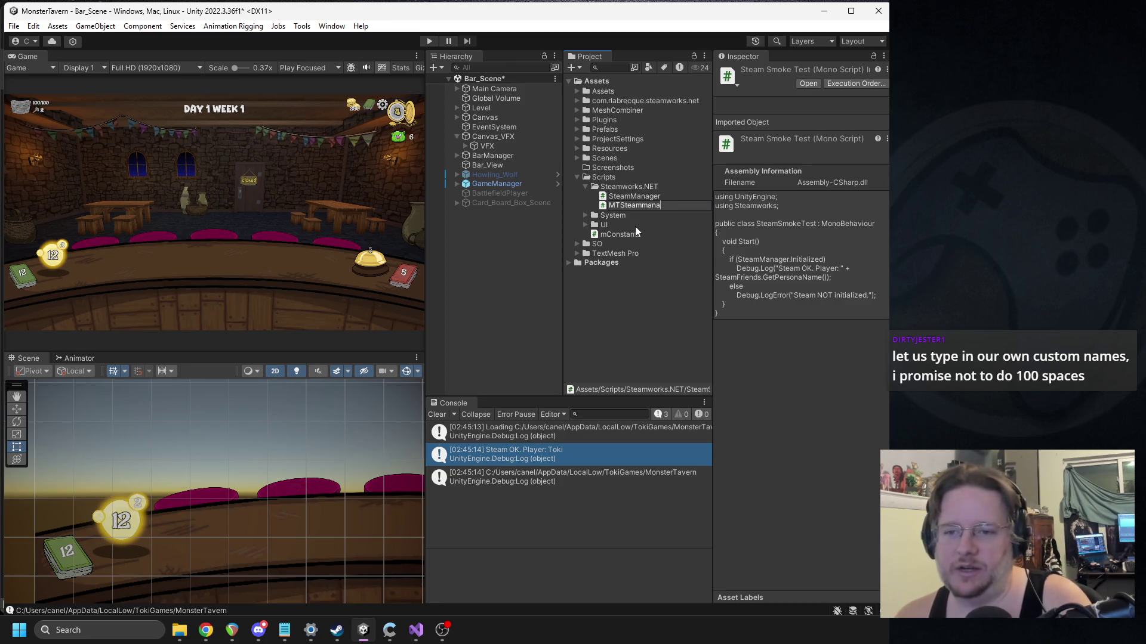
pyautogui.press('BackSpace')
pyautogui.press('BackSpace')
pyautogui.press('BackSpace')
pyautogui.write('Manager')
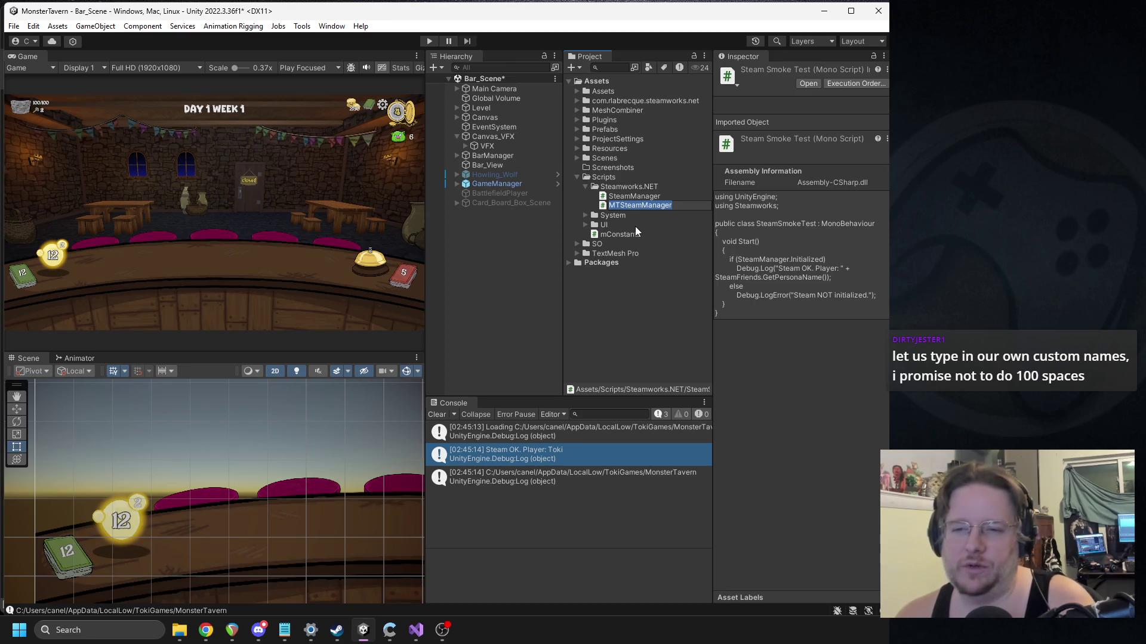
pyautogui.press('Return')
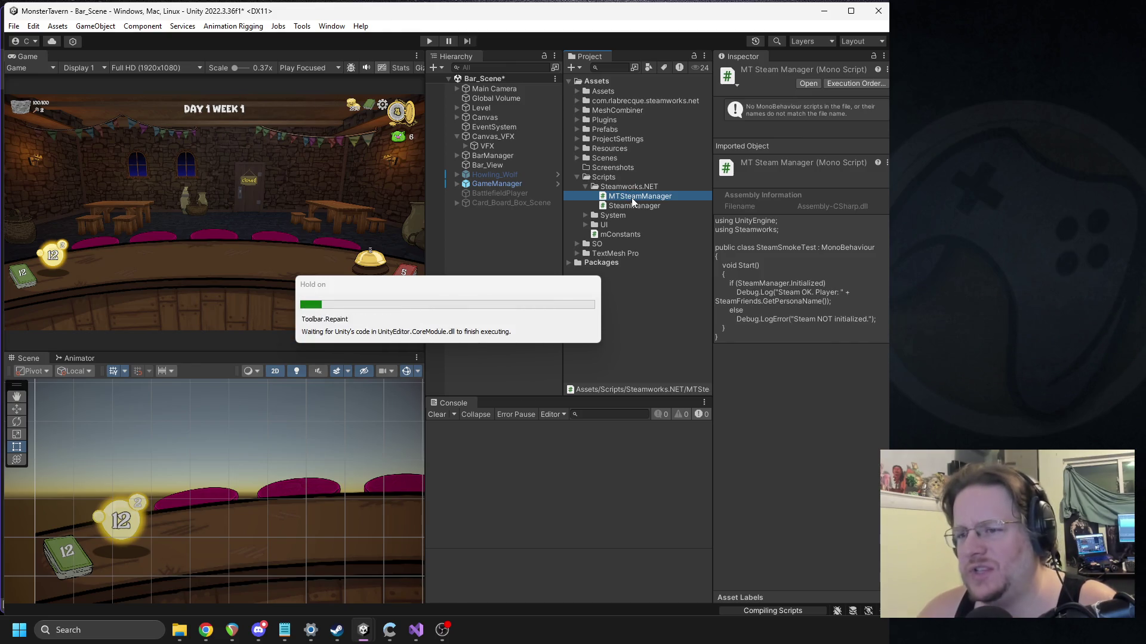
pyautogui.doubleClick(633, 202)
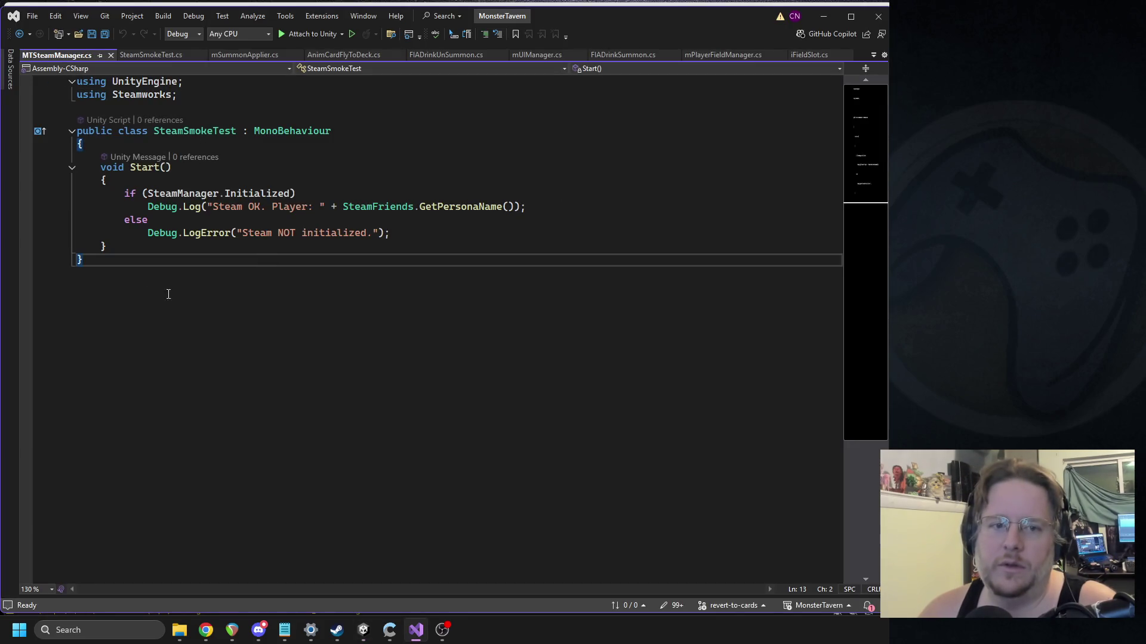
# Step: Rename the class from SteamSmokeTest to MTSteamManager and save
pyautogui.moveTo(167, 292); pyautogui.dragTo(83, 219)
pyautogui.doubleClick(194, 131)
pyautogui.write('MTSteamManager')
pyautogui.hotkey('ctrl', 's')
# Step: Wrap the Steam check inside Start() in a /* */ comment block
pyautogui.moveTo(417, 240)
pyautogui.mouseDown()
pyautogui.moveTo(81, 194)
pyautogui.moveTo(80, 206)
pyautogui.moveTo(90, 180)
pyautogui.moveTo(107, 194)
pyautogui.moveTo(358, 206)
pyautogui.mouseUp()
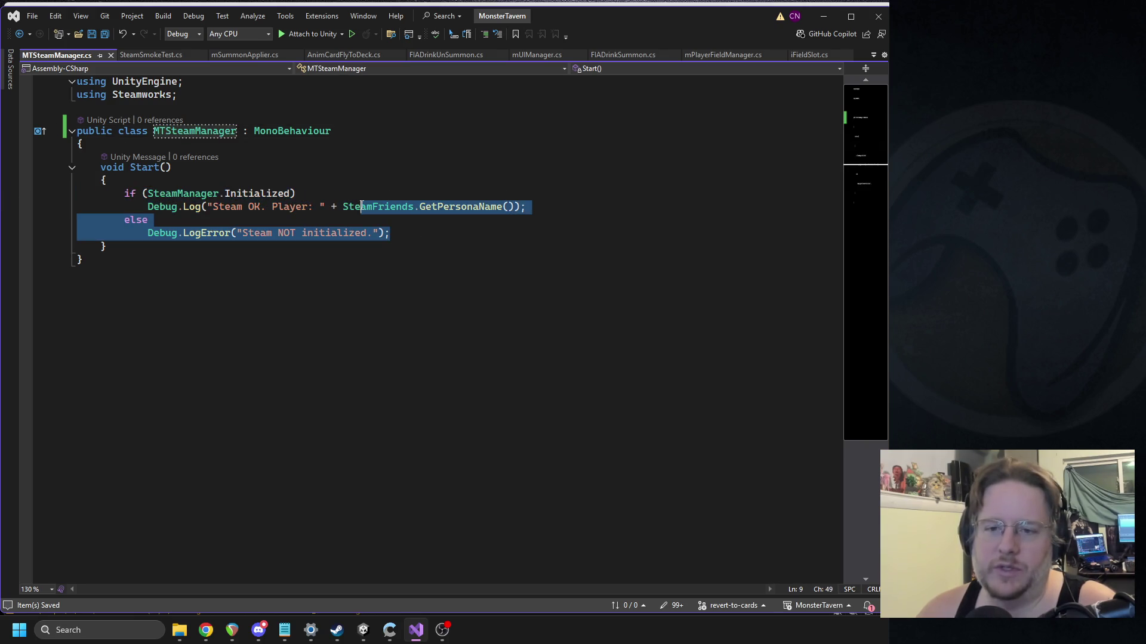
pyautogui.click(358, 207)
pyautogui.click(164, 177)
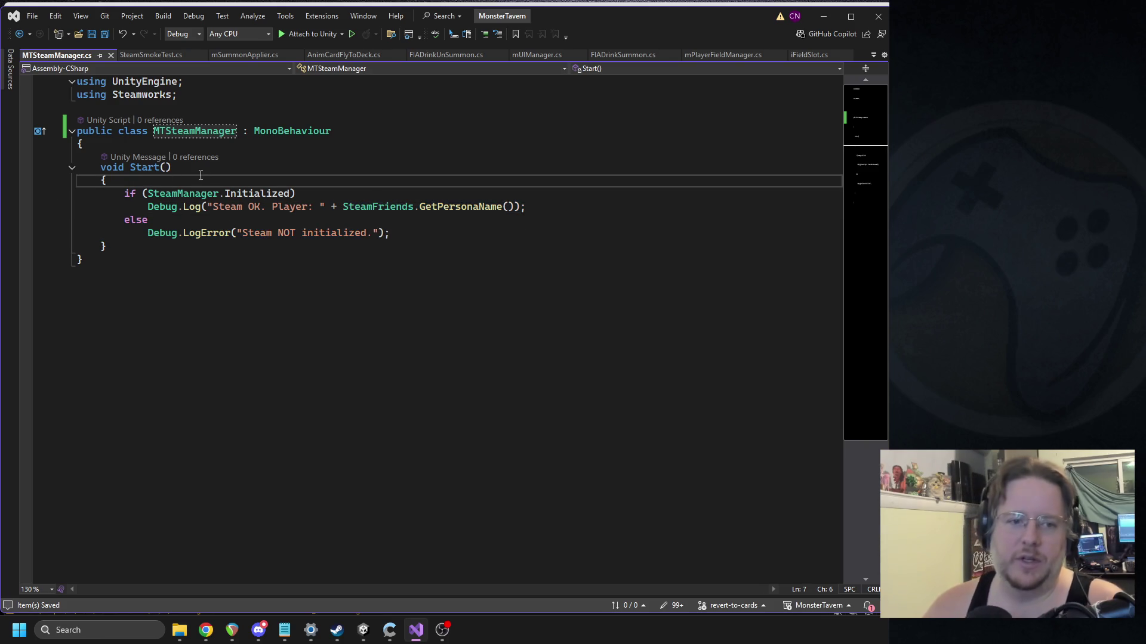
pyautogui.press('Return')
pyautogui.write('/*')
pyautogui.click(402, 242)
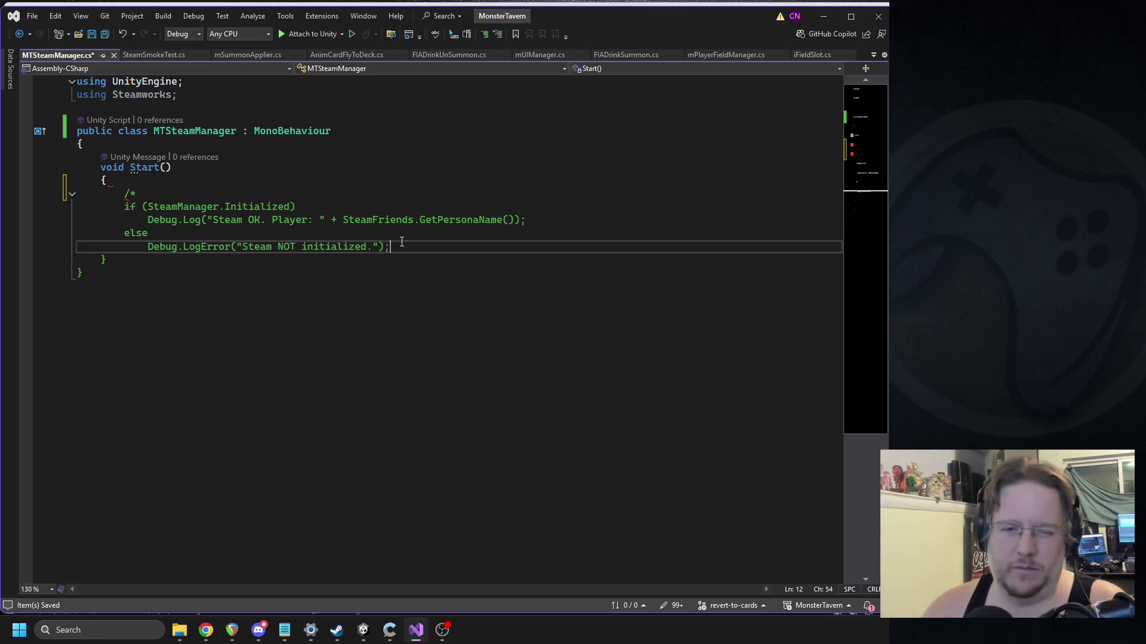
pyautogui.press('Return')
pyautogui.write('*/')
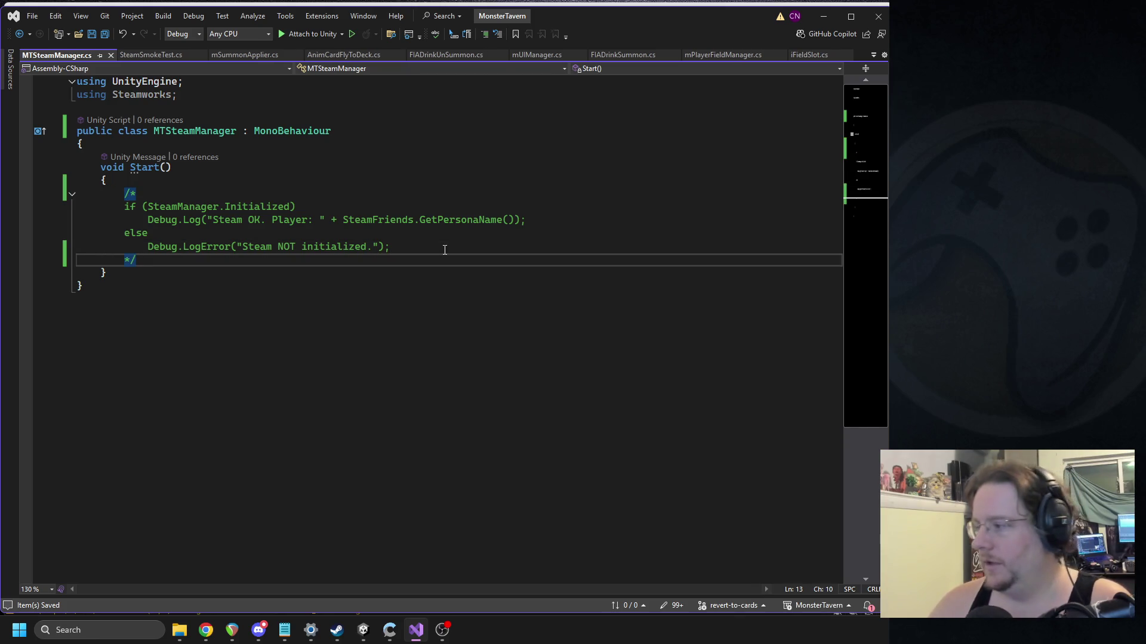
# Step: Add blank lines right after the class's opening brace
pyautogui.hotkey('alt', 'Tab')
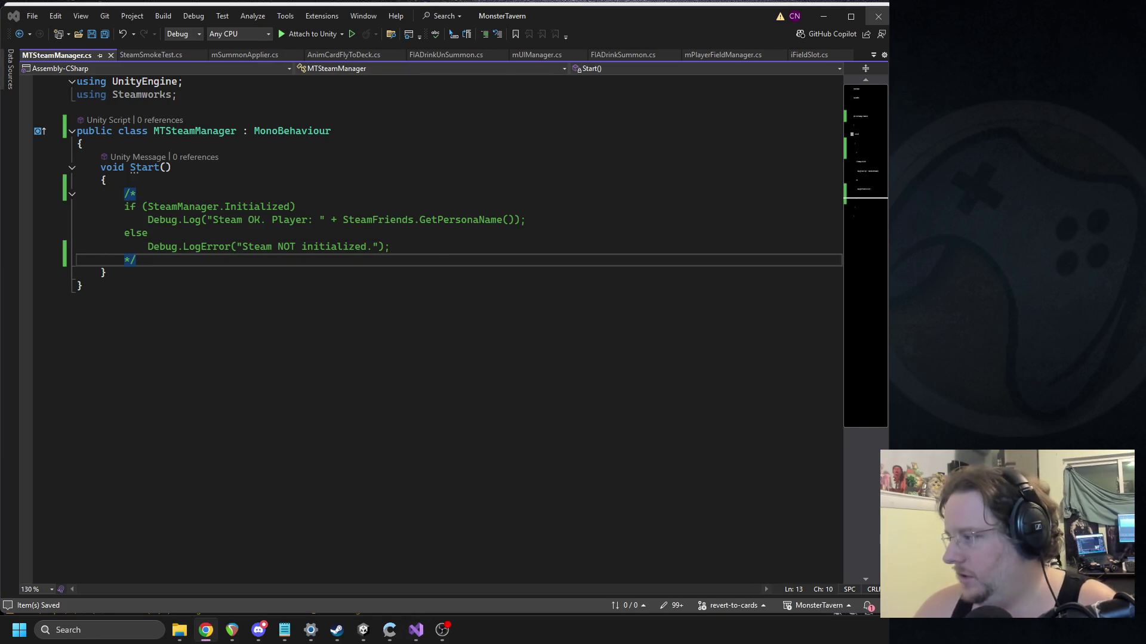
pyautogui.click(171, 148)
pyautogui.press('Return')
pyautogui.press('Return')
pyautogui.press('Return')
pyautogui.press('Up')
pyautogui.press('Up')
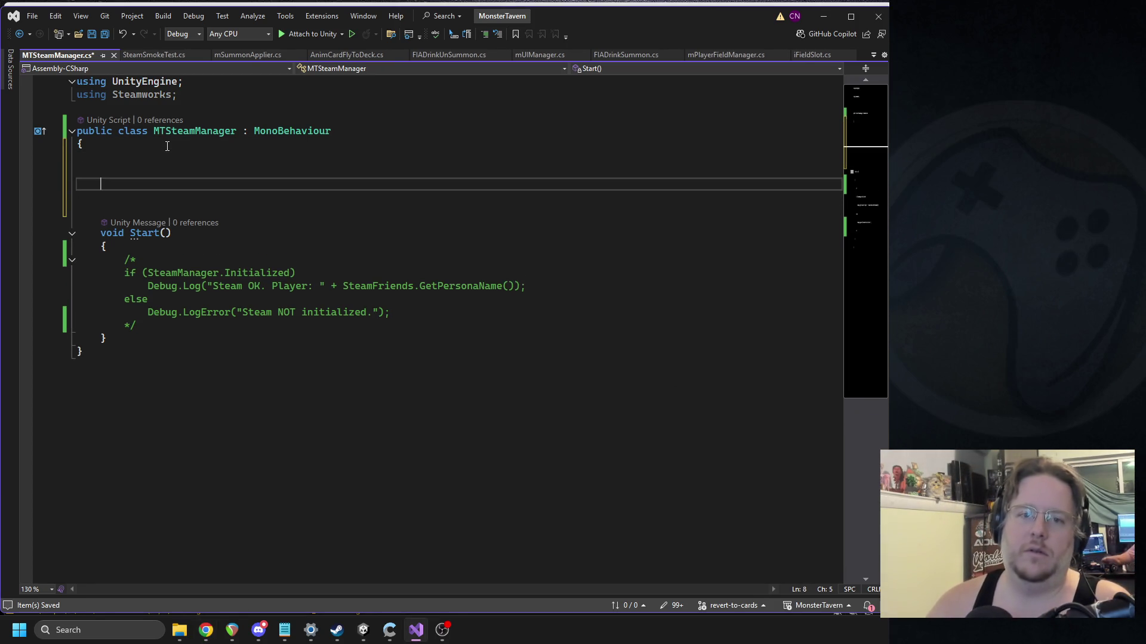
# Step: Paste the leaderboard name constant and rename it to LB_BACKWOODS_HW
pyautogui.write('private const string LEADERBOARD_NAME = "Streak_DeckA_Tavern1";')
pyautogui.hotkey('ctrl', 's')
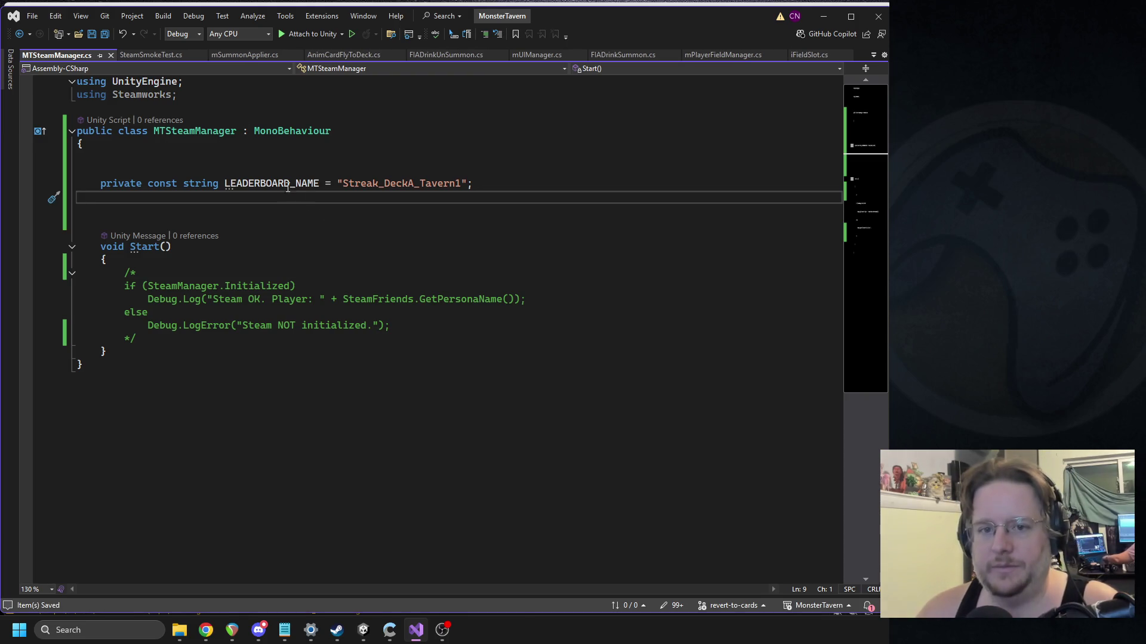
pyautogui.doubleClick(288, 187)
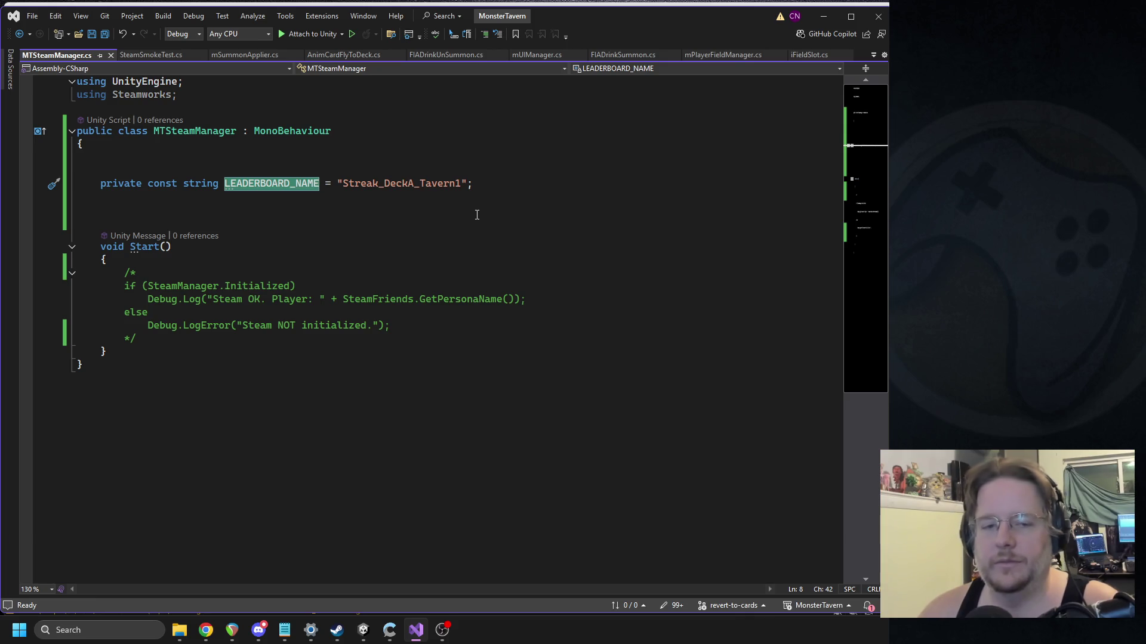
pyautogui.click(292, 183)
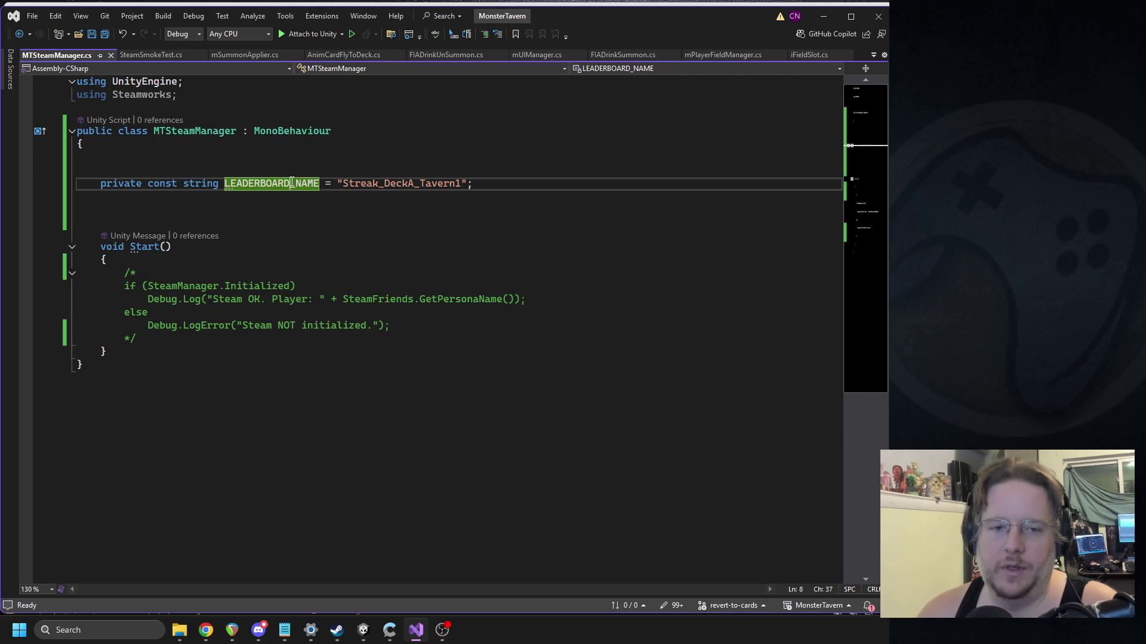
pyautogui.doubleClick(260, 184)
pyautogui.write('l')
pyautogui.press('BackSpace')
pyautogui.write('LB_')
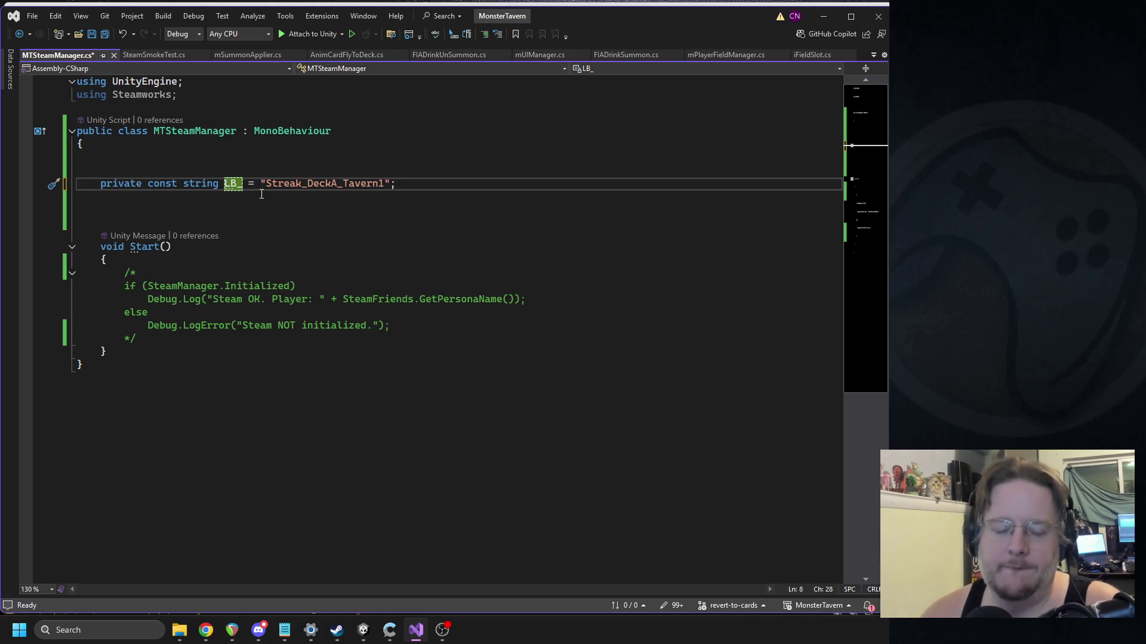
pyautogui.write('DEC')
pyautogui.press('BackSpace')
pyautogui.press('BackSpace')
pyautogui.press('BackSpace')
pyautogui.write('BACKWOODS_')
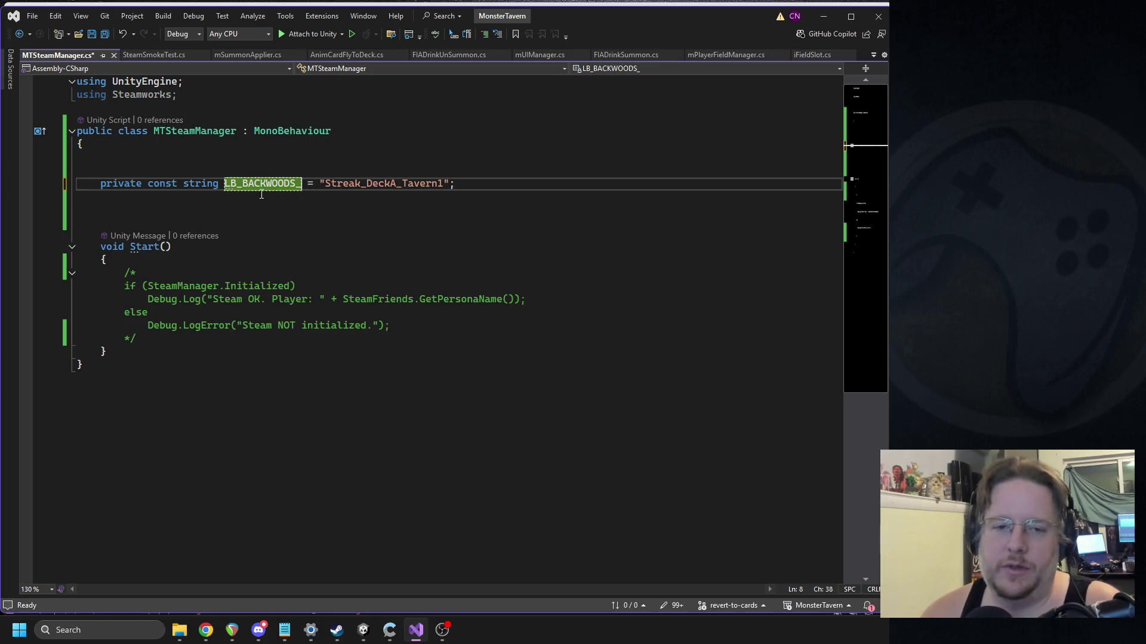
pyautogui.write('HW')
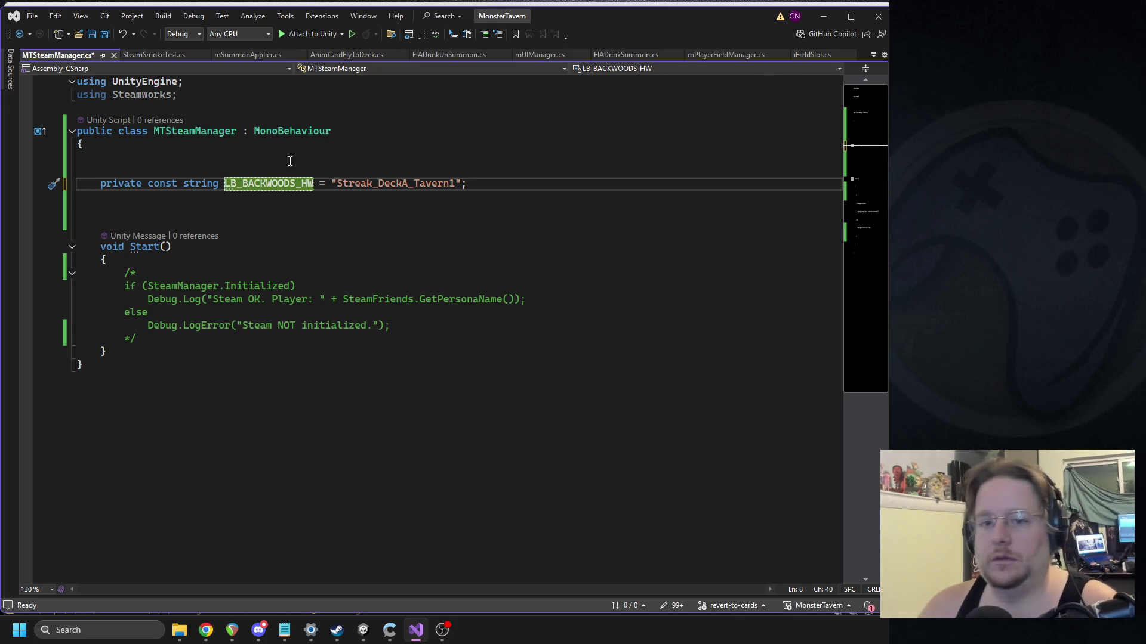
# Step: Strip the stray line break from the "Streak_DeckA_Tavern1" string and save
pyautogui.press('End')
pyautogui.hotkey('shift', 'Home')
pyautogui.hotkey('shift', 'Home')
pyautogui.hotkey('ctrl', 'd')
pyautogui.doubleClick(225, 198)
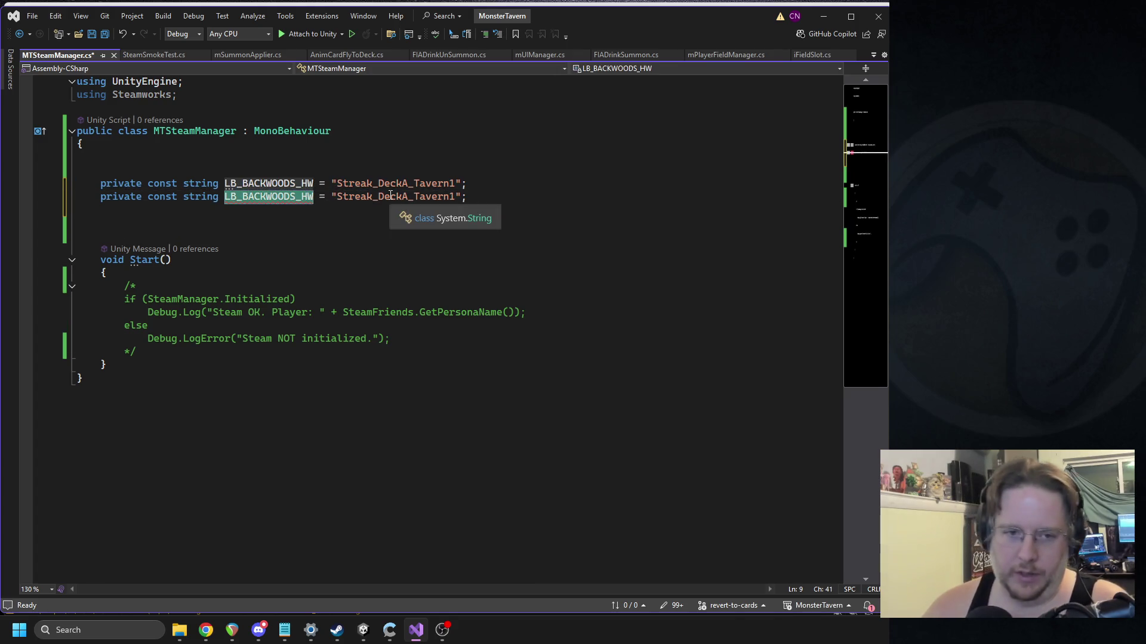
pyautogui.hotkey('ctrl', 'z')
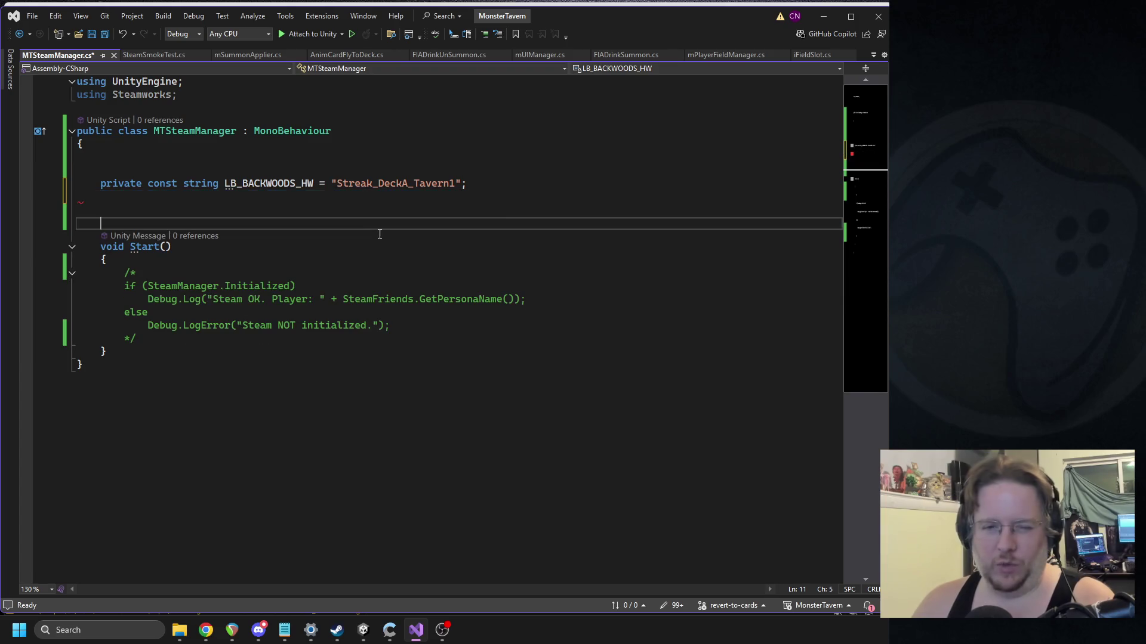
pyautogui.hotkey('ctrl', 's')
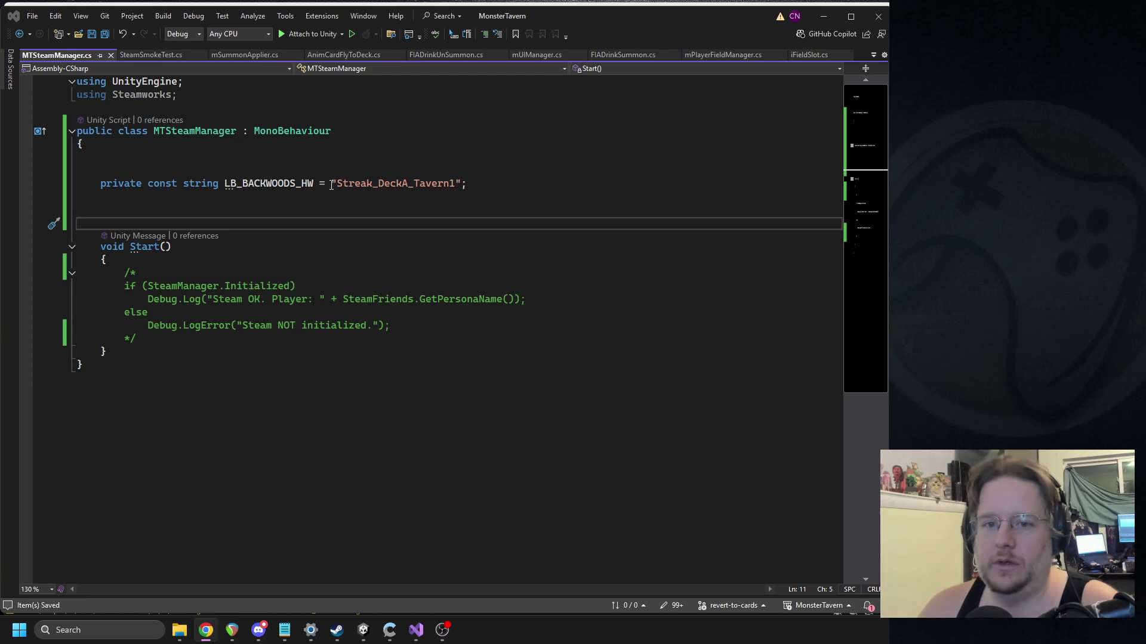
pyautogui.moveTo(332, 185); pyautogui.dragTo(455, 184)
pyautogui.click(455, 185)
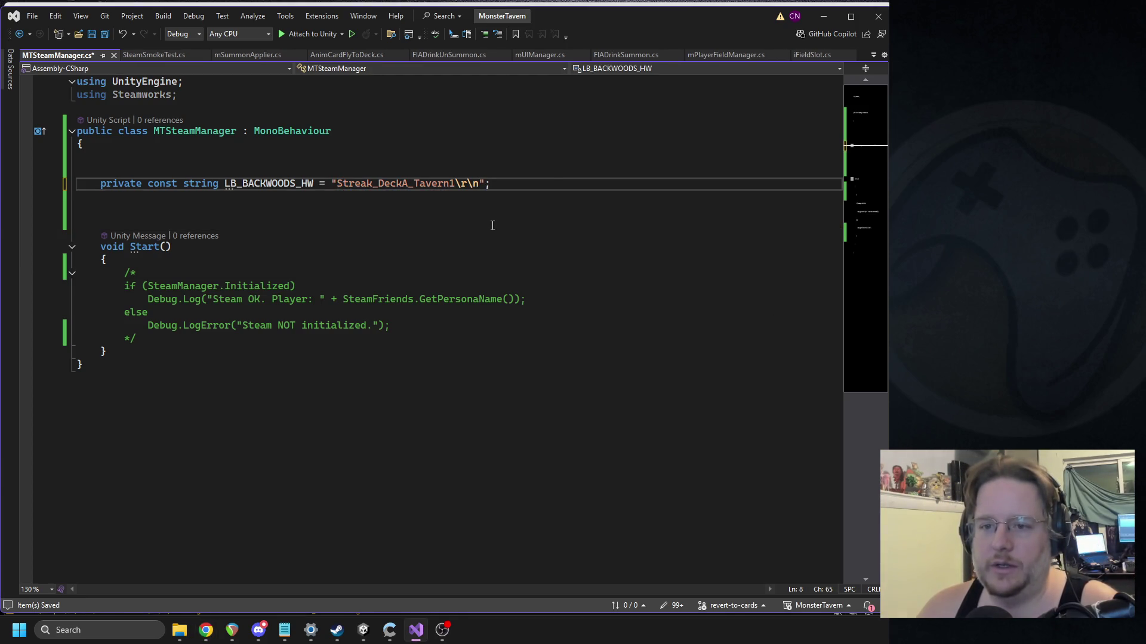
pyautogui.press('BackSpace')
pyautogui.press('BackSpace')
pyautogui.press('BackSpace')
pyautogui.hotkey('ctrl', 's')
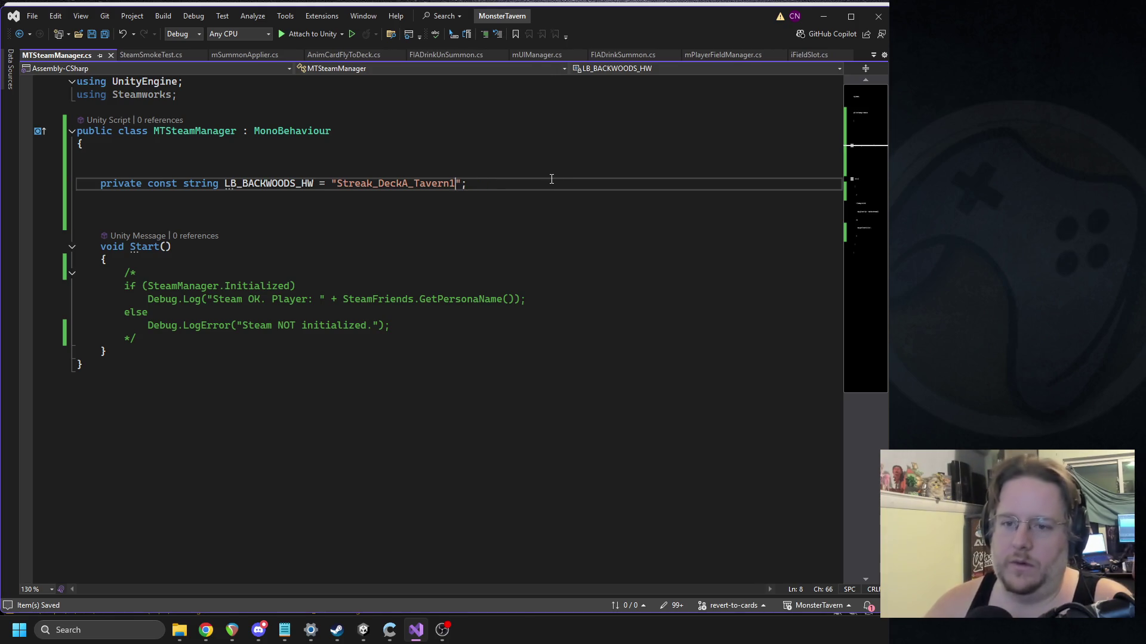
# Step: Paste the leaderboardHandle, findLeaderboardCall and uploadScoreCall field declarations below the constant
pyautogui.hotkey('alt', 'Tab')
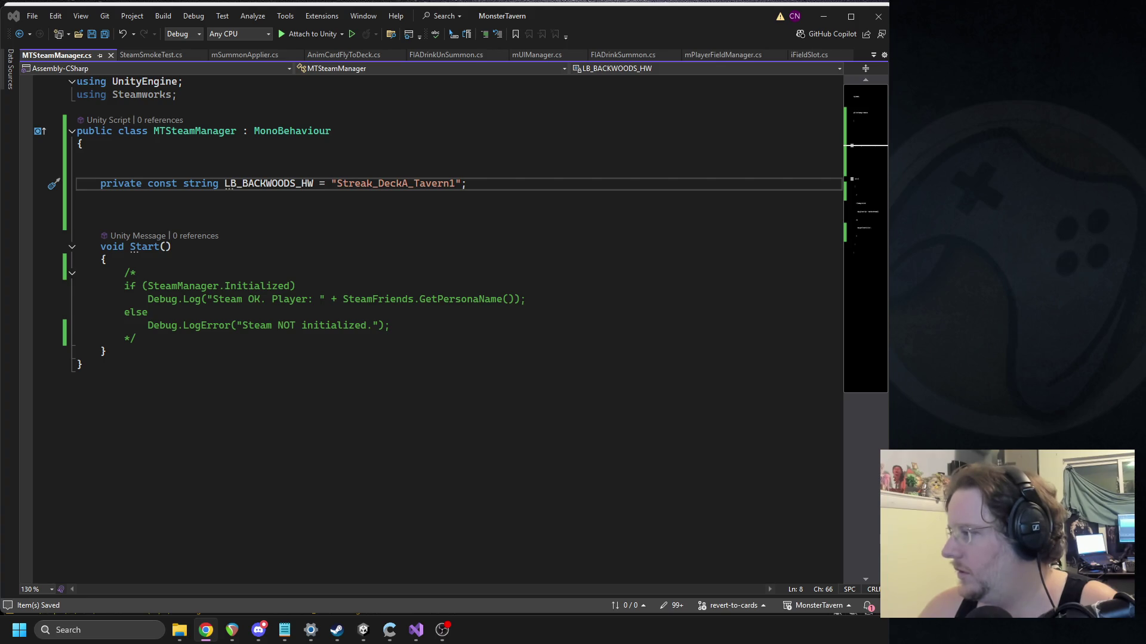
pyautogui.write('private SteamLeaderboard_t leaderboardHandle;     private CallResult<LeaderboardFindResult_t> findLeaderboardCall;     private CallResult<LeaderboardScoreUploaded_t> uploadScoreCall;')
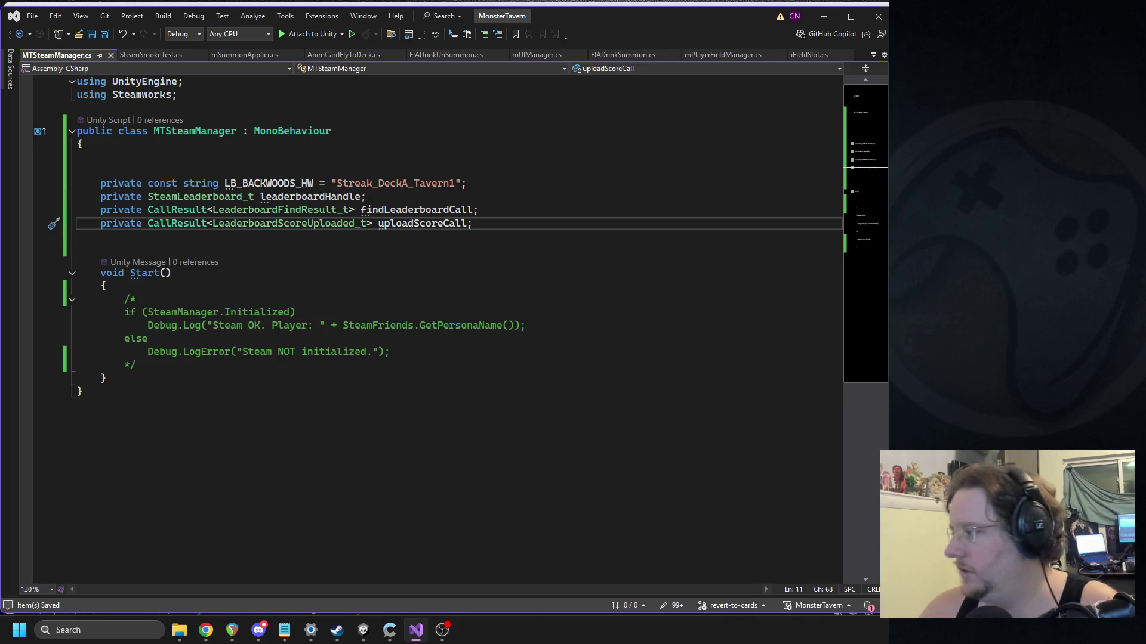
pyautogui.hotkey('alt', 'Tab')
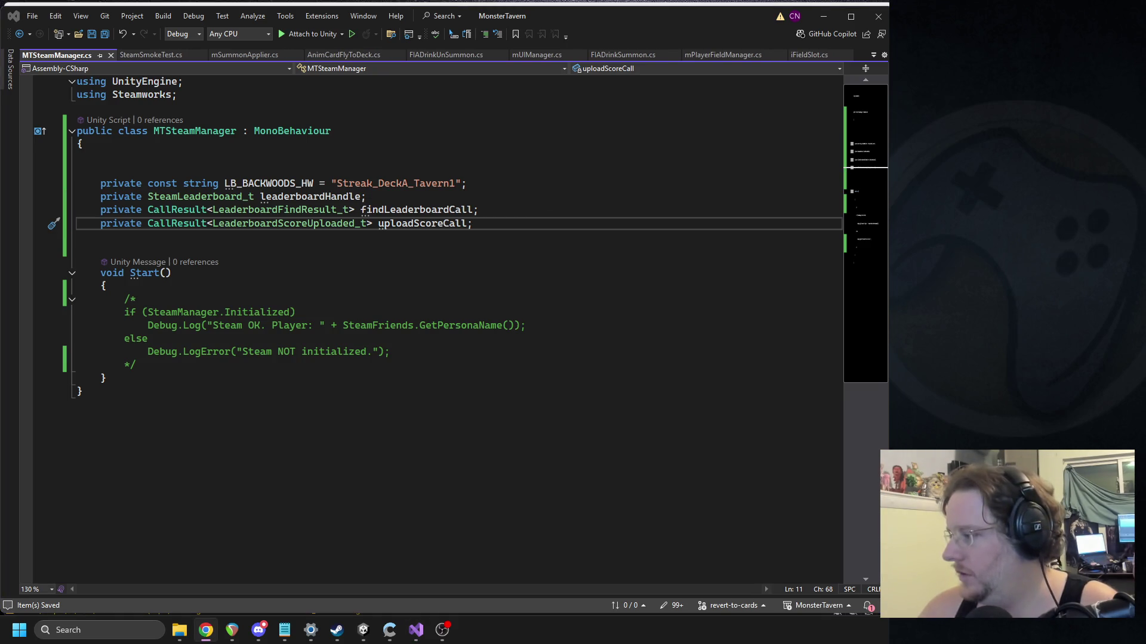
pyautogui.click(407, 352)
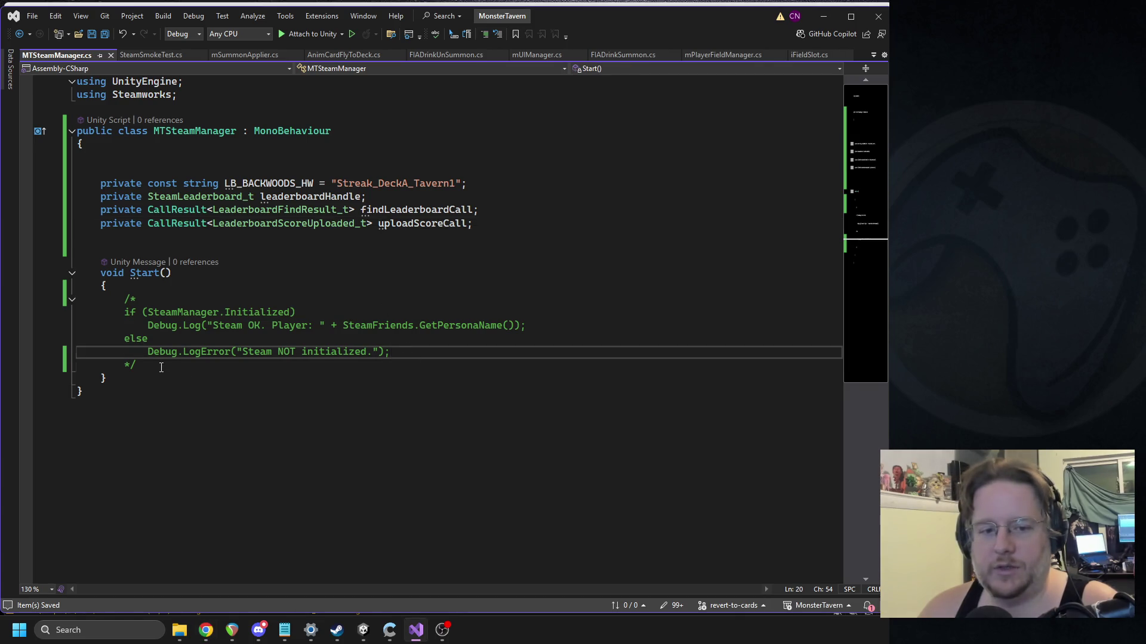
# Step: Replace the commented block with an if (!SteamManager.Initialized) guard logging "STEAM NOT INITLIZED" and returning
pyautogui.moveTo(161, 368); pyautogui.dragTo(124, 299)
pyautogui.write('if(!Steam')
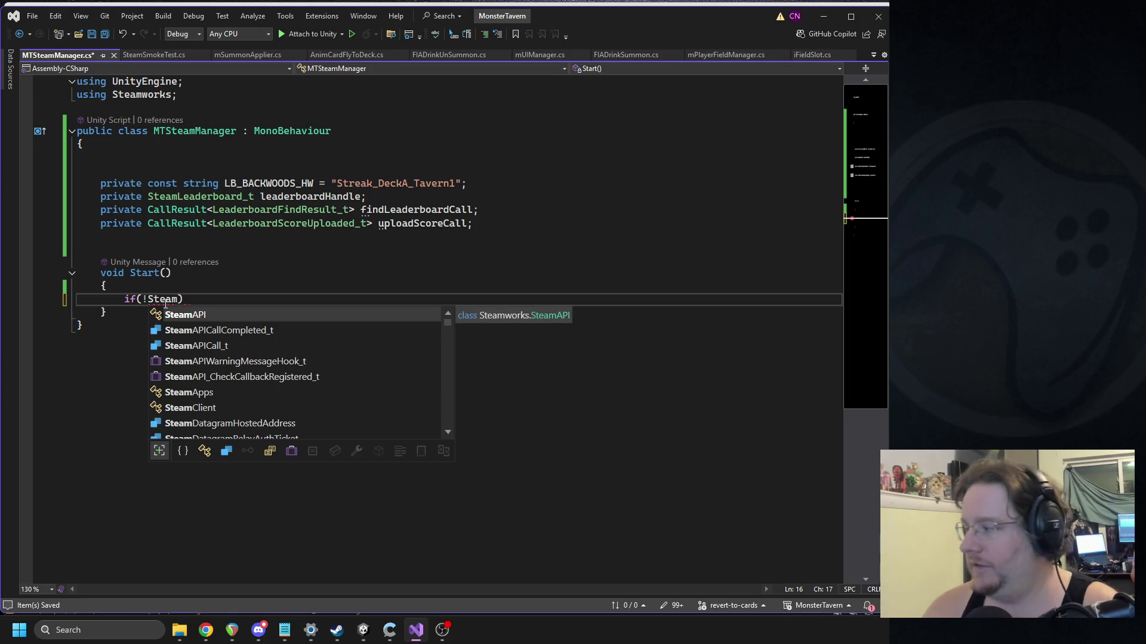
pyautogui.write('mana.Ini')
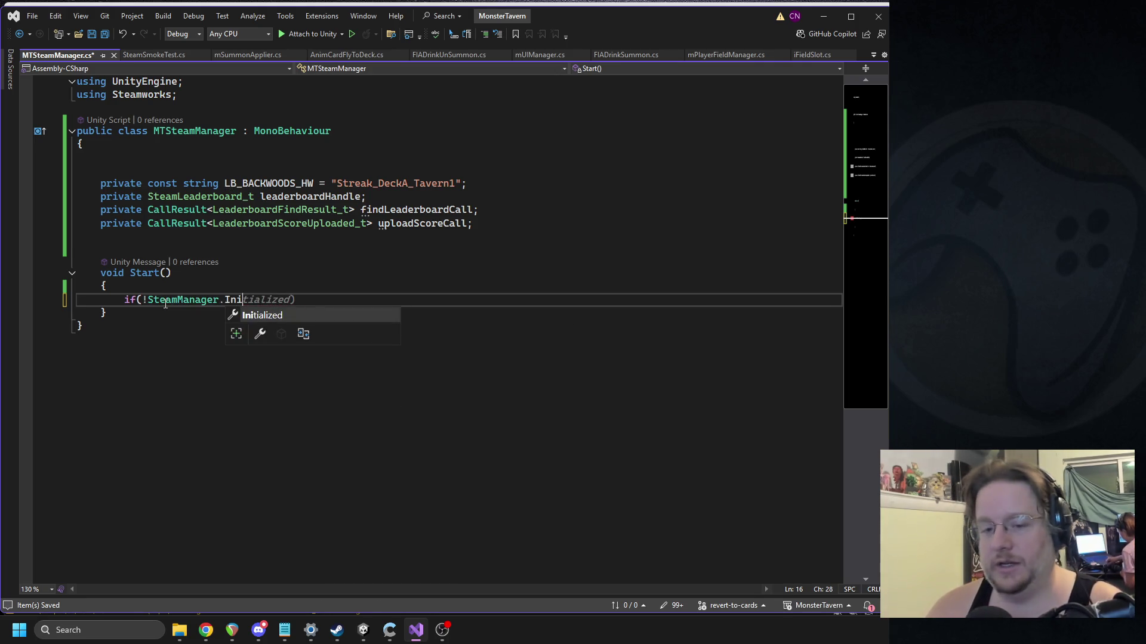
pyautogui.press('Tab')
pyautogui.write(') {')
pyautogui.press('Return')
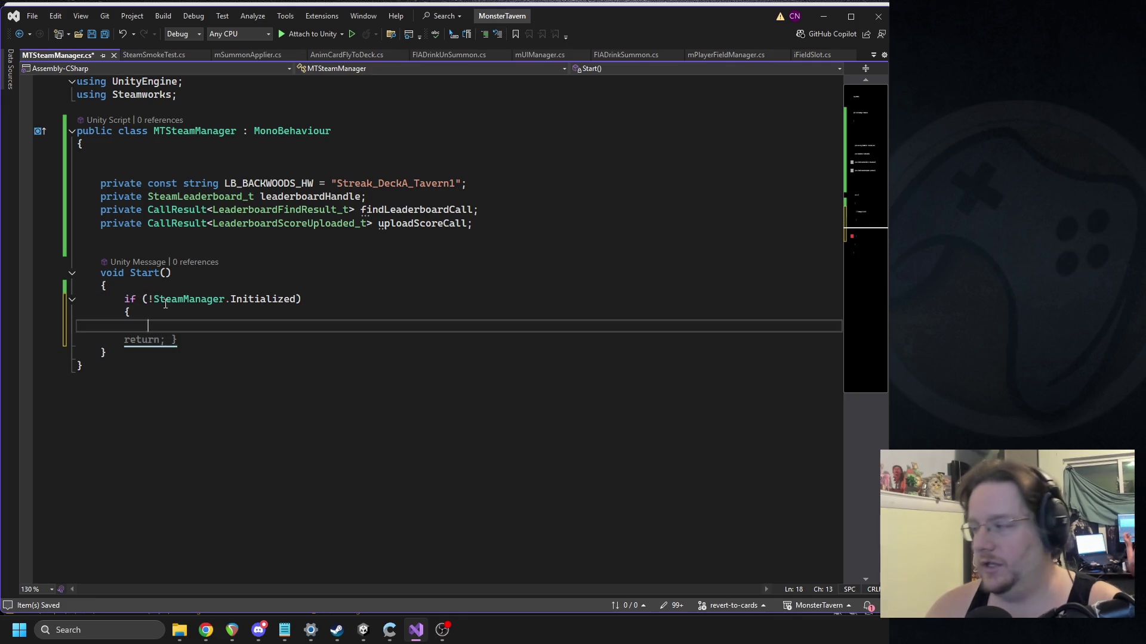
pyautogui.press('Escape')
pyautogui.write('Debug.Log')
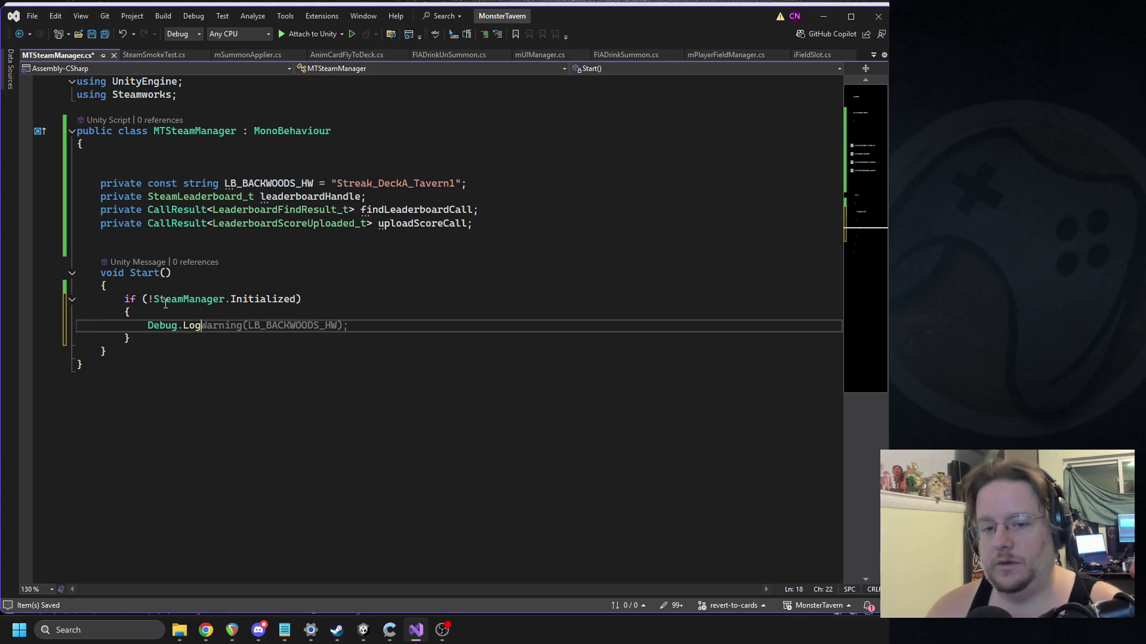
pyautogui.write('(')
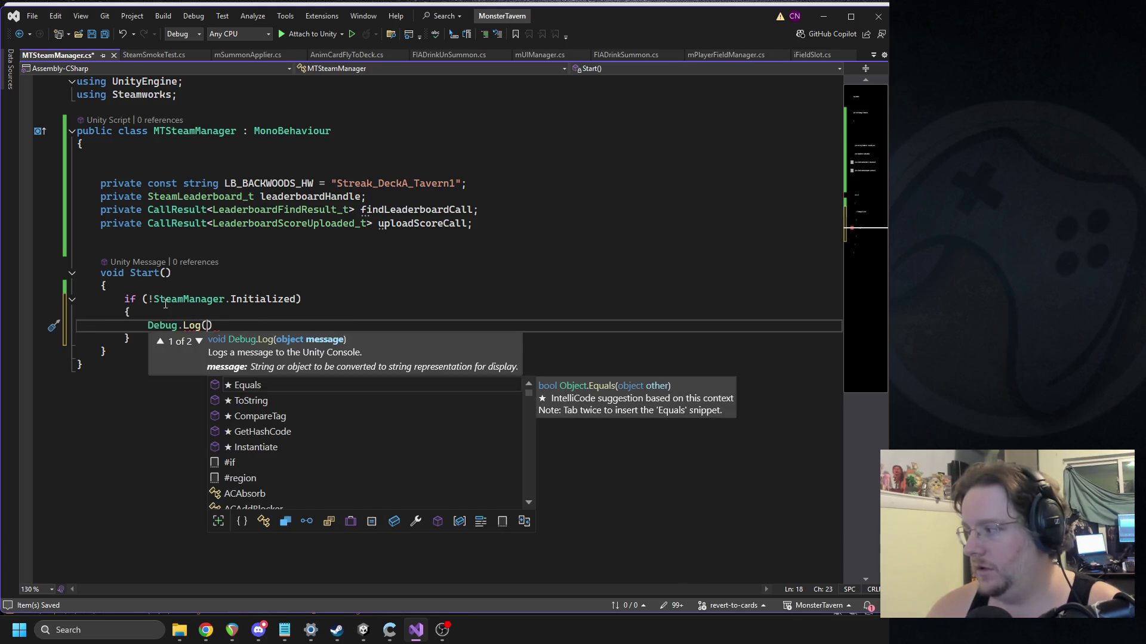
pyautogui.write('"STEAM NOT INI')
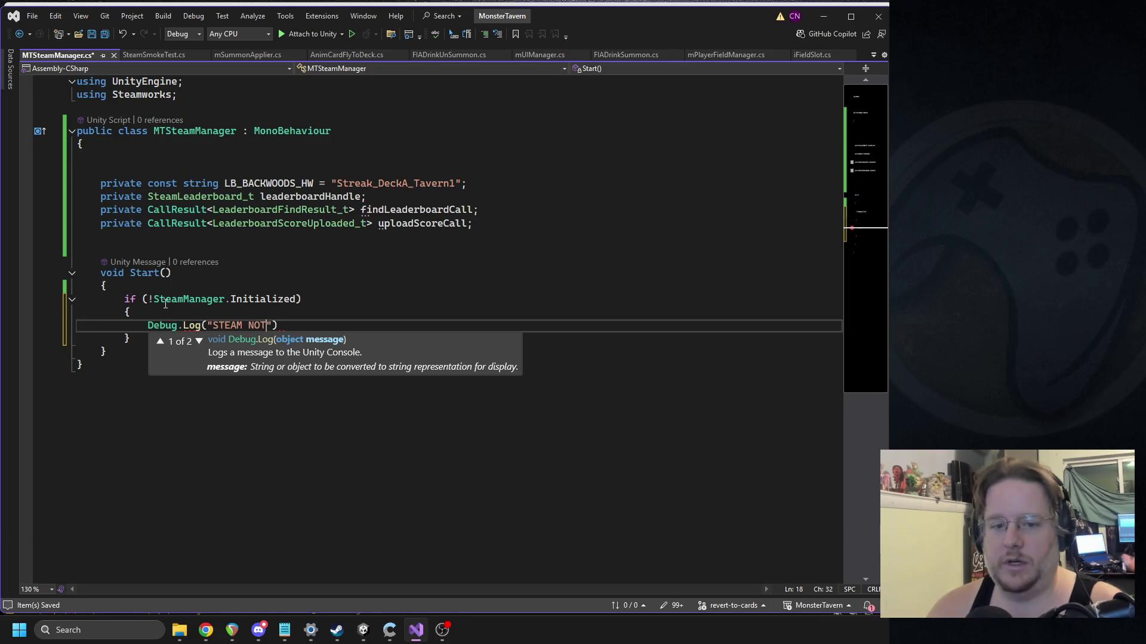
pyautogui.write('TLIZED")')
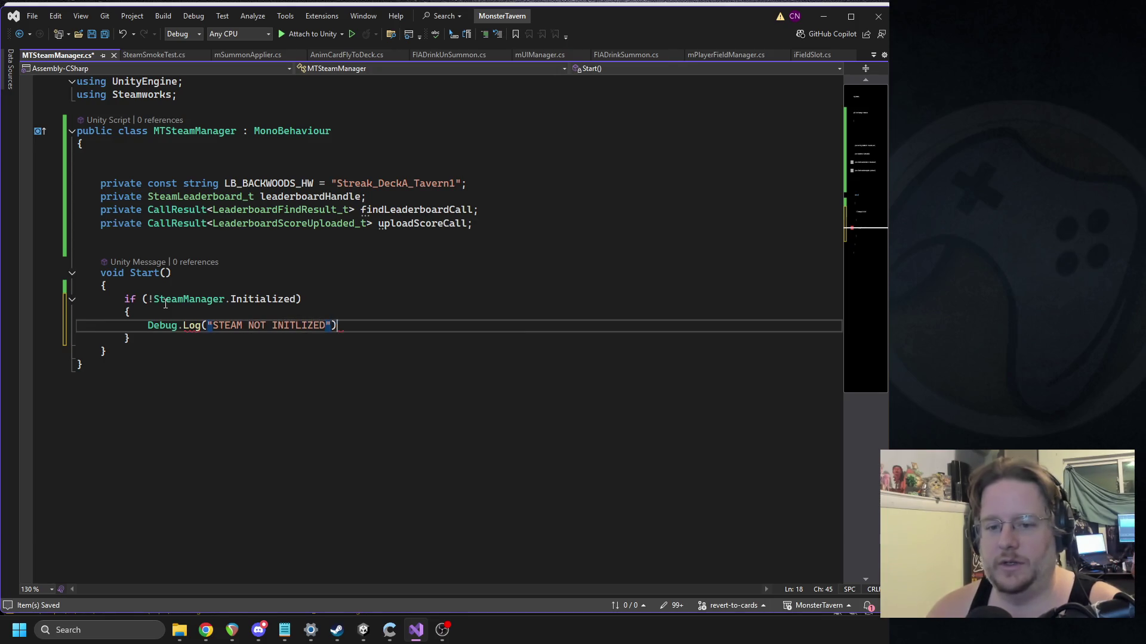
pyautogui.write(';')
pyautogui.press('Return')
pyautogui.write('return;')
pyautogui.press('Down')
pyautogui.press('Return')
pyautogui.press('Return')
# Step: Set findLeaderboardCall to CallResult<LeaderboardFindResult_t>.Create(OnLeaderboardFound)
pyautogui.write('findleader')
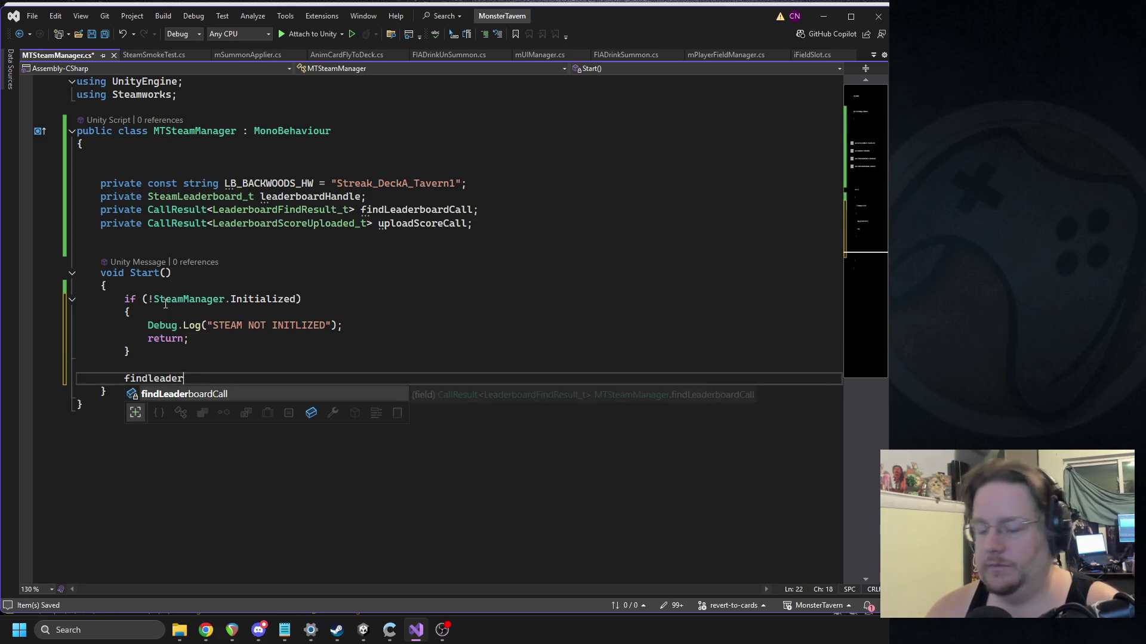
pyautogui.press('Tab')
pyautogui.write('= Call')
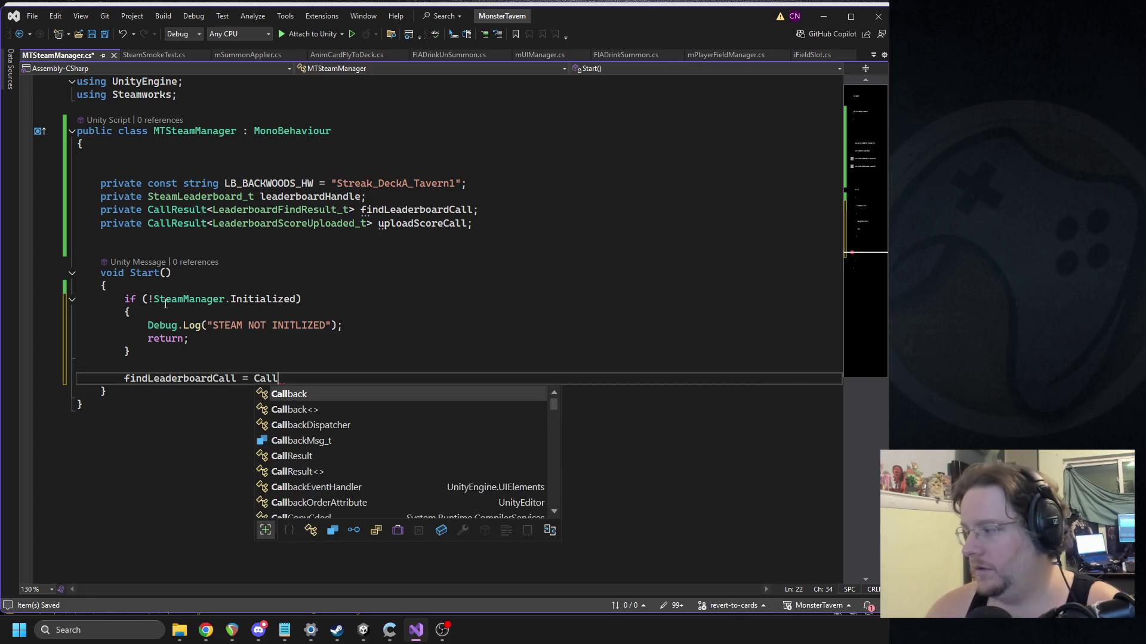
pyautogui.write('resul')
pyautogui.press('Tab')
pyautogui.write('<Le')
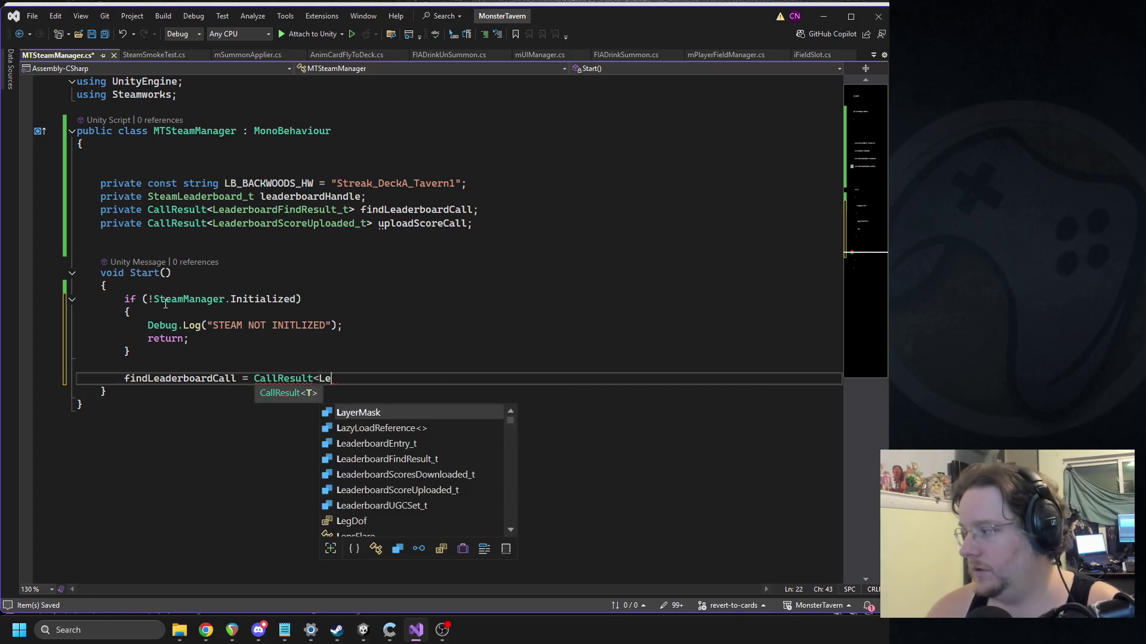
pyautogui.write('aderboardfind')
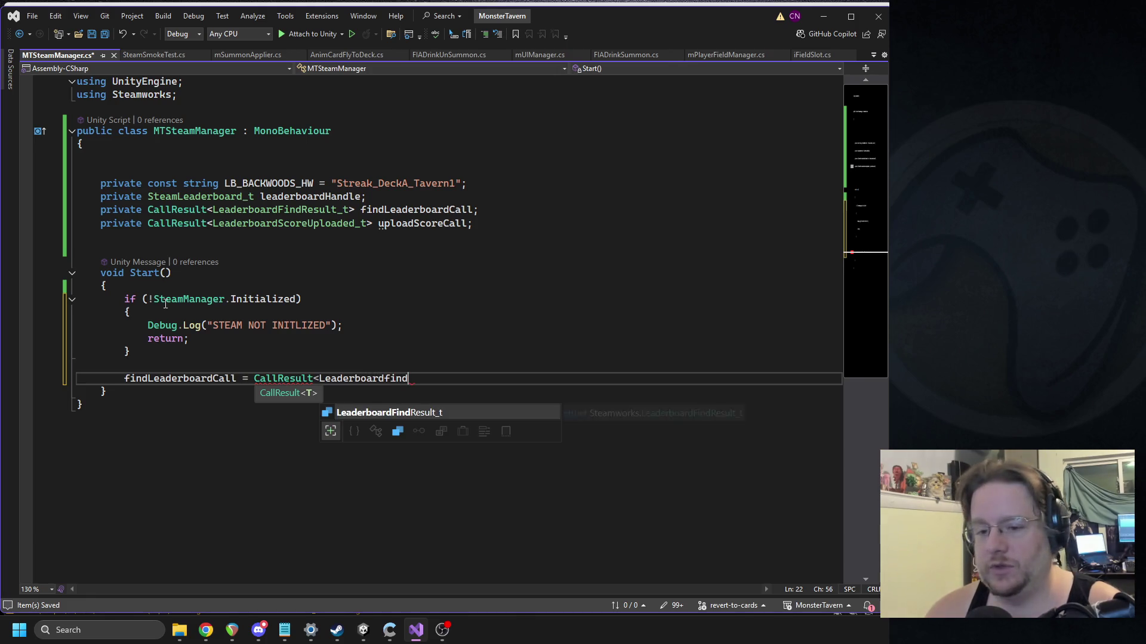
pyautogui.press('Tab')
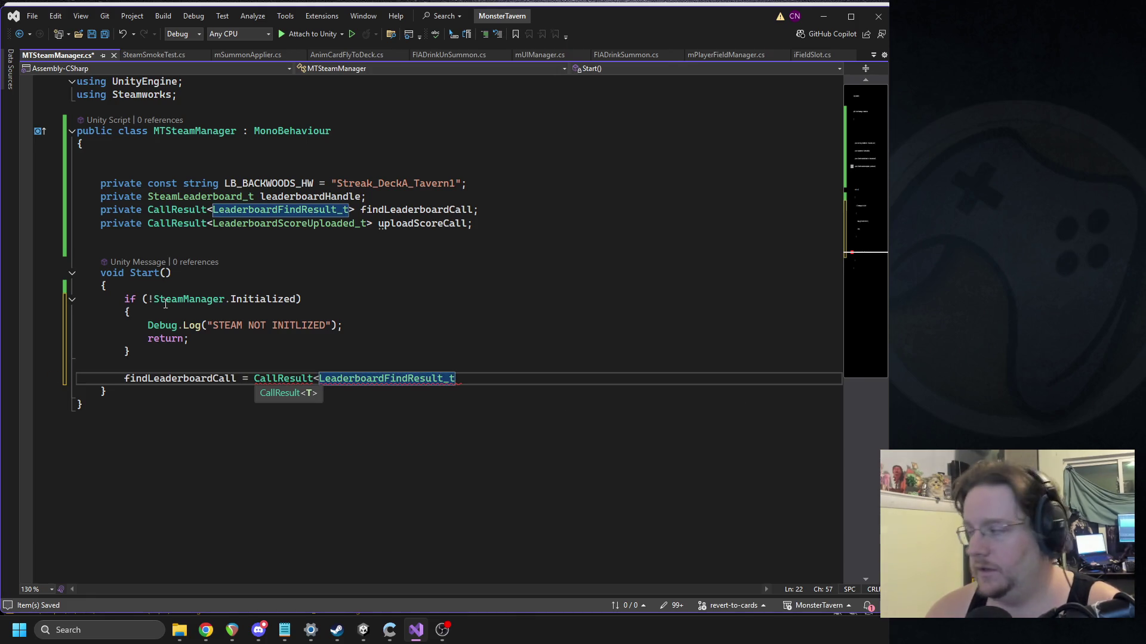
pyautogui.write('>create')
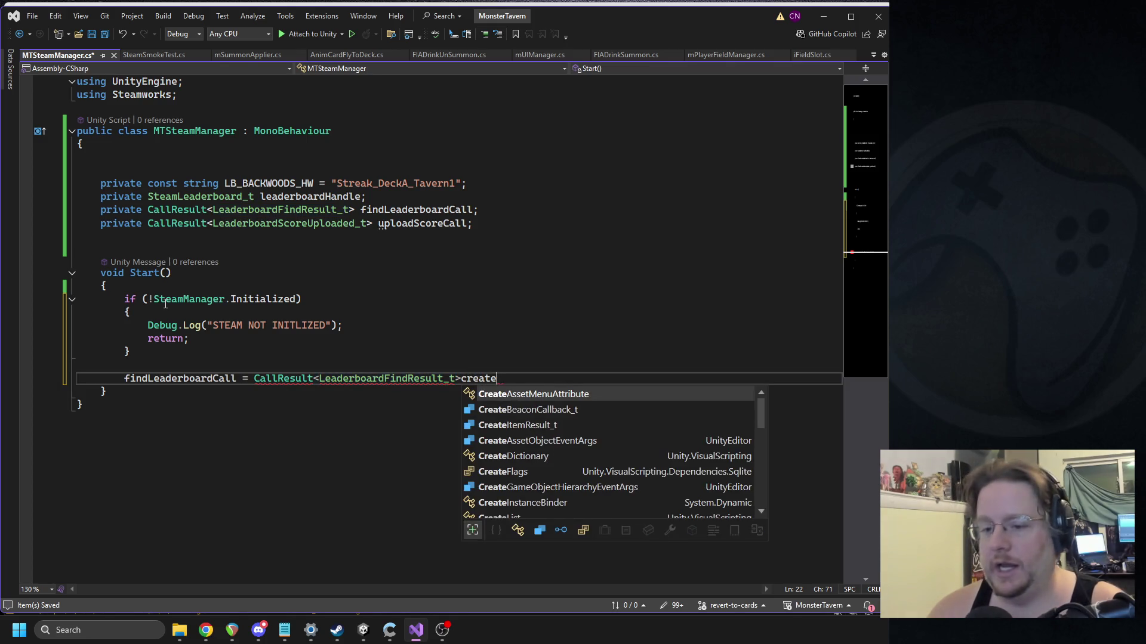
pyautogui.press('BackSpace')
pyautogui.press('BackSpace')
pyautogui.press('BackSpace')
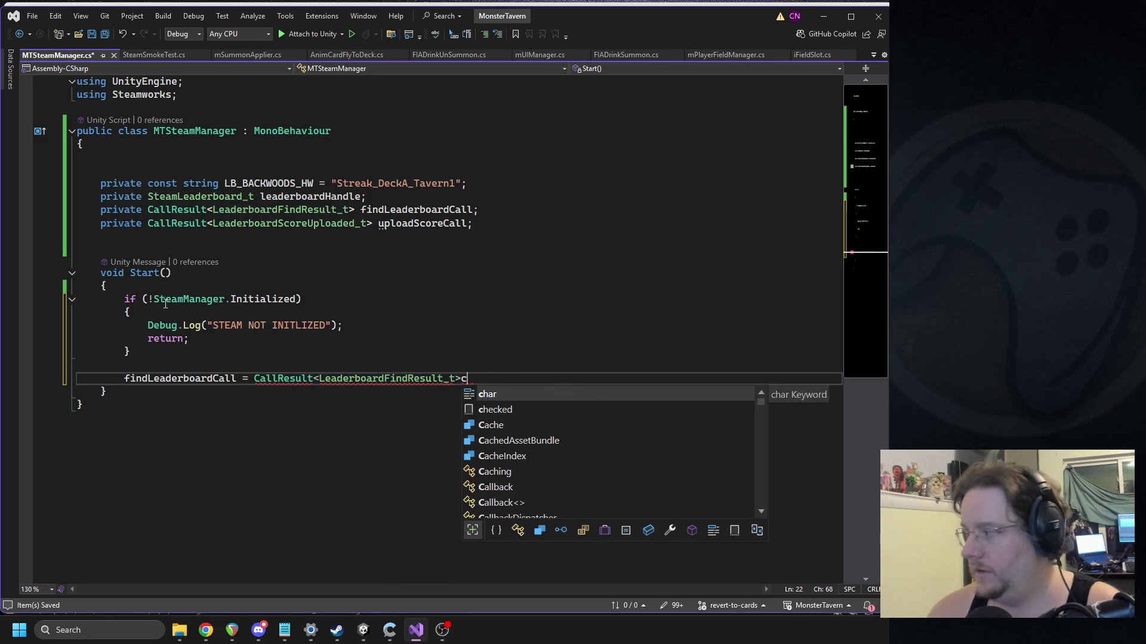
pyautogui.write('.create')
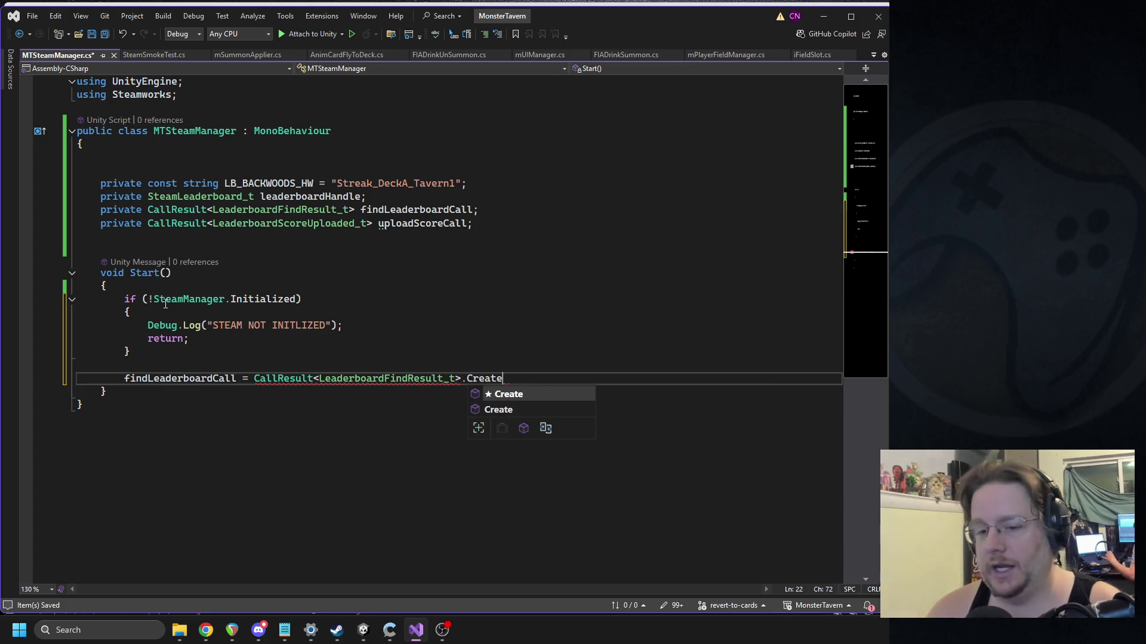
pyautogui.press('Tab')
pyautogui.write('(onleaderb')
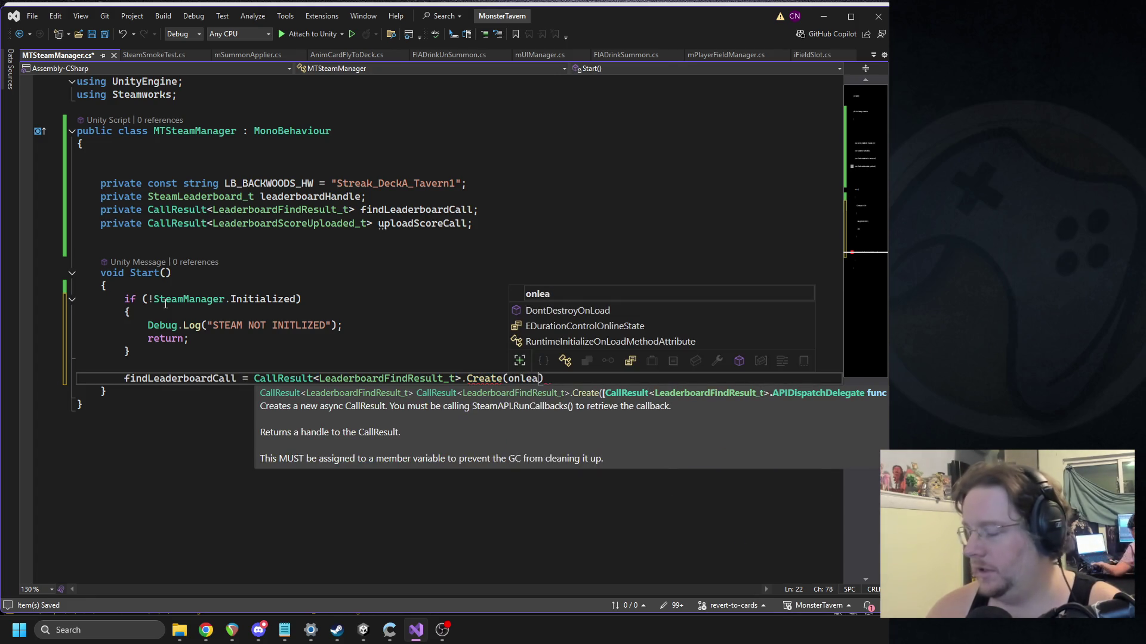
pyautogui.press('BackSpace')
pyautogui.press('BackSpace')
pyautogui.press('BackSpace')
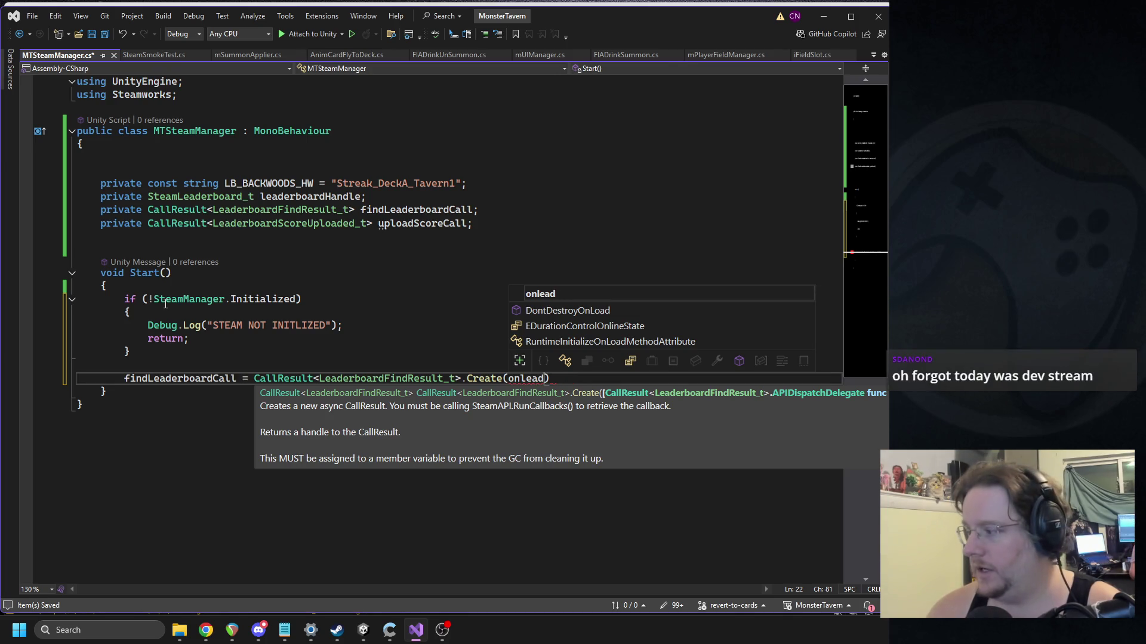
pyautogui.press('BackSpace')
pyautogui.press('BackSpace')
pyautogui.press('BackSpace')
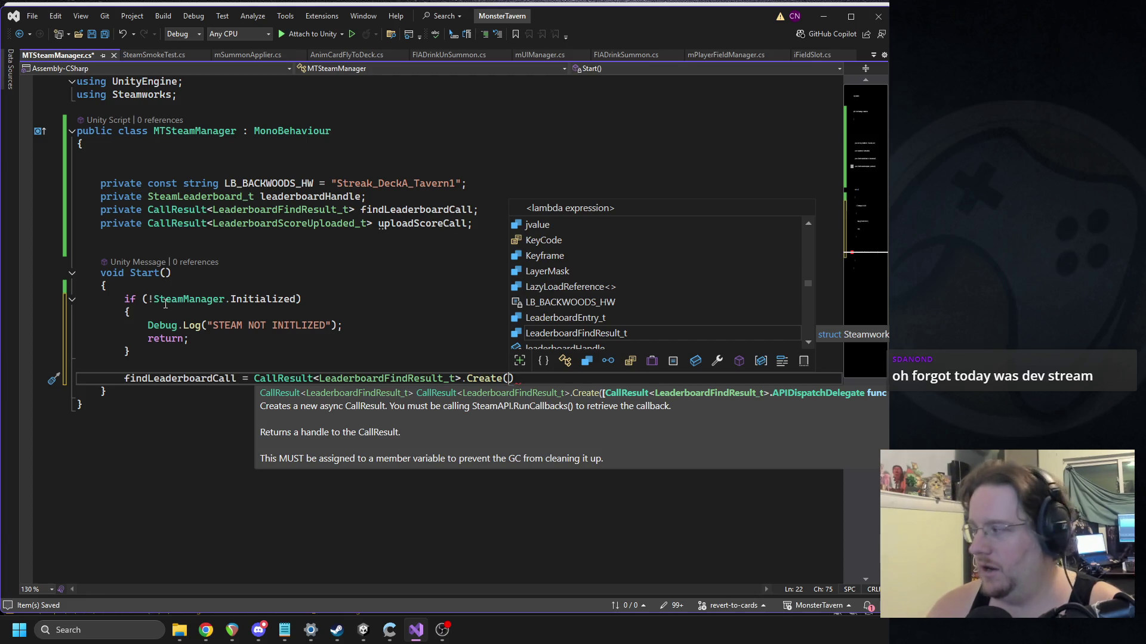
pyautogui.write('OnLeader')
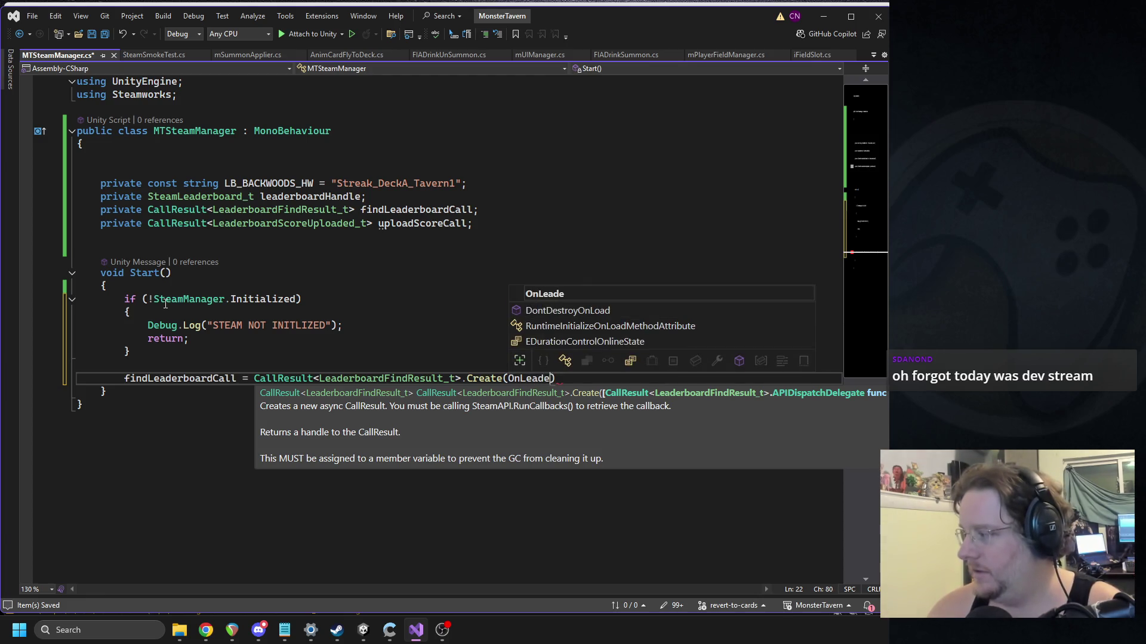
pyautogui.write('boardFound)')
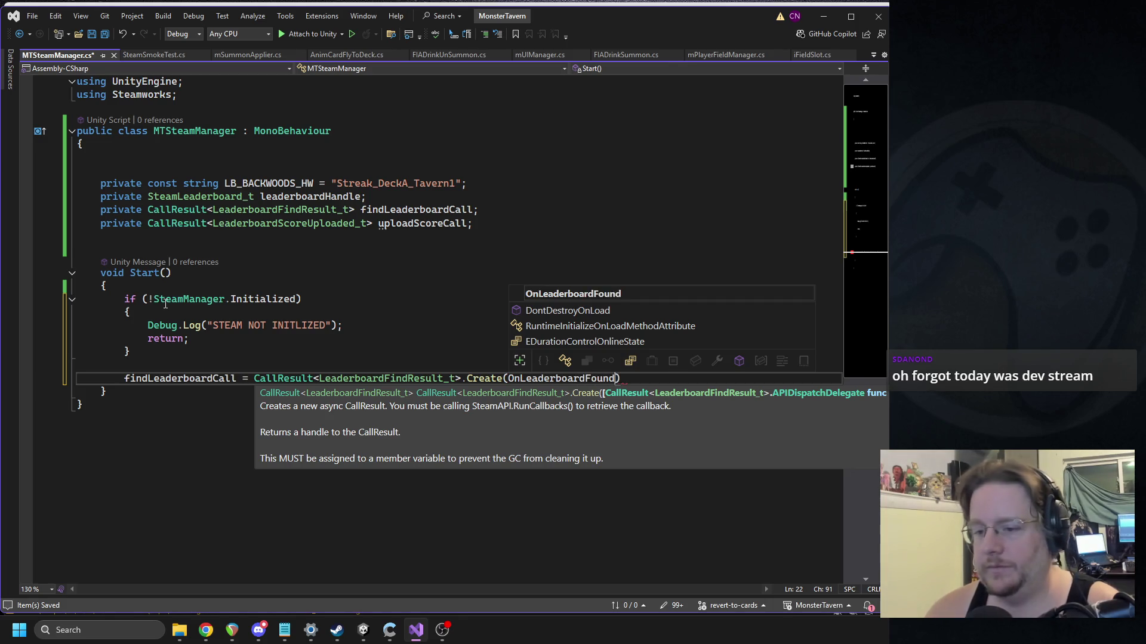
pyautogui.write(';')
pyautogui.press('Return')
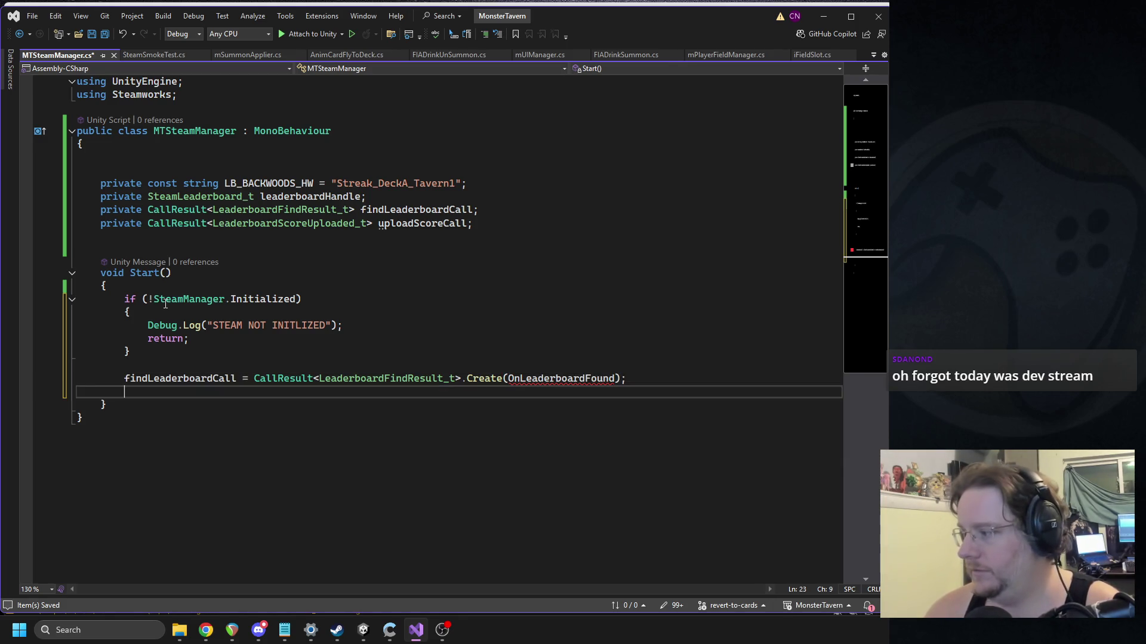
# Step: Set uploadScoreCall to CallResult<LeaderboardScoreUploaded_t>.Create(OnScoreUploaded)
pyautogui.write('uploadsco')
pyautogui.write('re')
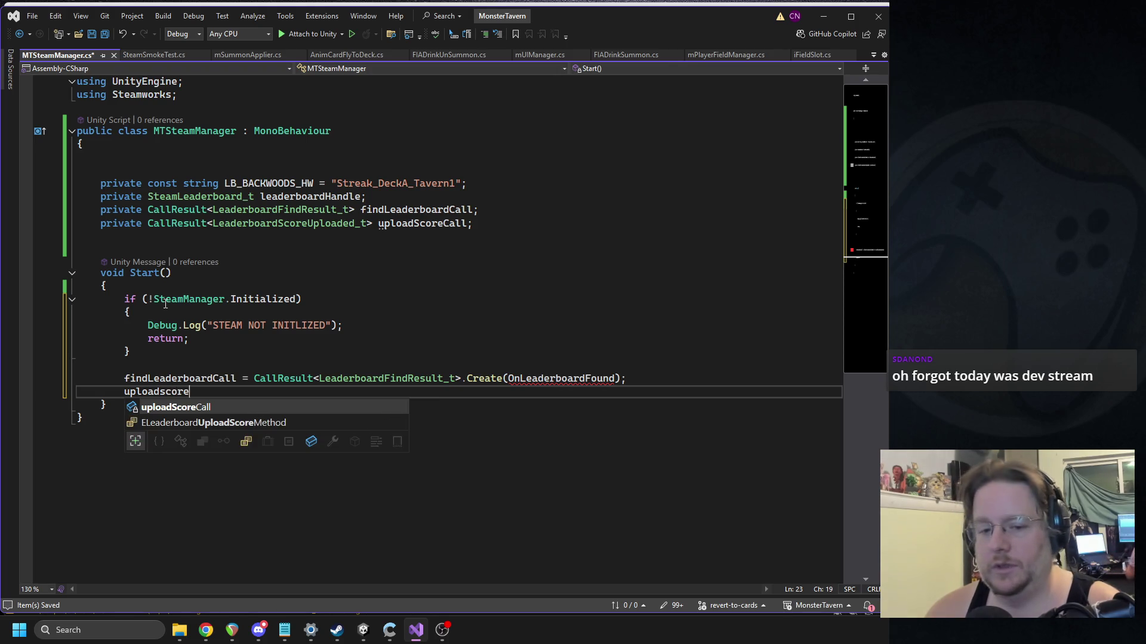
pyautogui.press('Tab')
pyautogui.write('=')
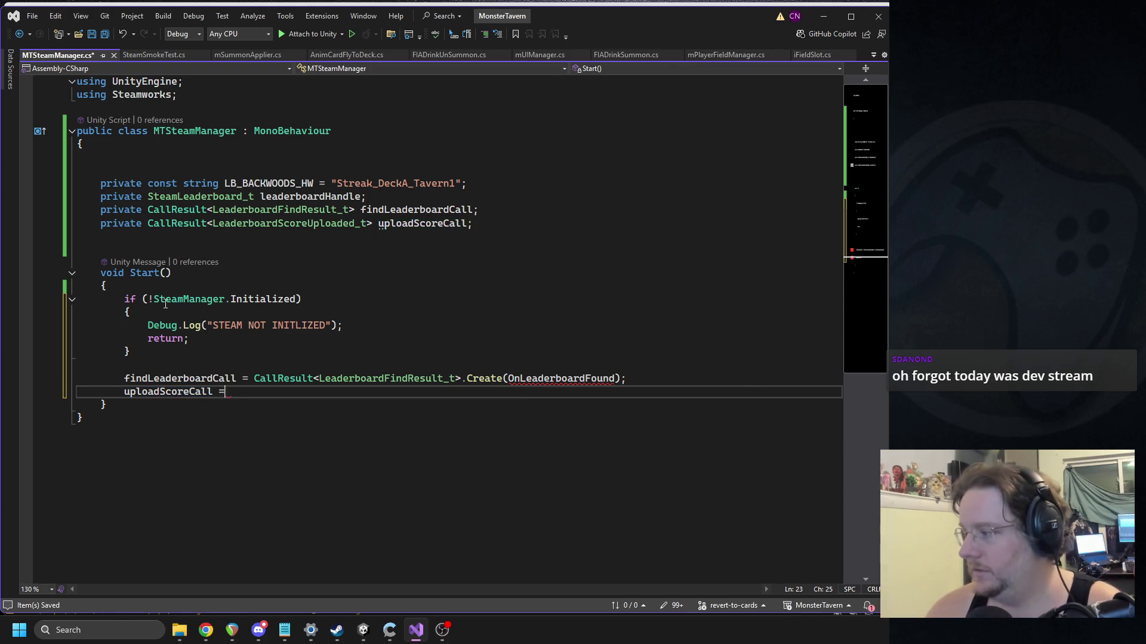
pyautogui.write(' CallResult')
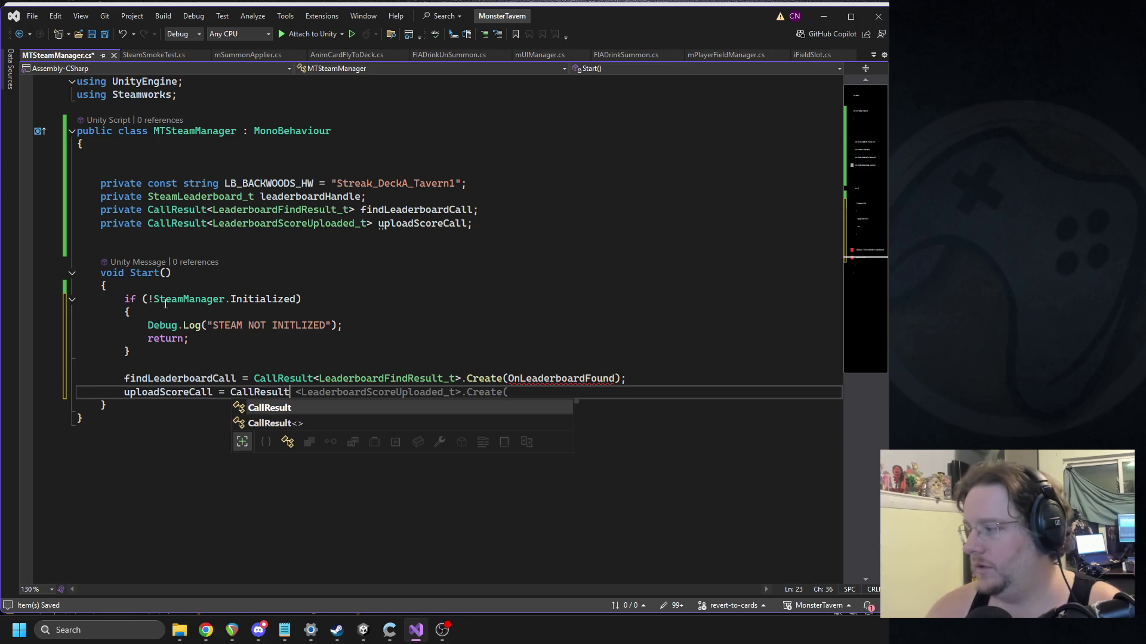
pyautogui.write('<Leaderboard')
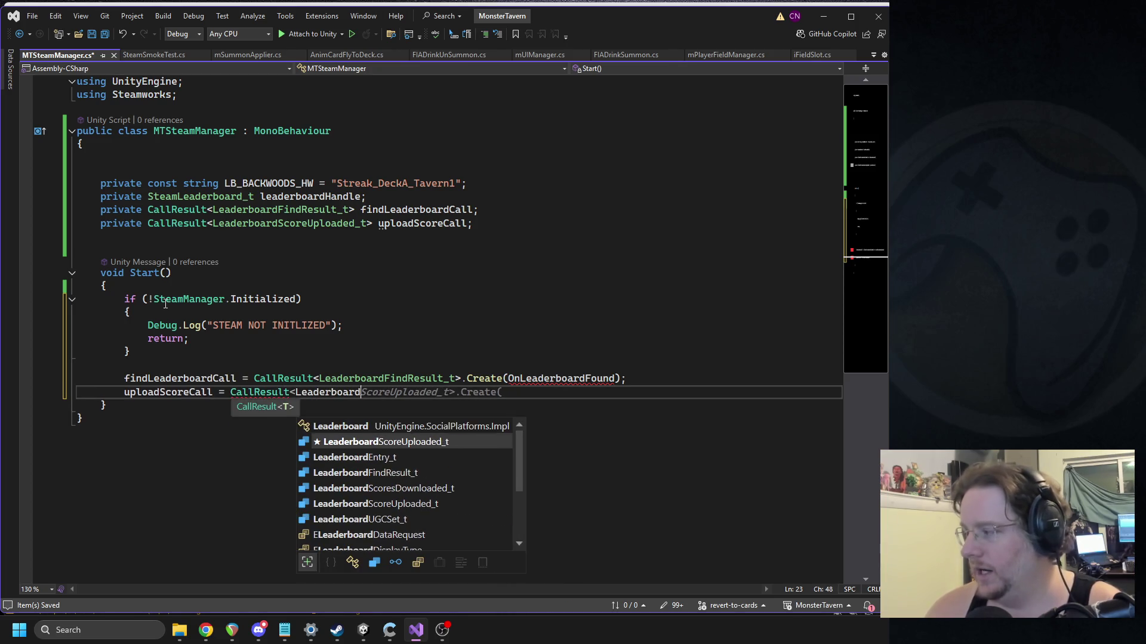
pyautogui.write('ScoredUploaded)')
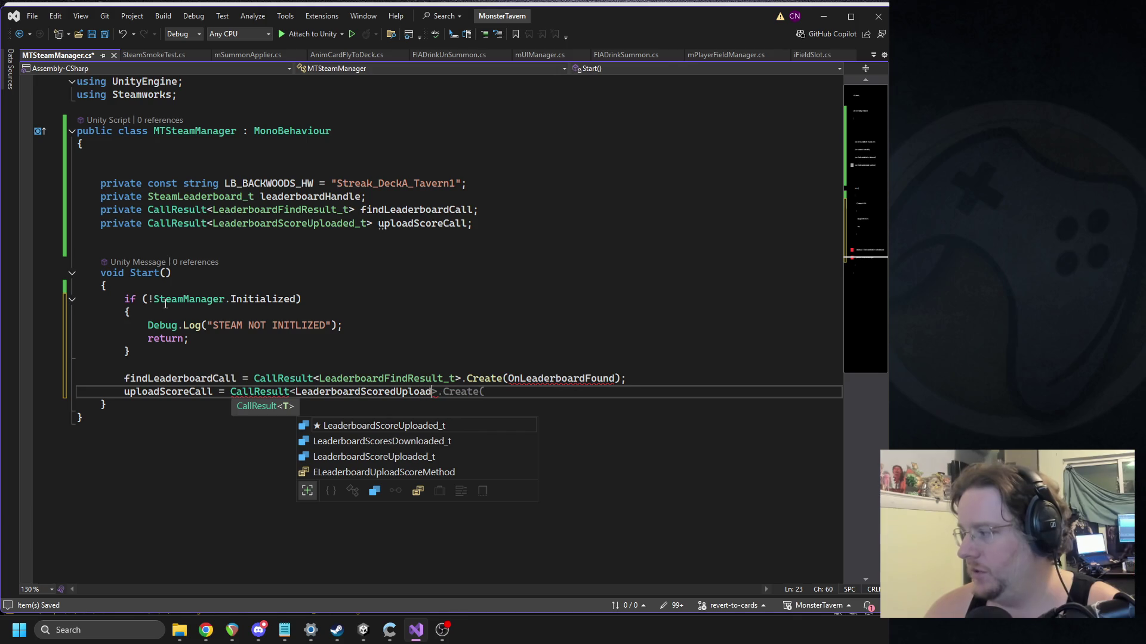
pyautogui.press('BackSpace')
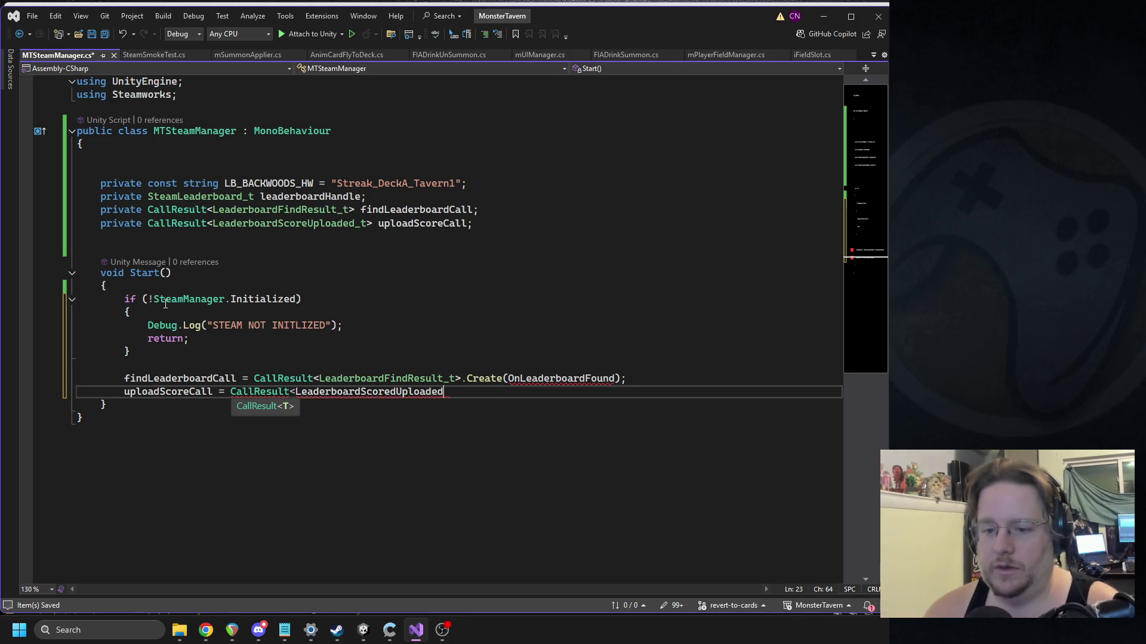
pyautogui.write('_')
pyautogui.press('BackSpace')
pyautogui.press('BackSpace')
pyautogui.press('BackSpace')
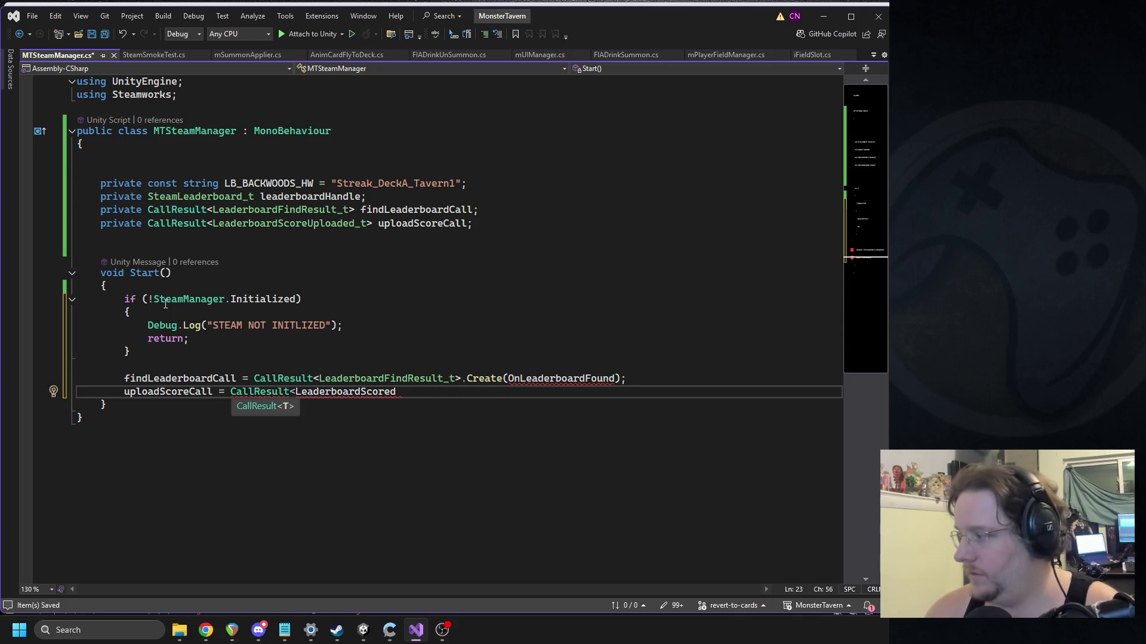
pyautogui.press('BackSpace')
pyautogui.press('BackSpace')
pyautogui.press('BackSpace')
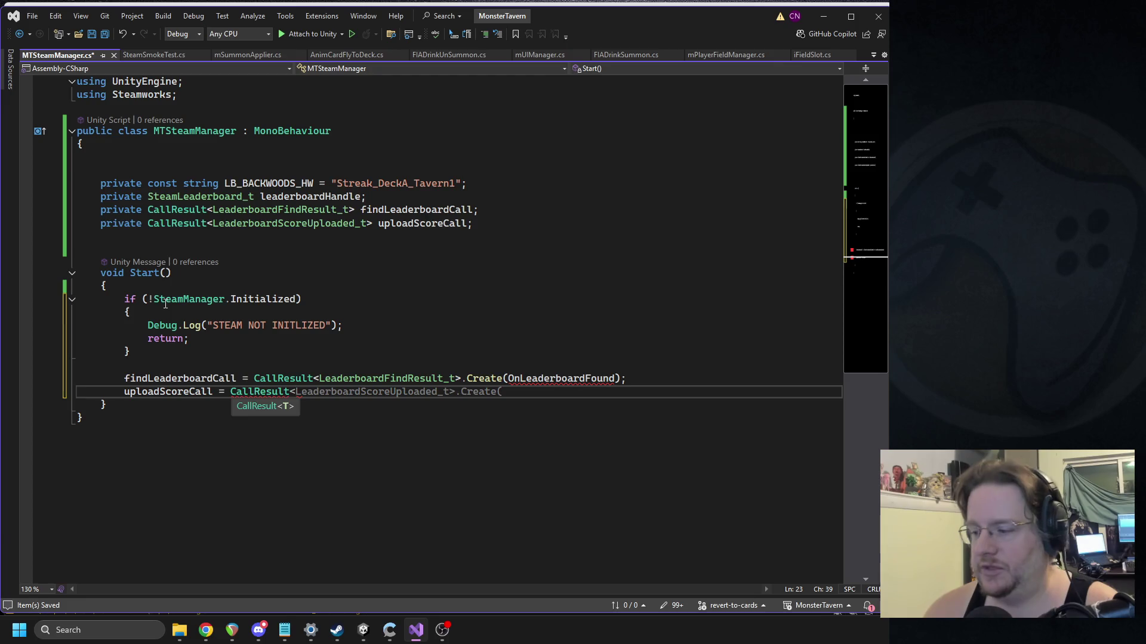
pyautogui.write('LeaderboardScore')
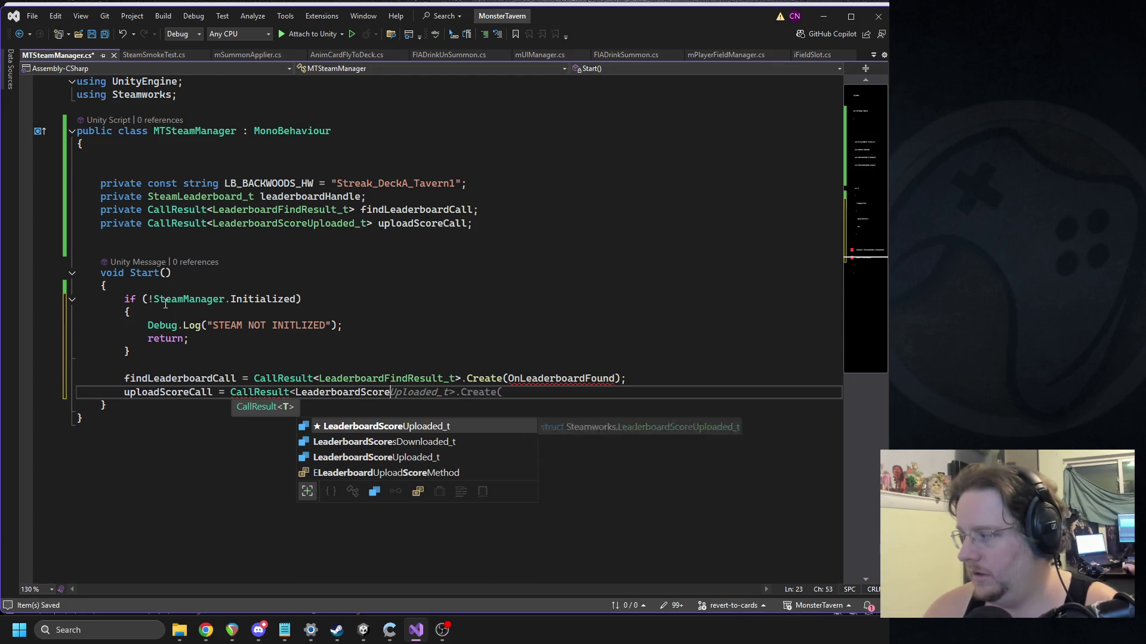
pyautogui.write('Uploaded_')
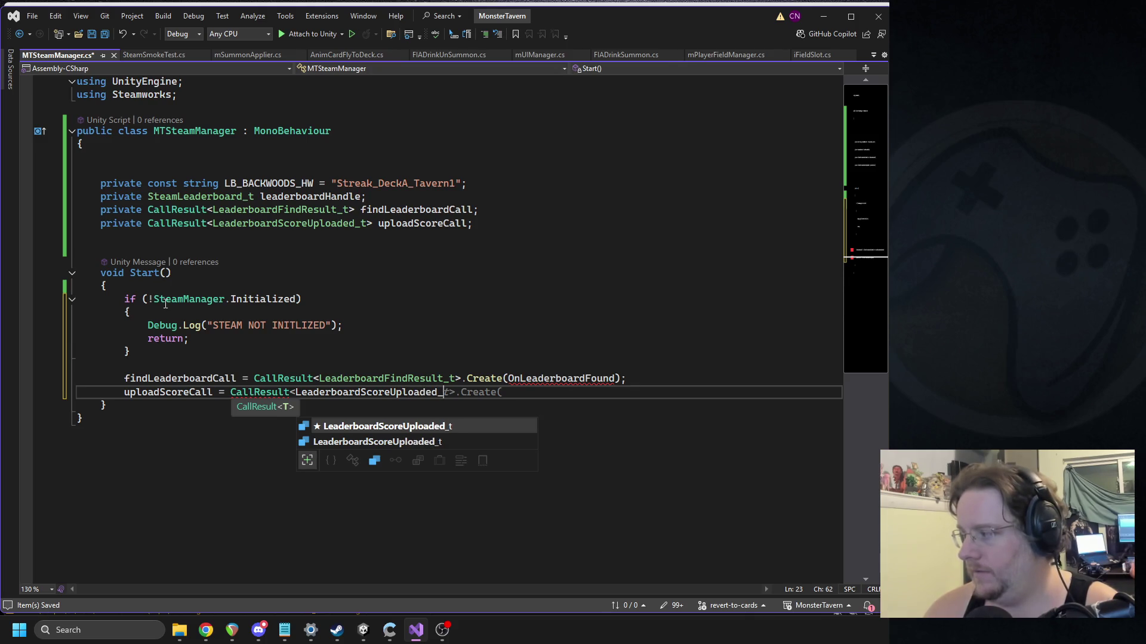
pyautogui.press('Tab')
pyautogui.press('Tab')
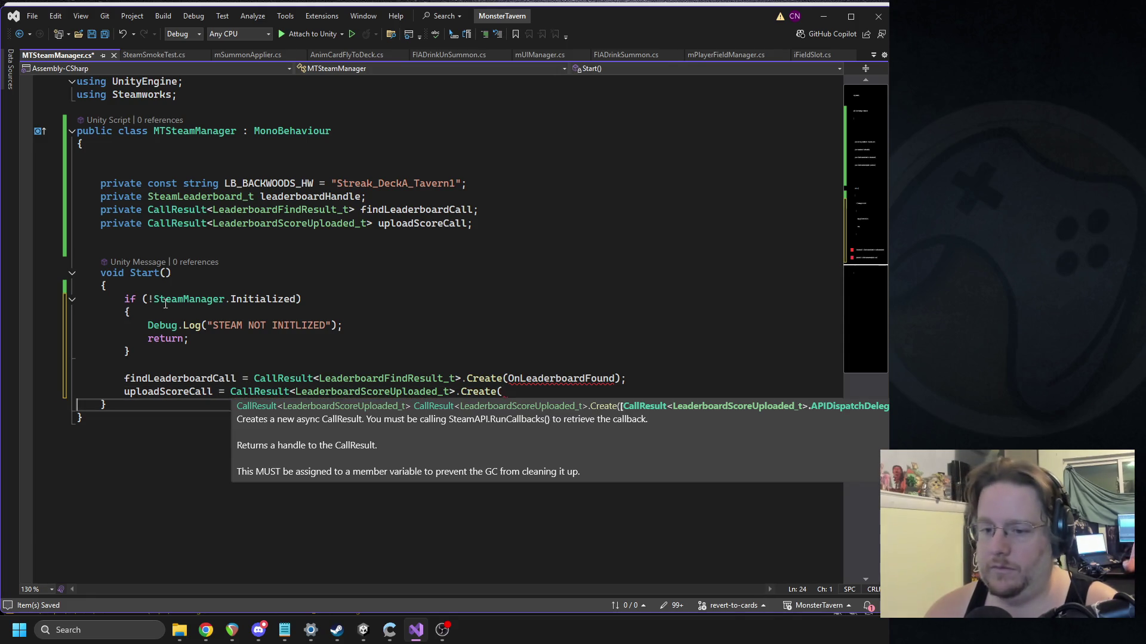
pyautogui.press('BackSpace')
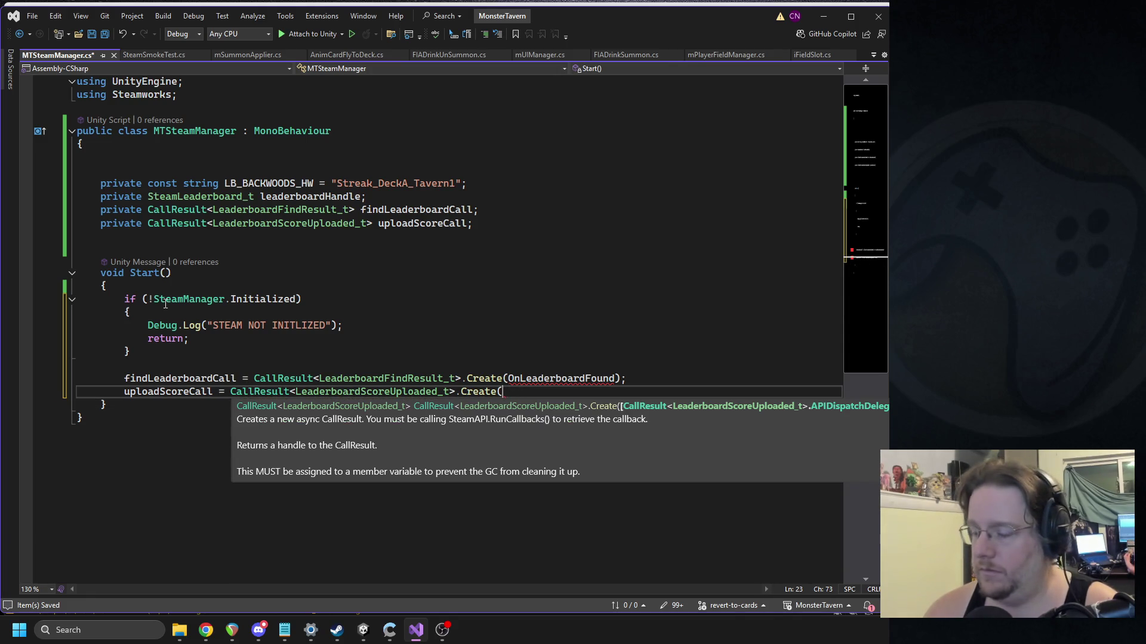
pyautogui.write('OnScoreU')
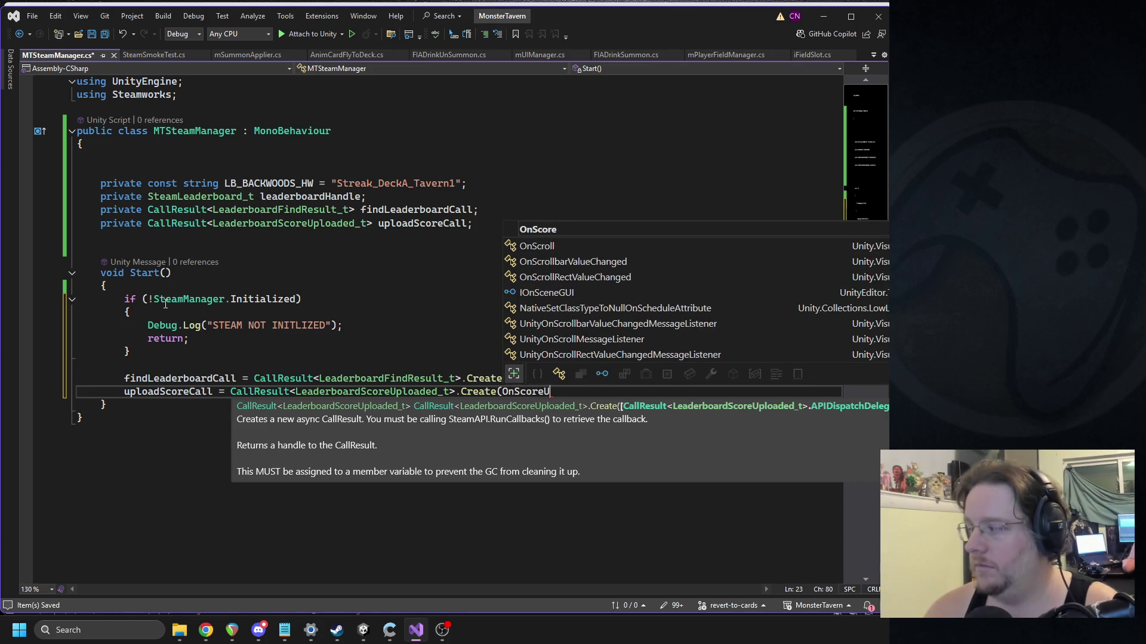
pyautogui.write('ploaded);')
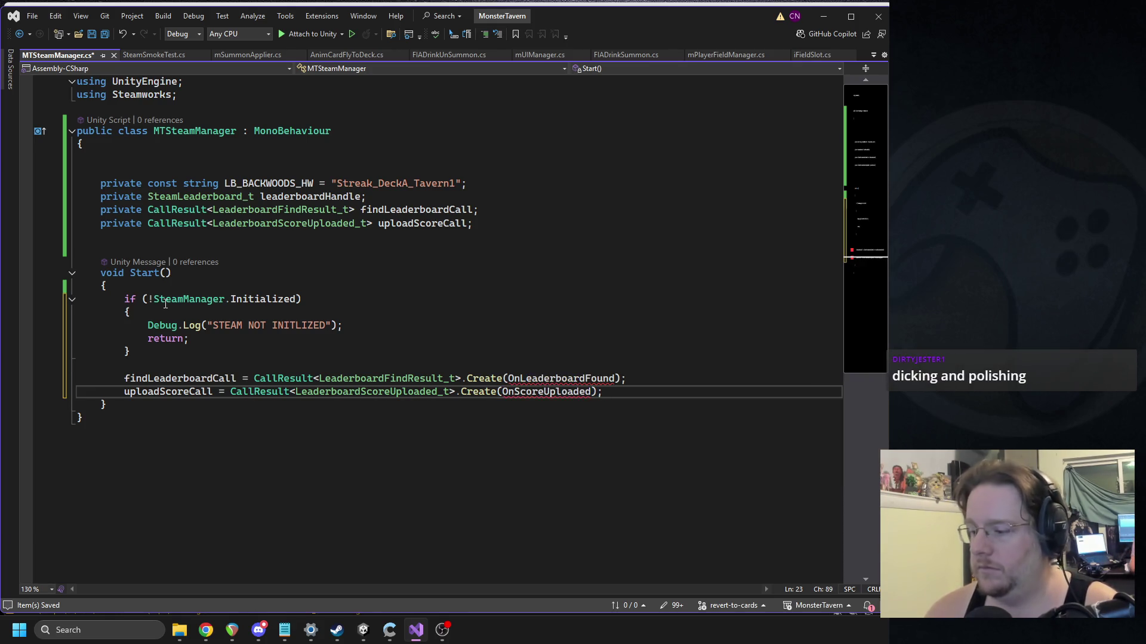
pyautogui.press('Return')
pyautogui.press('Return')
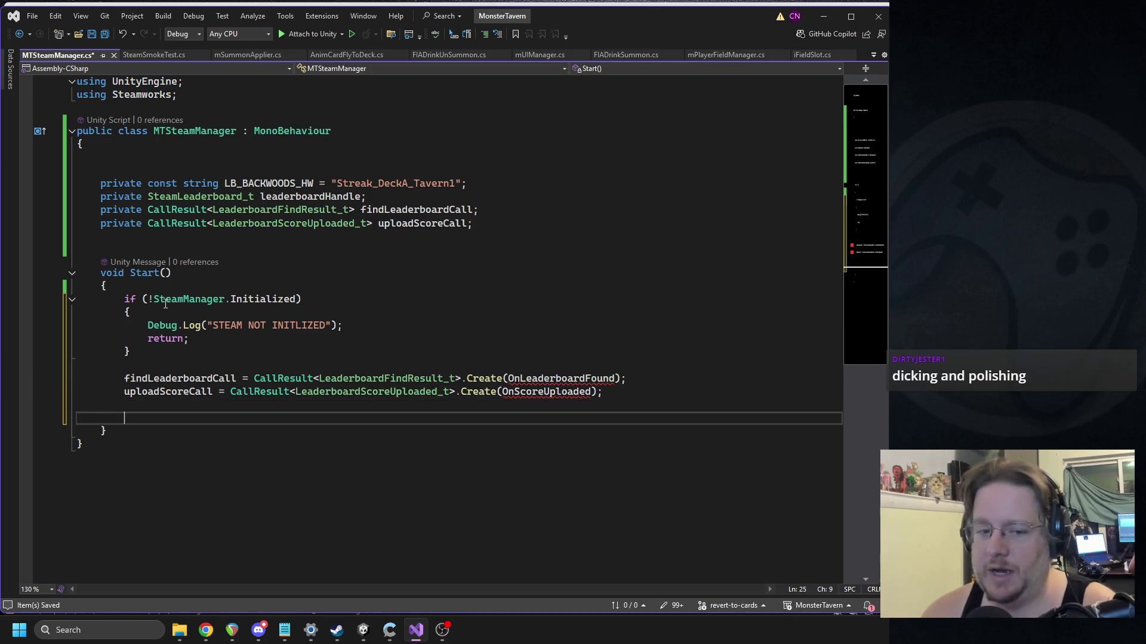
# Step: Call FindLeaderboardCall() at the end of Start()
pyautogui.write('FindLeaderboadr')
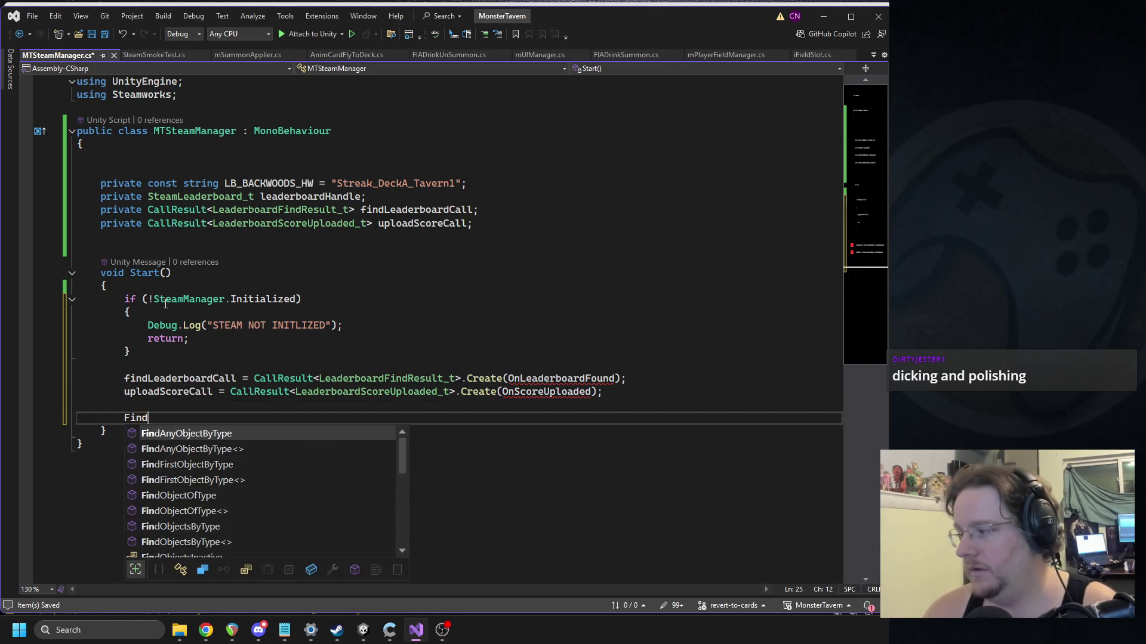
pyautogui.press('BackSpace')
pyautogui.press('BackSpace')
pyautogui.write('rdCall();')
pyautogui.press('Down')
pyautogui.press('Return')
pyautogui.press('Return')
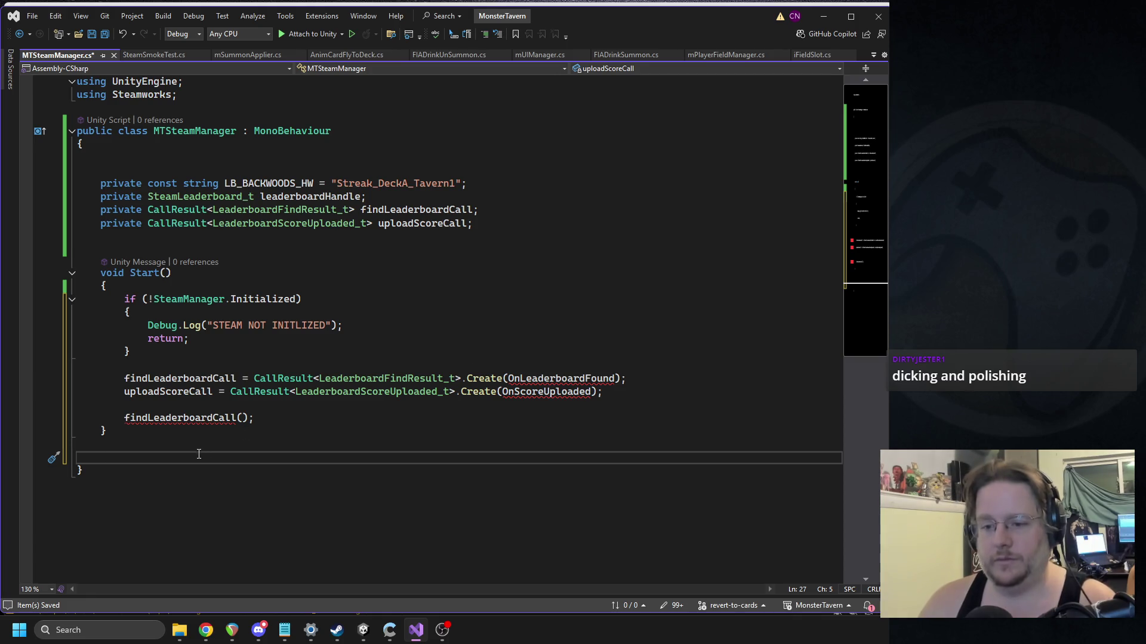
# Step: Declare a new public void SubmitStreak(int streakValue) method
pyautogui.write('pu')
pyautogui.press('Tab')
pyautogui.write('void Sun')
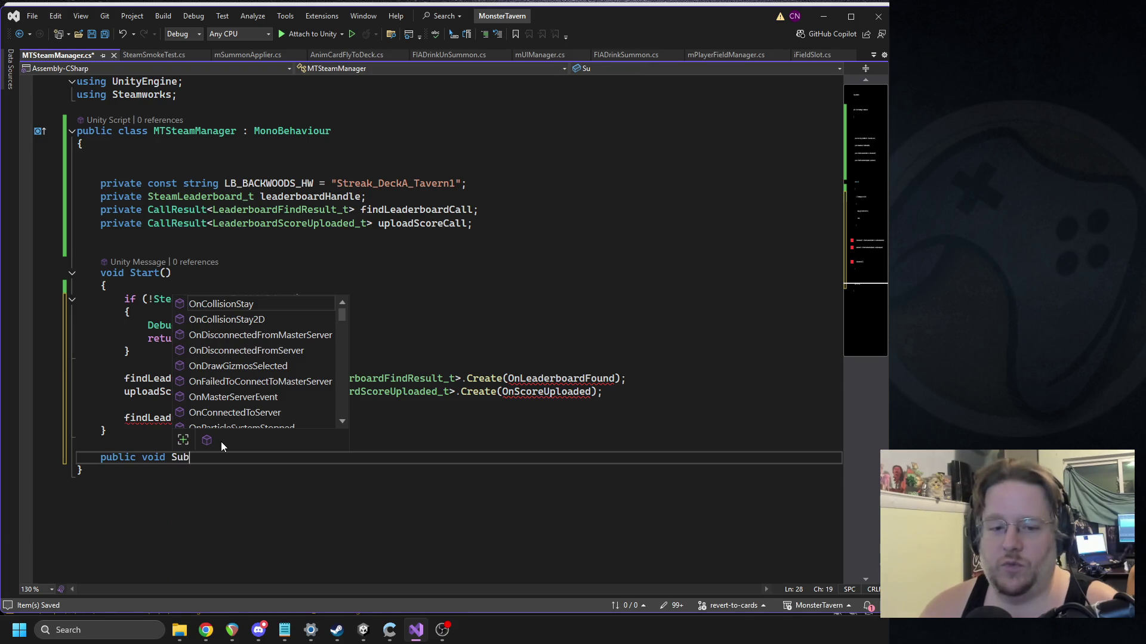
pyautogui.press('BackSpace')
pyautogui.write('bmit')
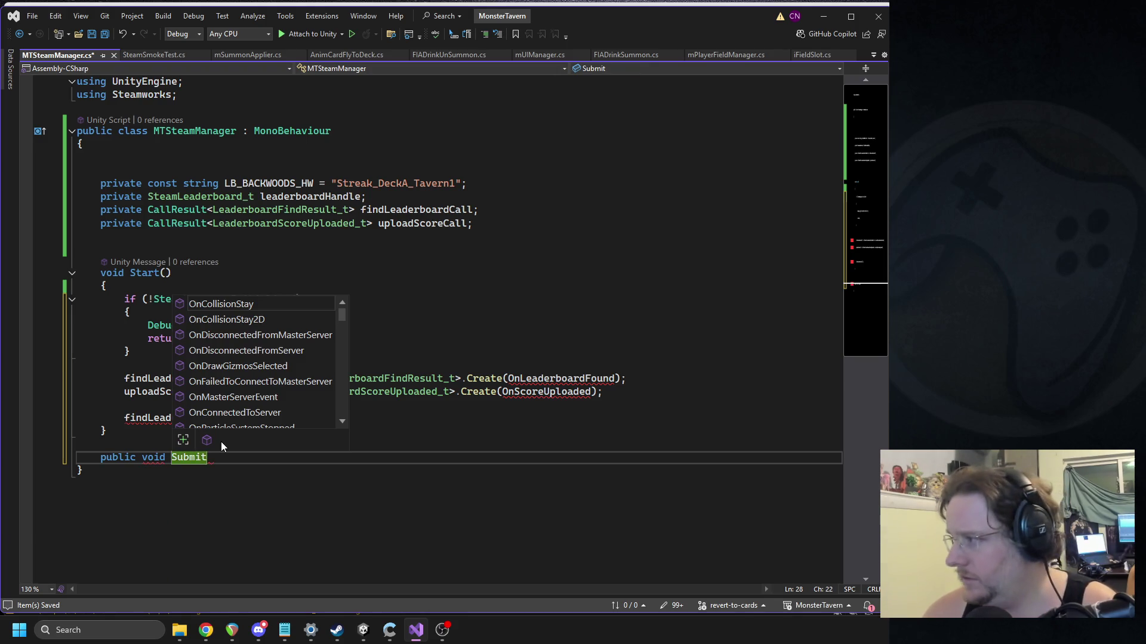
pyautogui.write('Streak(int streak')
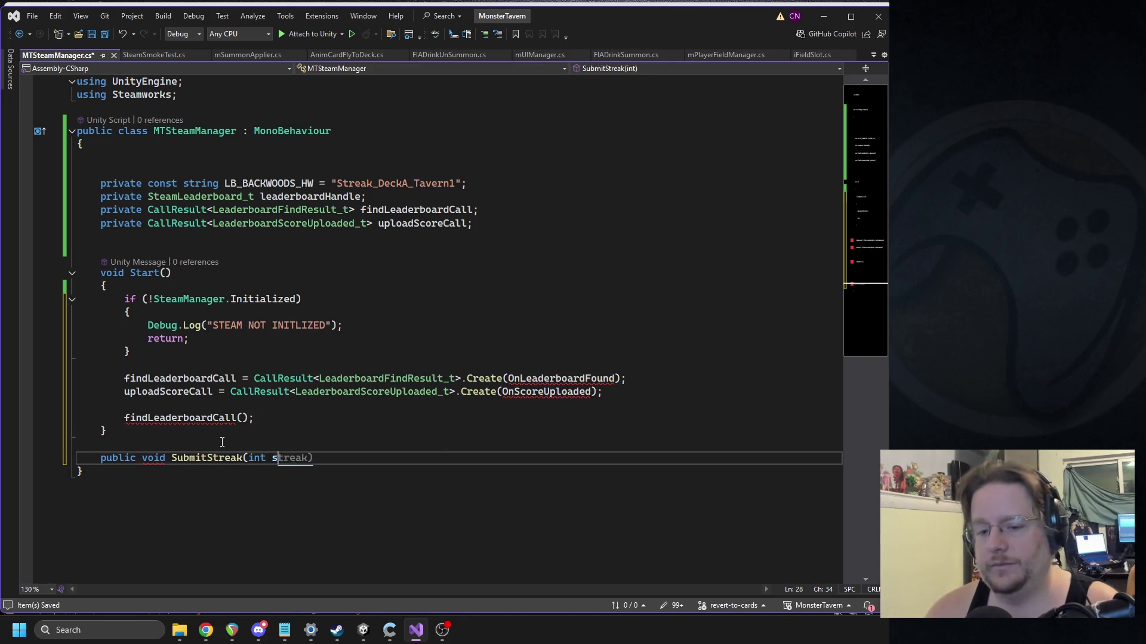
pyautogui.write('Value) {')
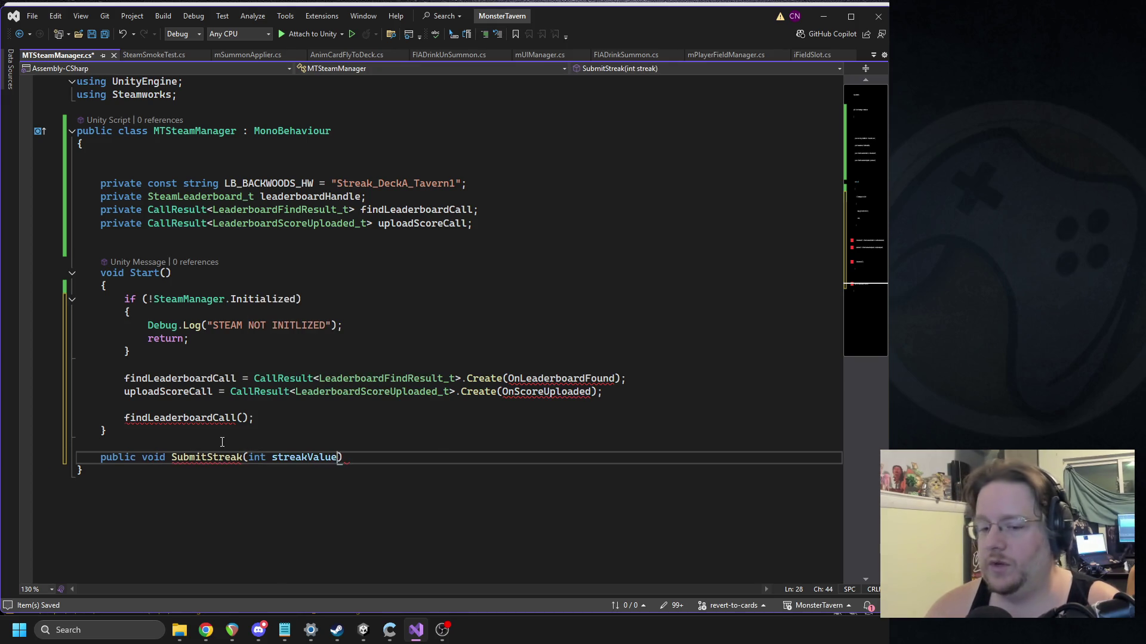
pyautogui.press('Return')
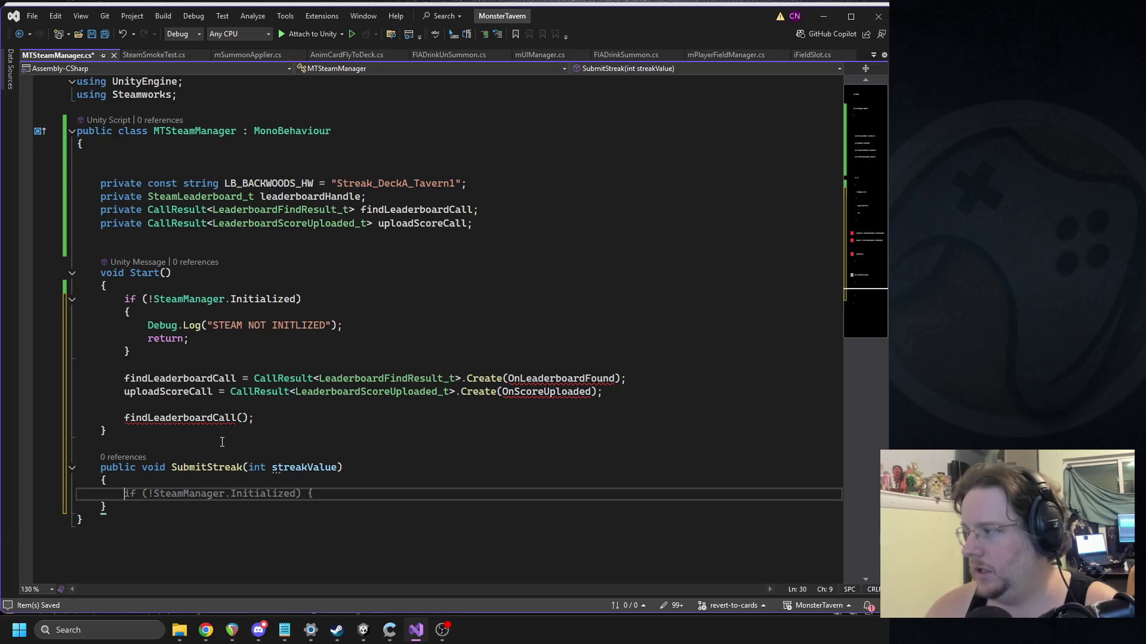
# Step: Capitalize the F in the FindLeaderboardCall line inside Start()
pyautogui.hotkey('alt', 'Tab')
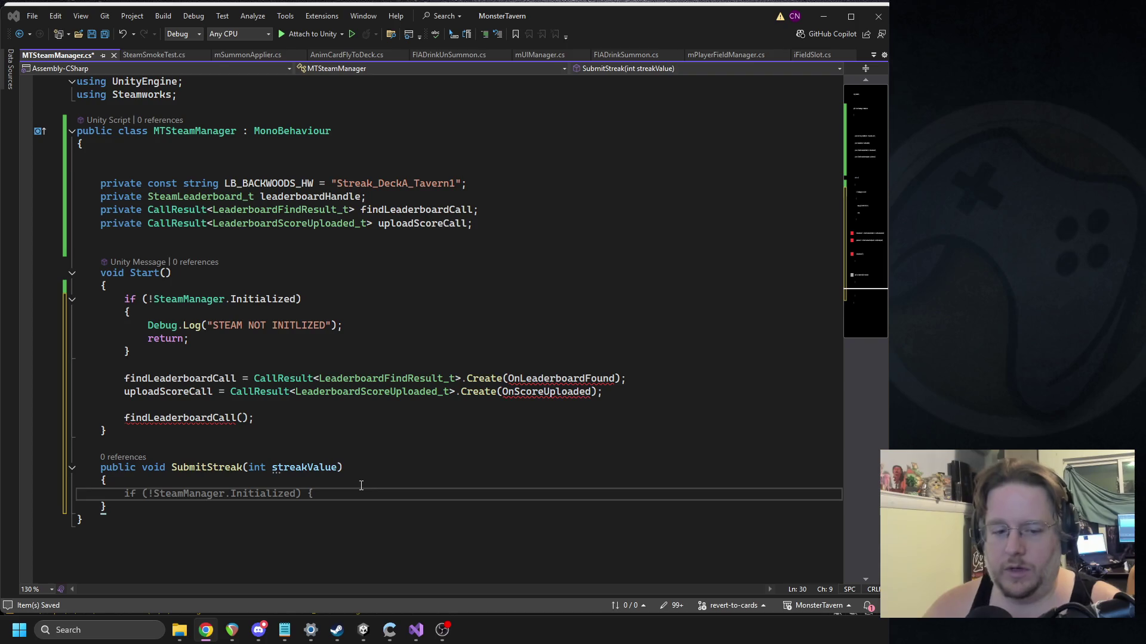
pyautogui.click(139, 495)
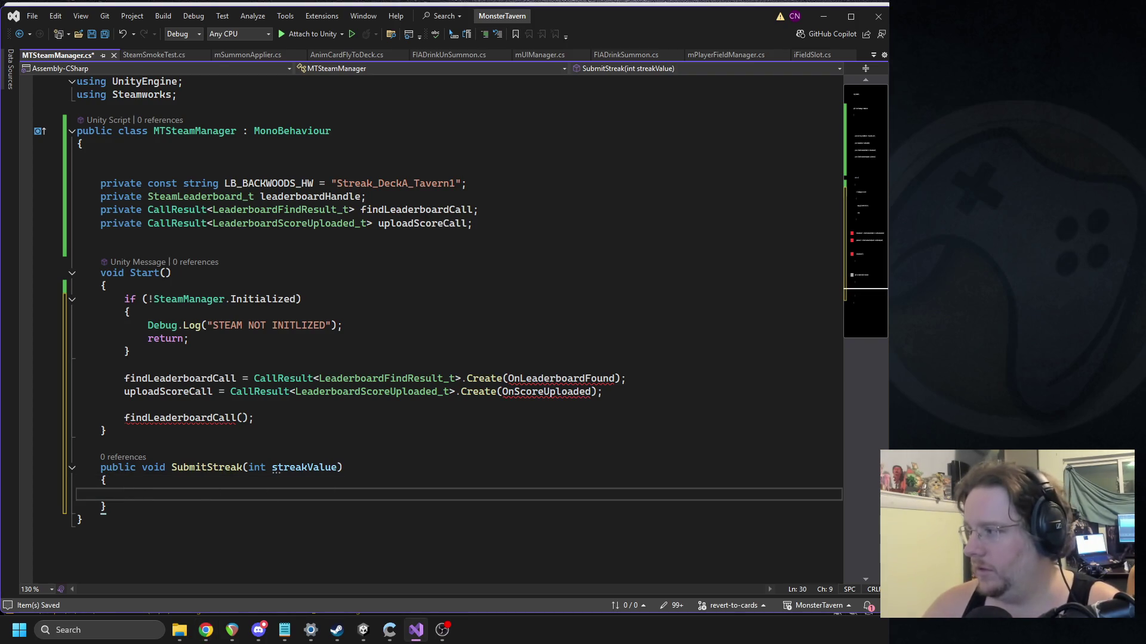
pyautogui.click(126, 421)
pyautogui.press('Delete')
pyautogui.write('F')
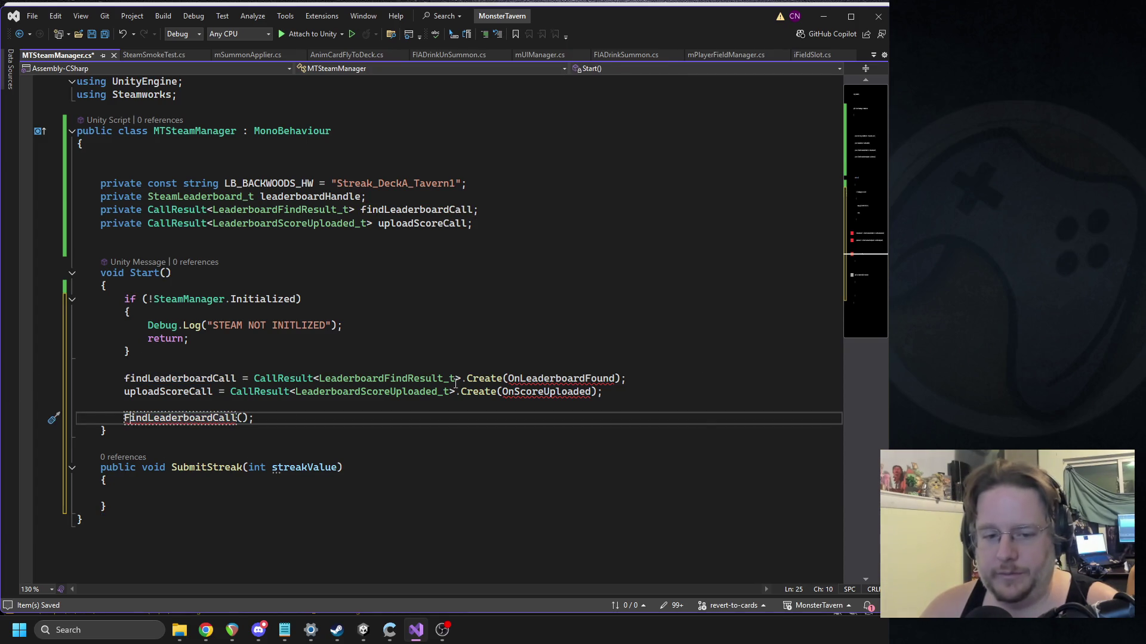
pyautogui.scroll(-3, 504, 411)
pyautogui.click(505, 375)
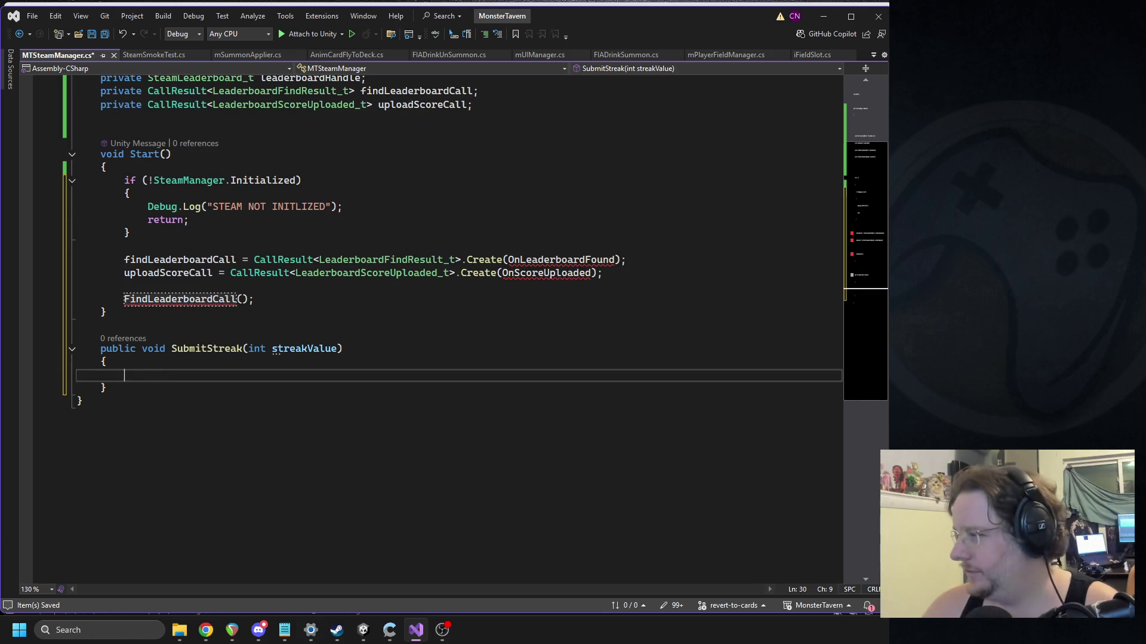
pyautogui.scroll(-1, 534, 284)
pyautogui.scroll(1, 534, 284)
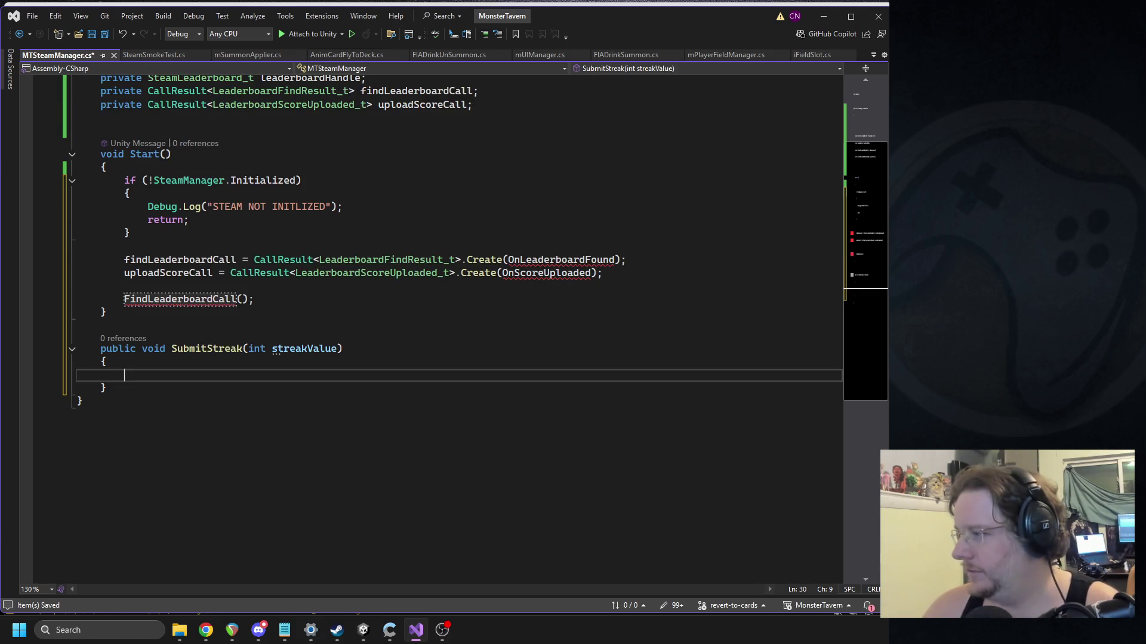
# Step: Add an if (leaderboardHandle.m_SteamLeaderboard == 0) check inside SubmitStreak
pyautogui.write('if(leaderboa')
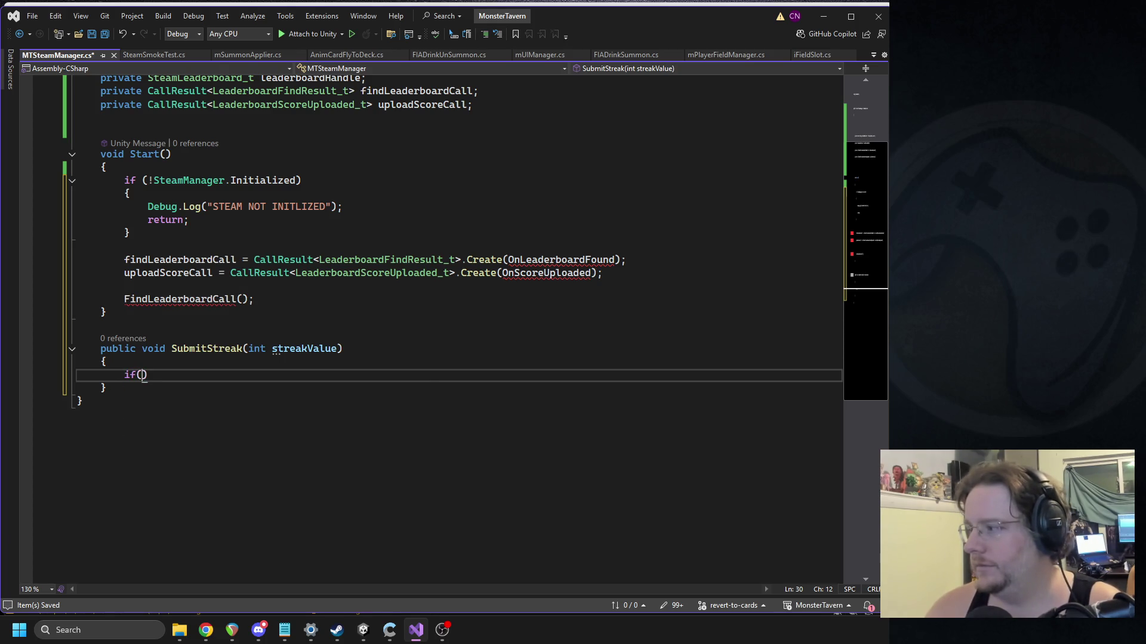
pyautogui.write('rdHandle.m_s')
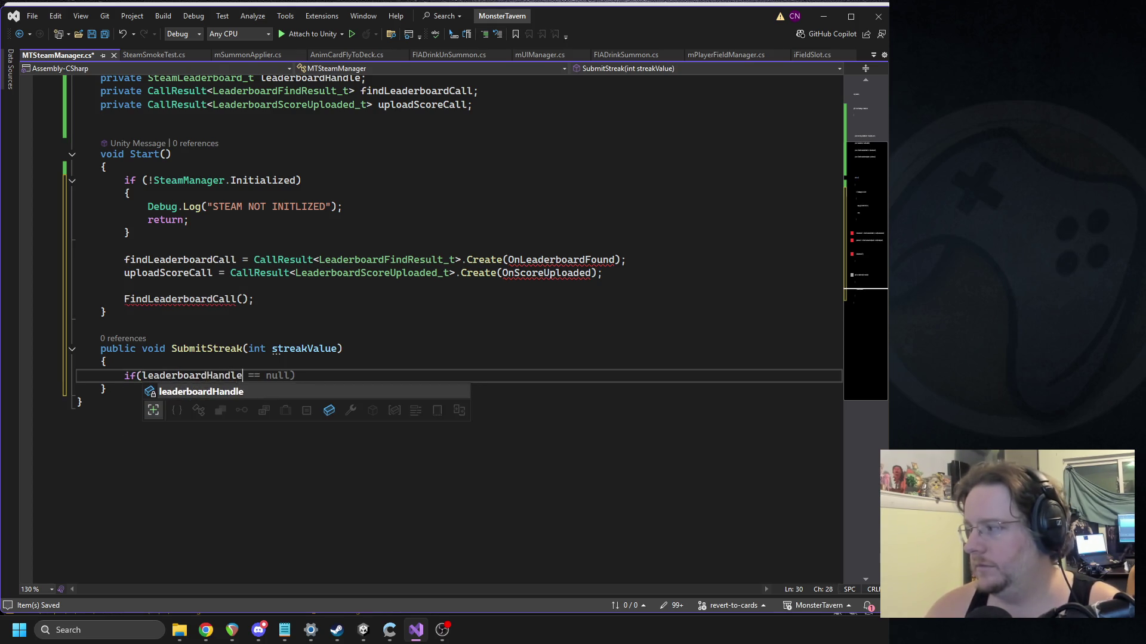
pyautogui.write('tre')
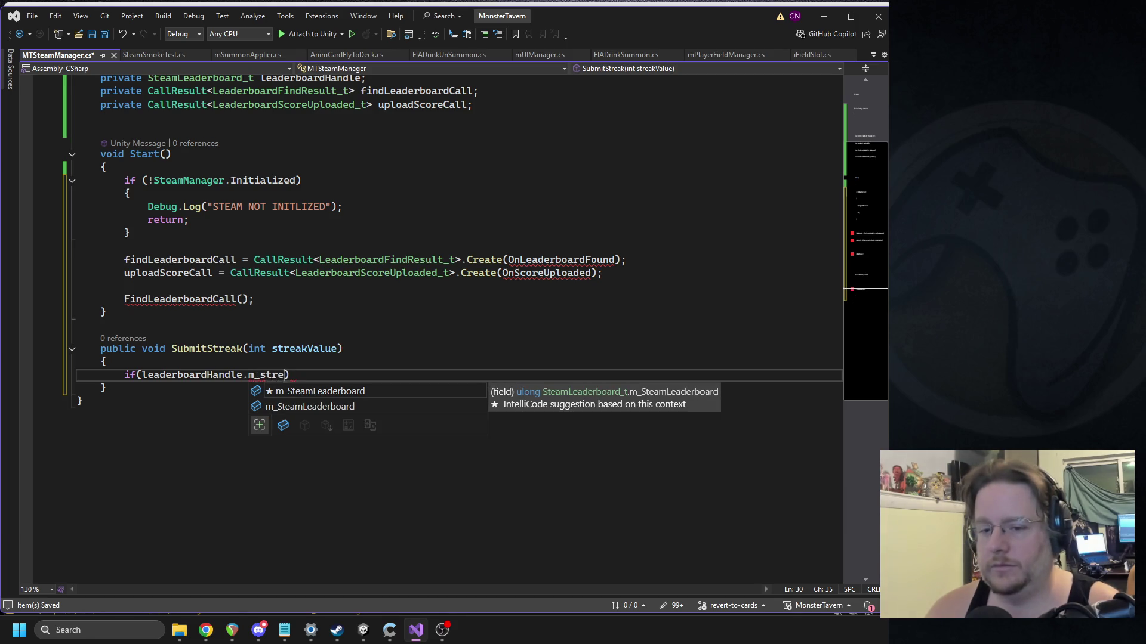
pyautogui.press('Tab')
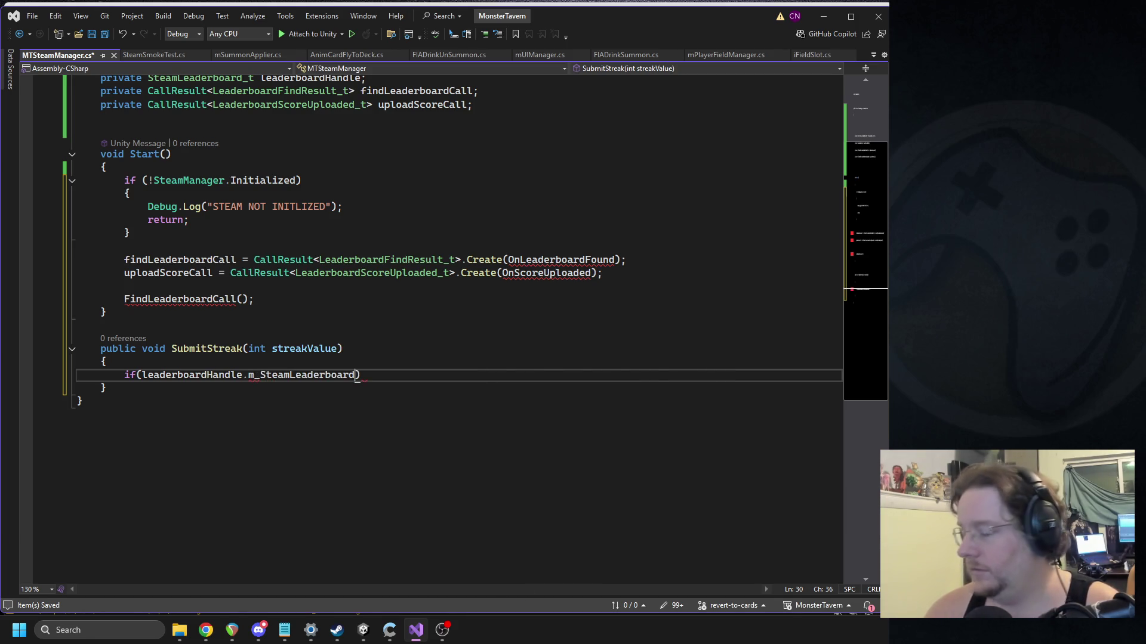
pyautogui.write('== 0)')
pyautogui.press('Return')
pyautogui.write('{')
pyautogui.press('Return')
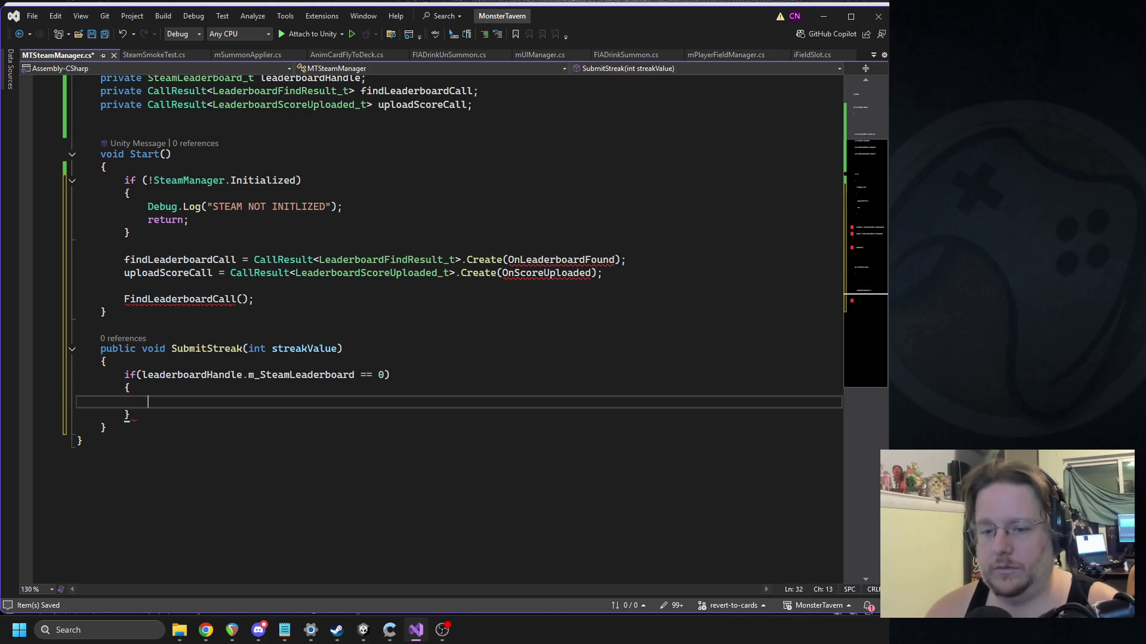
# Step: Make the check log "Leaderboards not yet ready. Try again later" and return
pyautogui.write('Debug.Log')
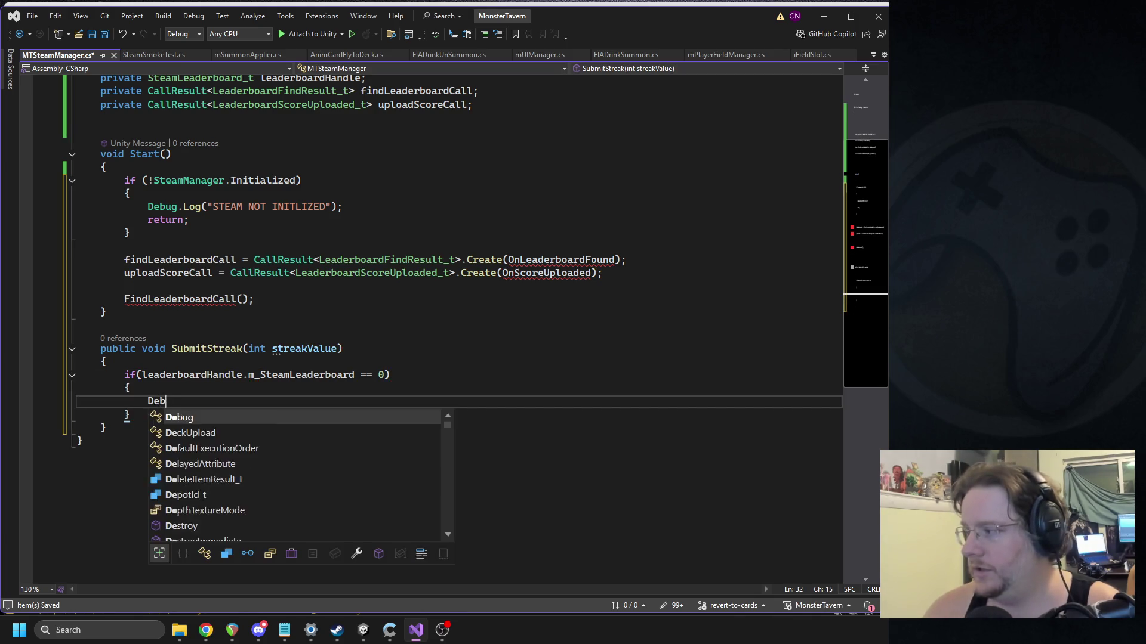
pyautogui.press('Escape')
pyautogui.write('();')
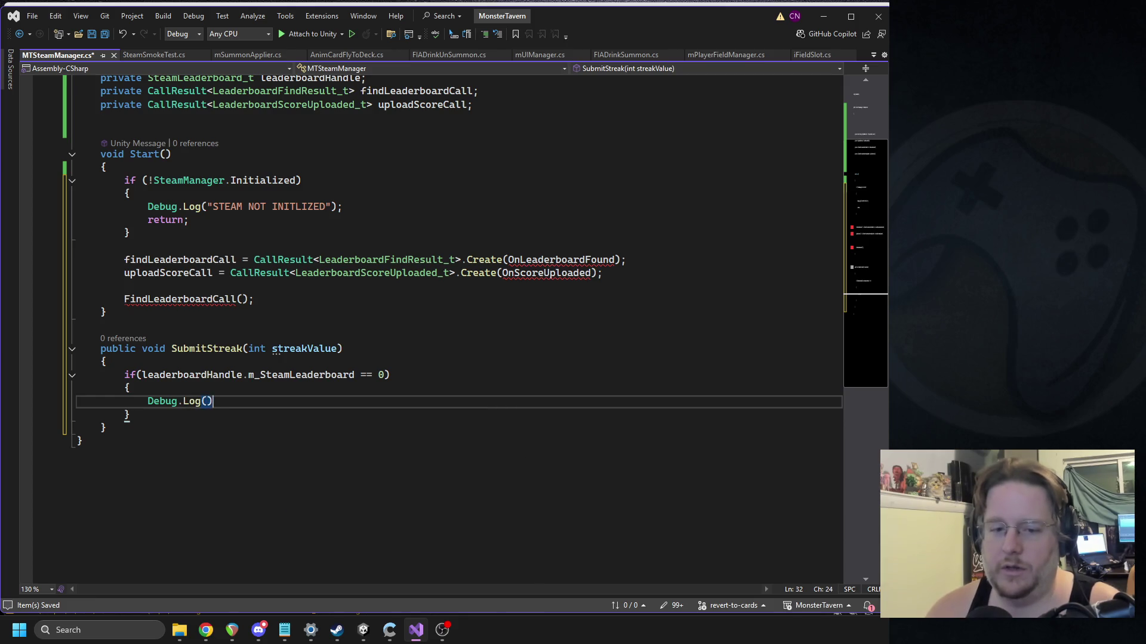
pyautogui.press('Left')
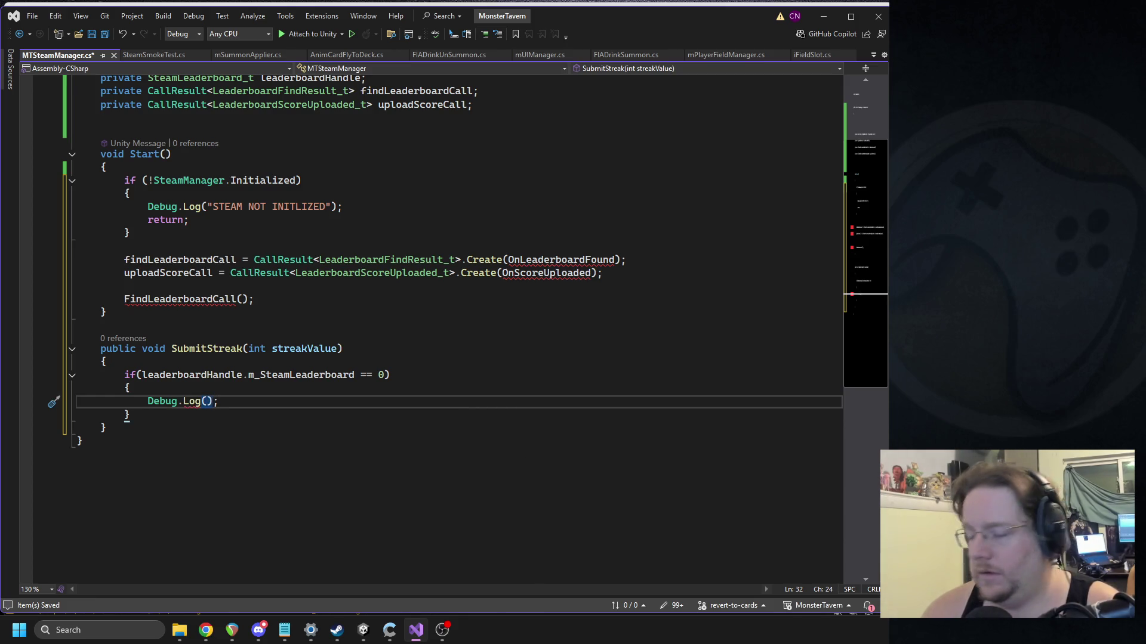
pyautogui.press('Left')
pyautogui.write('"Leaderb')
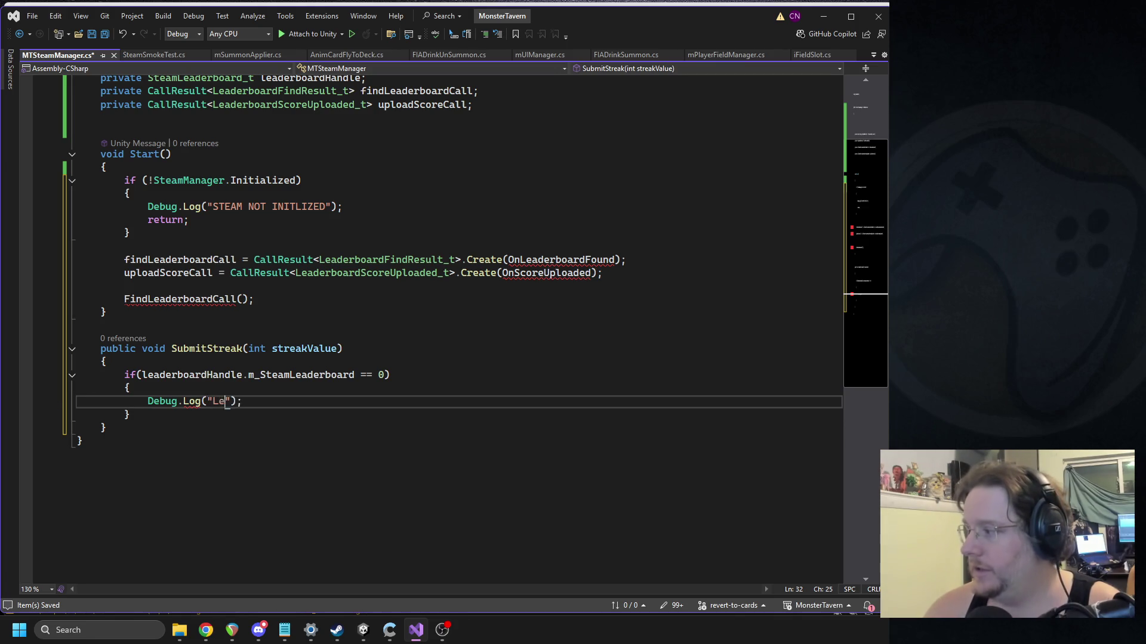
pyautogui.write('oards not yet ready.')
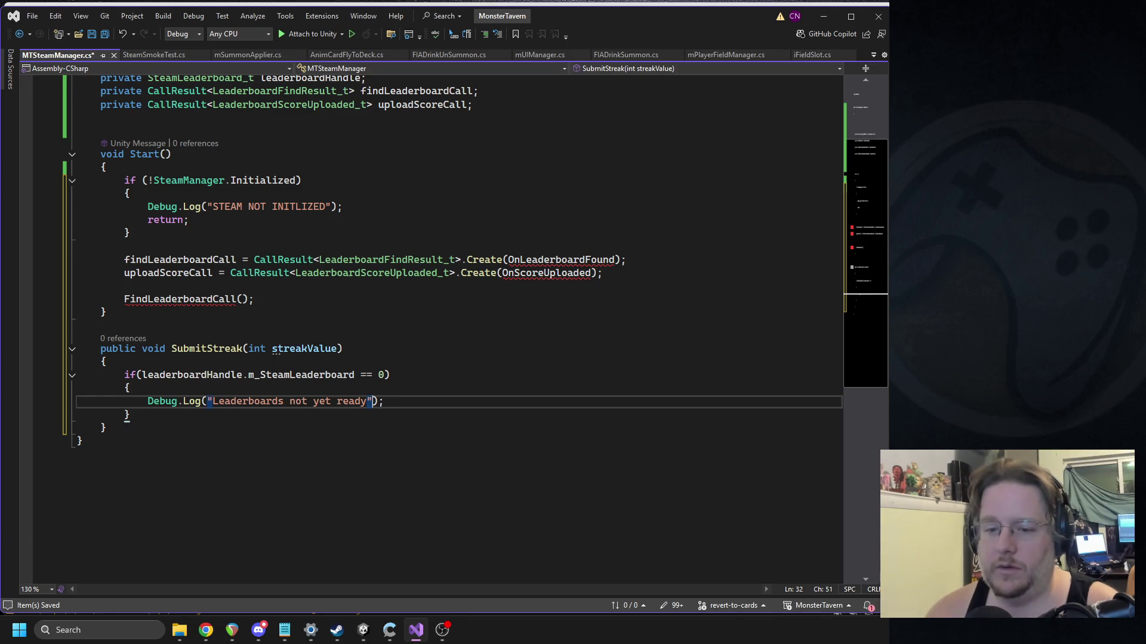
pyautogui.write(' Try again later"')
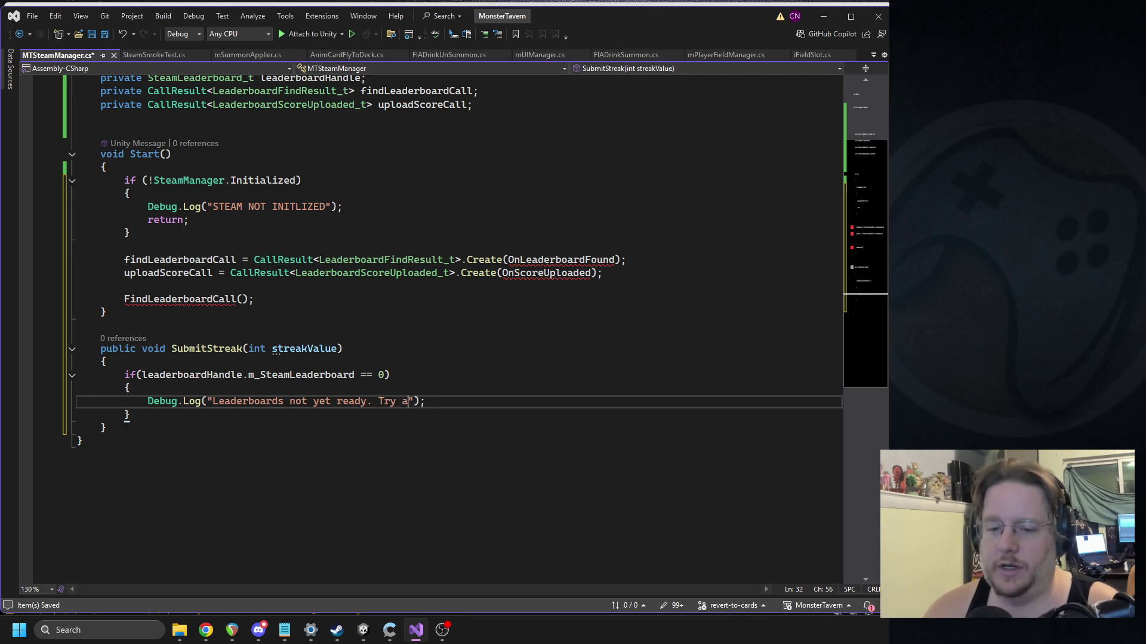
pyautogui.press('End')
pyautogui.press('Return')
pyautogui.write('return;')
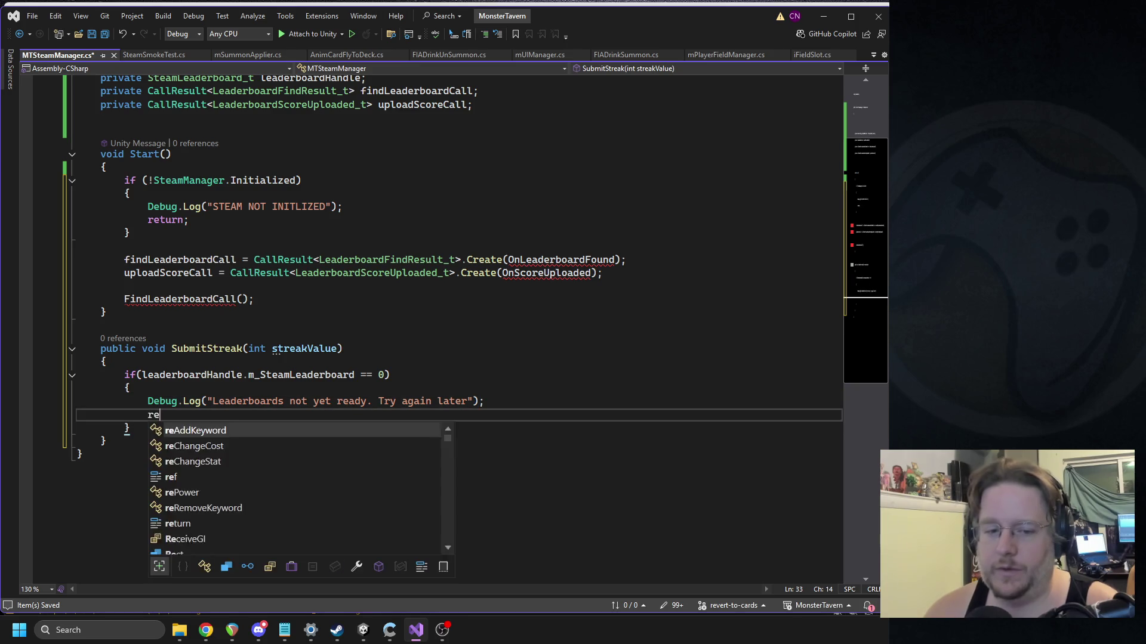
pyautogui.press('Down')
pyautogui.press('Return')
pyautogui.press('Return')
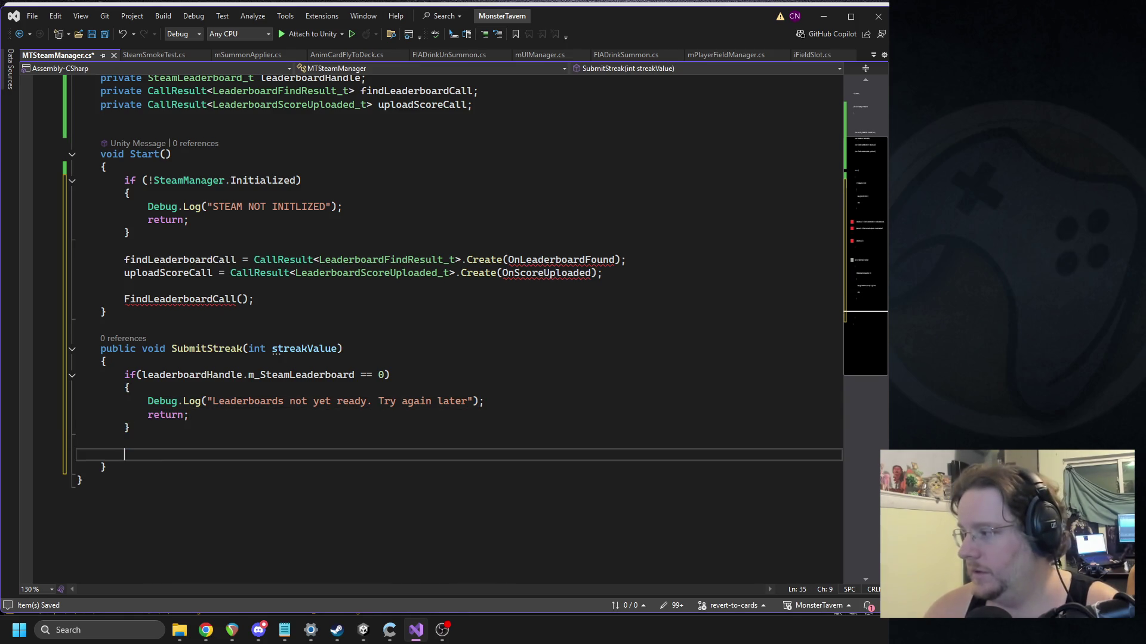
# Step: Declare SteamAPICall_t call assigned from SteamUserStats.UploadLeaderboardScore
pyautogui.write('Steamapicall')
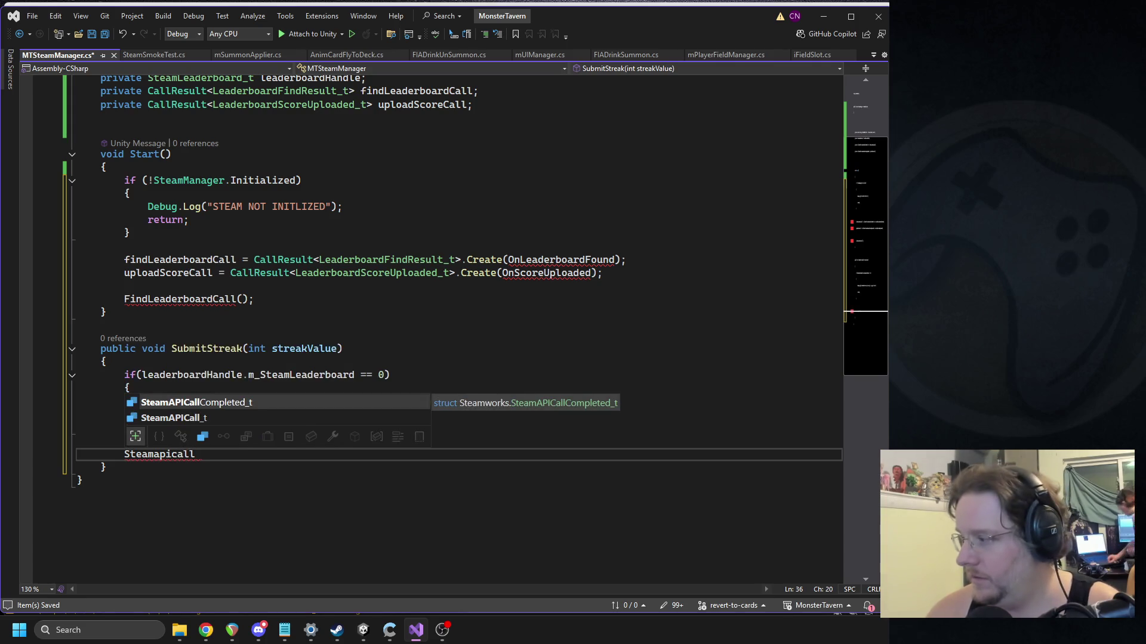
pyautogui.press('Tab')
pyautogui.hotkey('ctrl', 'z')
pyautogui.hotkey('ctrl', 'z')
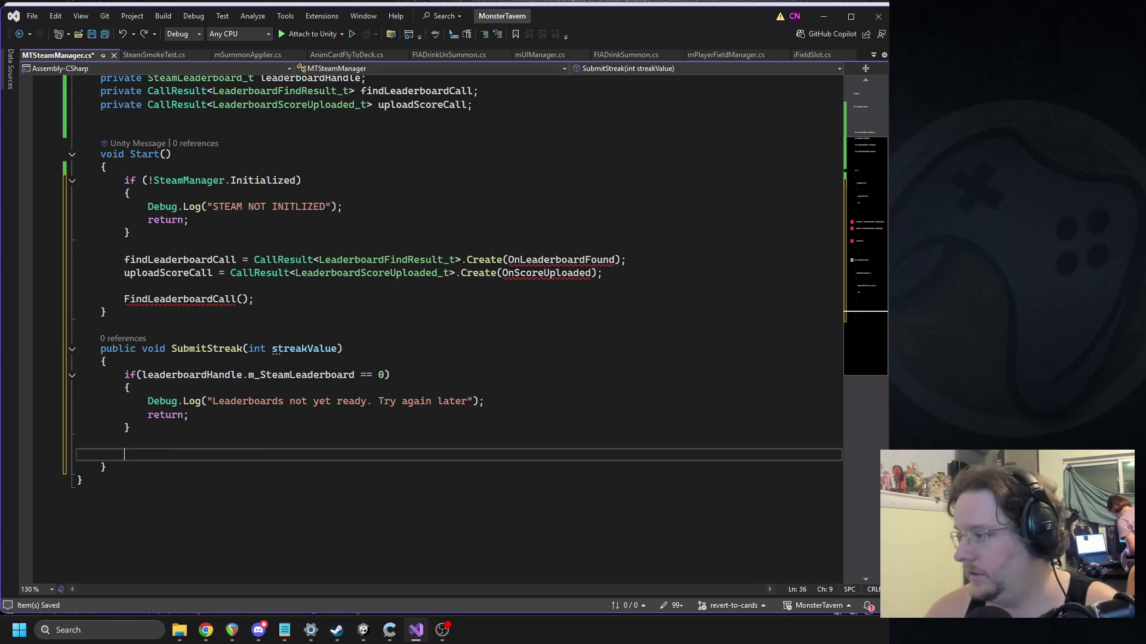
pyautogui.write('SteamAPICall_t')
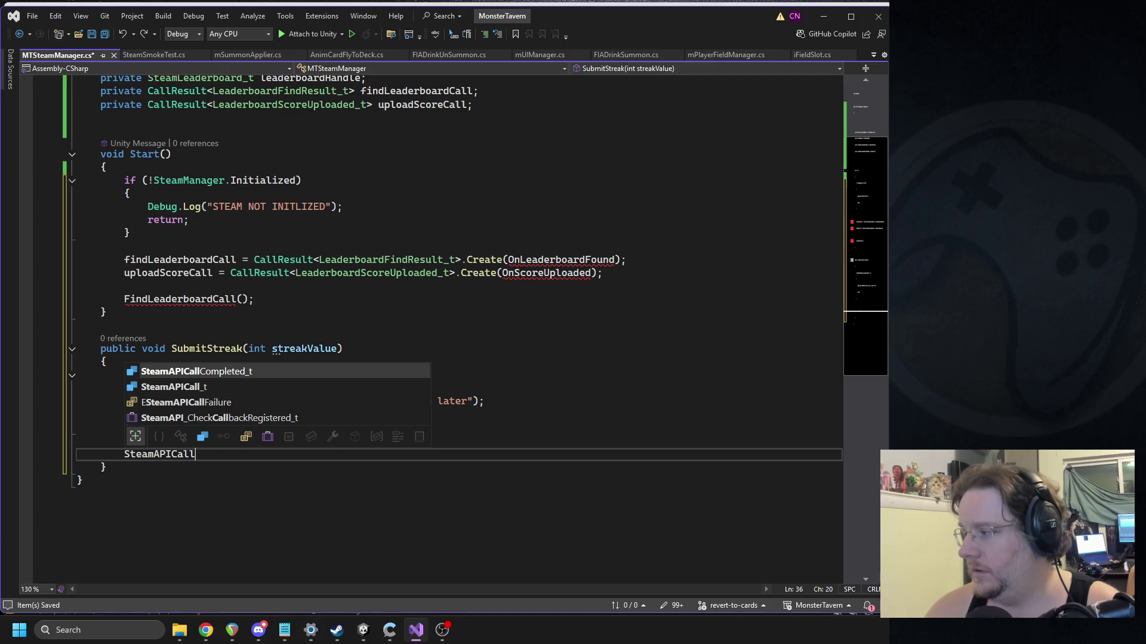
pyautogui.press('Escape')
pyautogui.write('call = ')
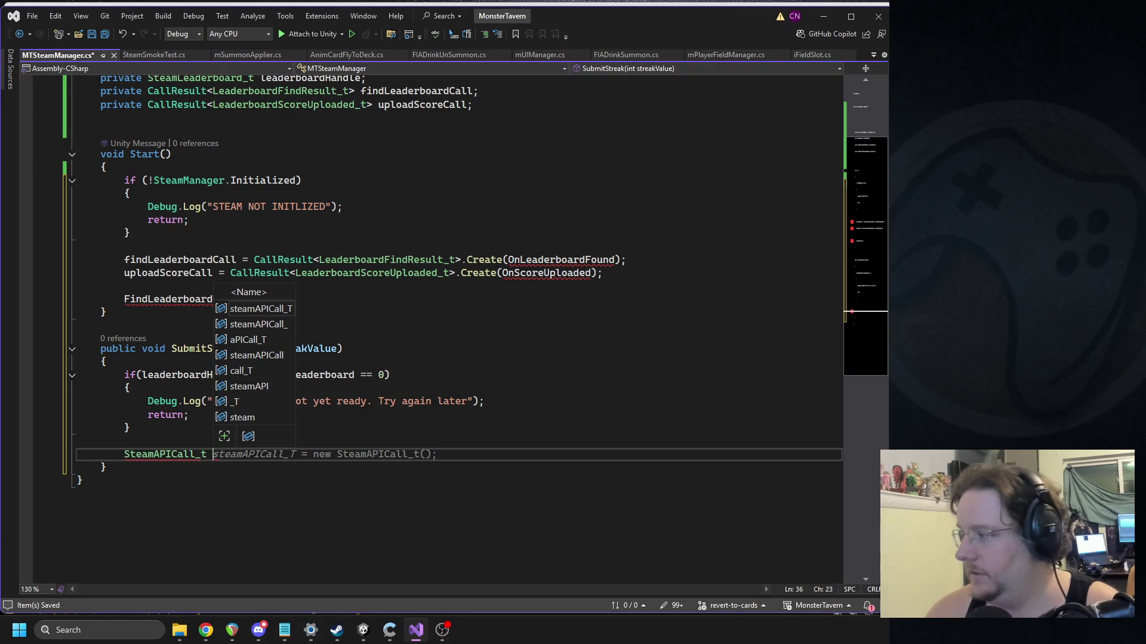
pyautogui.write('Steam')
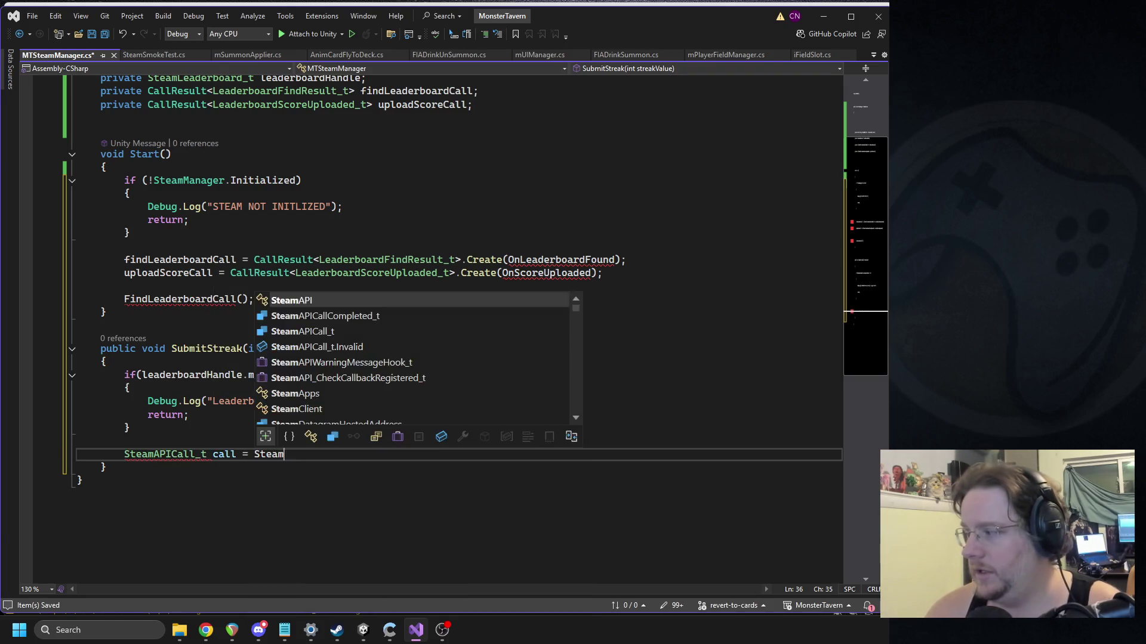
pyautogui.write('userStat')
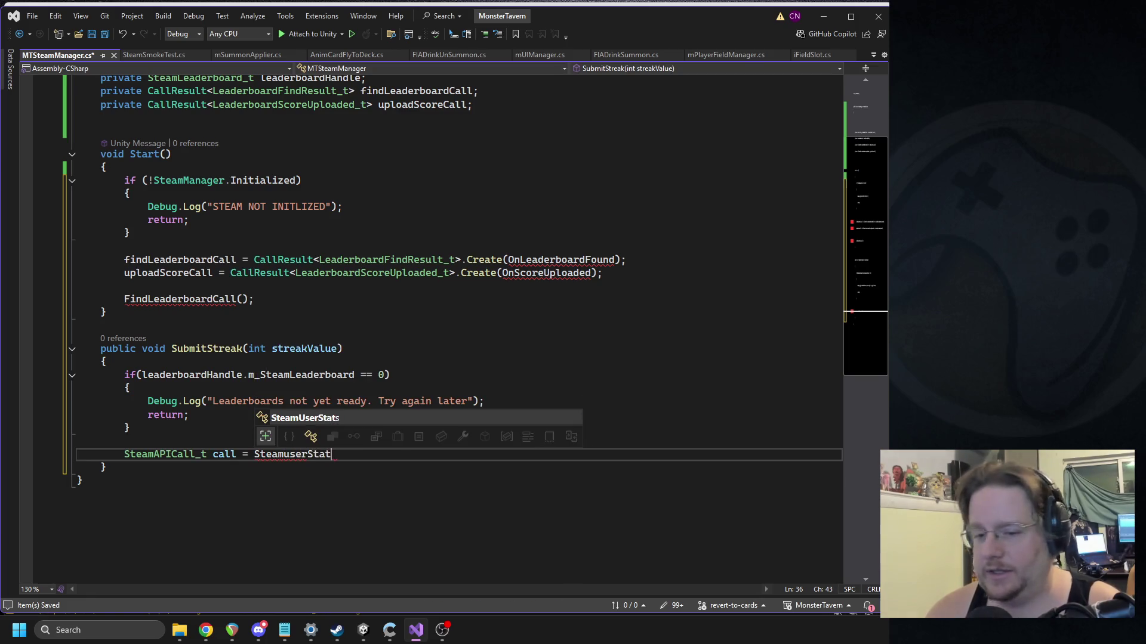
pyautogui.press('Tab')
pyautogui.write('.upload')
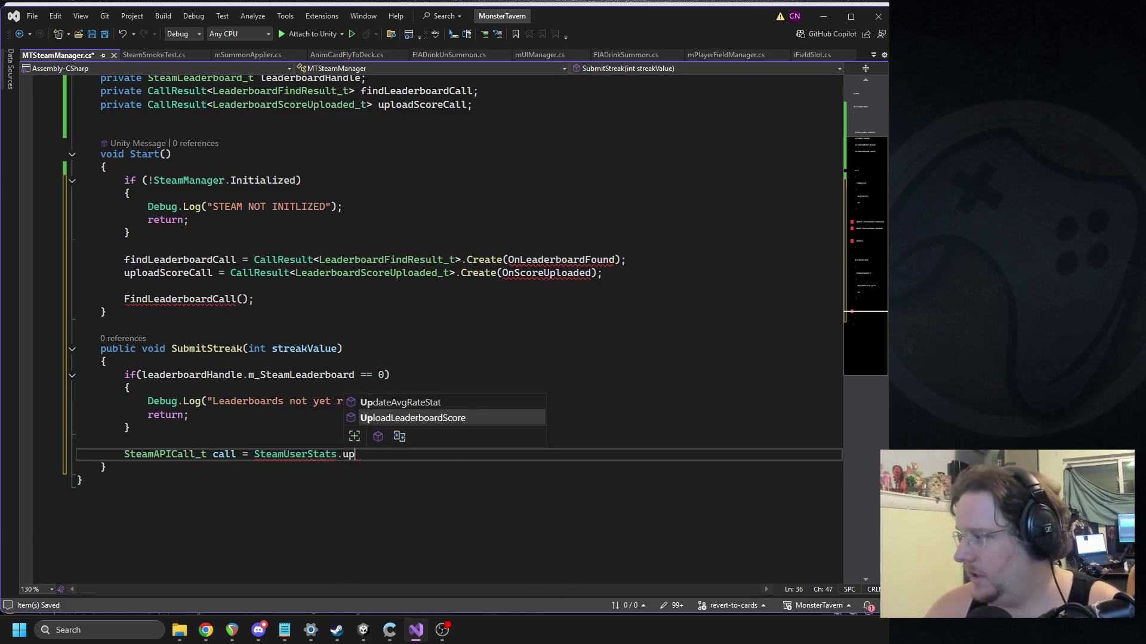
pyautogui.press('Tab')
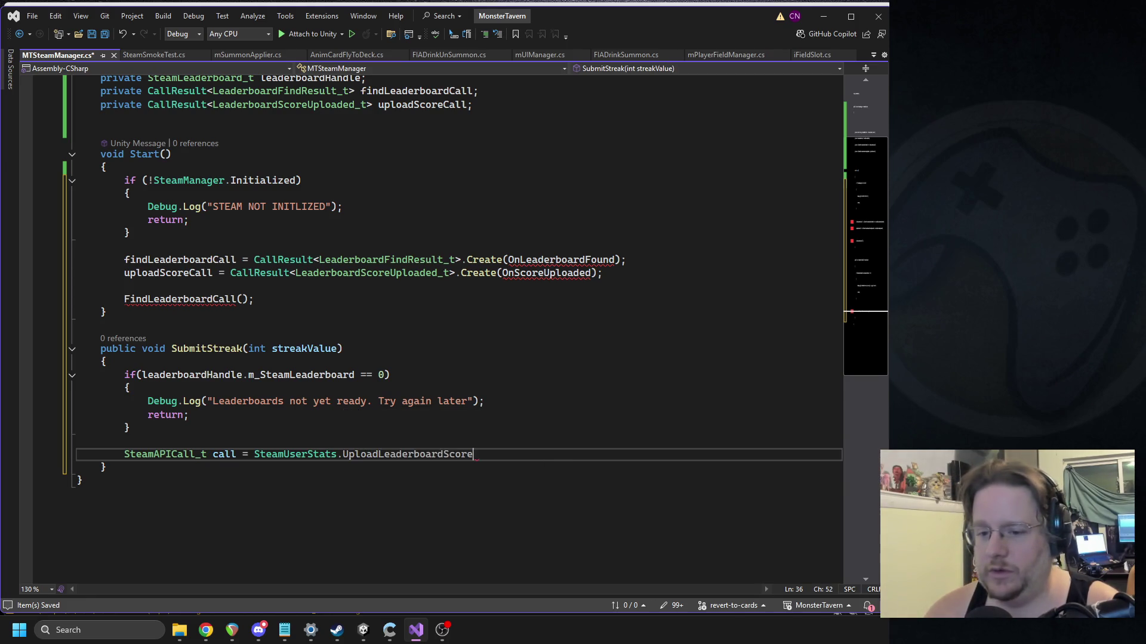
# Step: Pass leaderboardHandle as the first upload argument, placed on its own line
pyautogui.write('(')
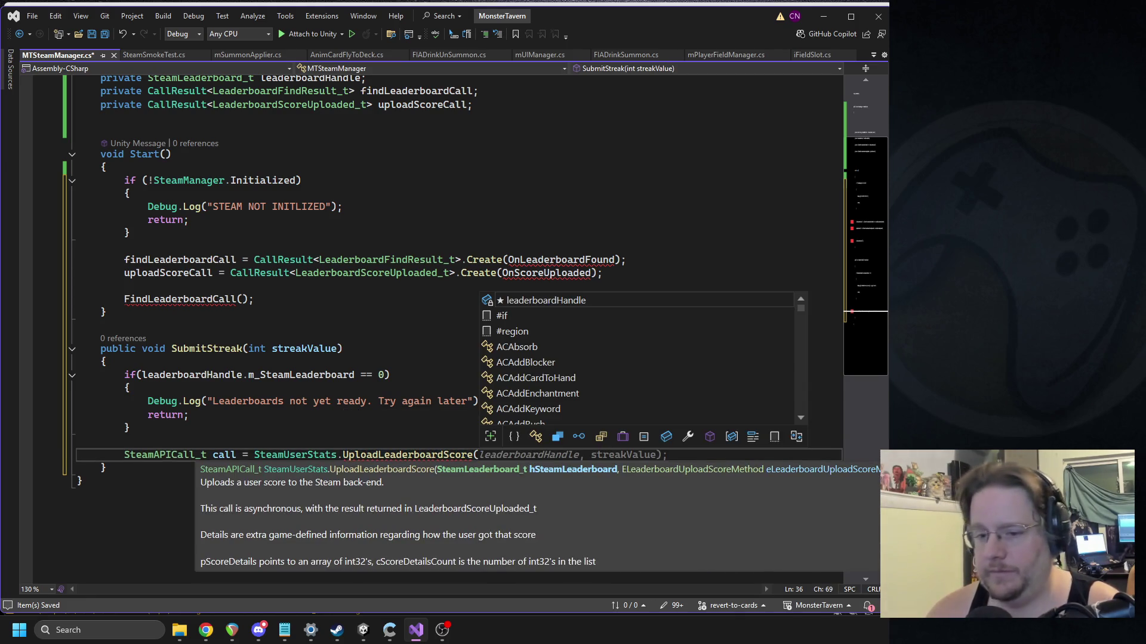
pyautogui.press('Escape')
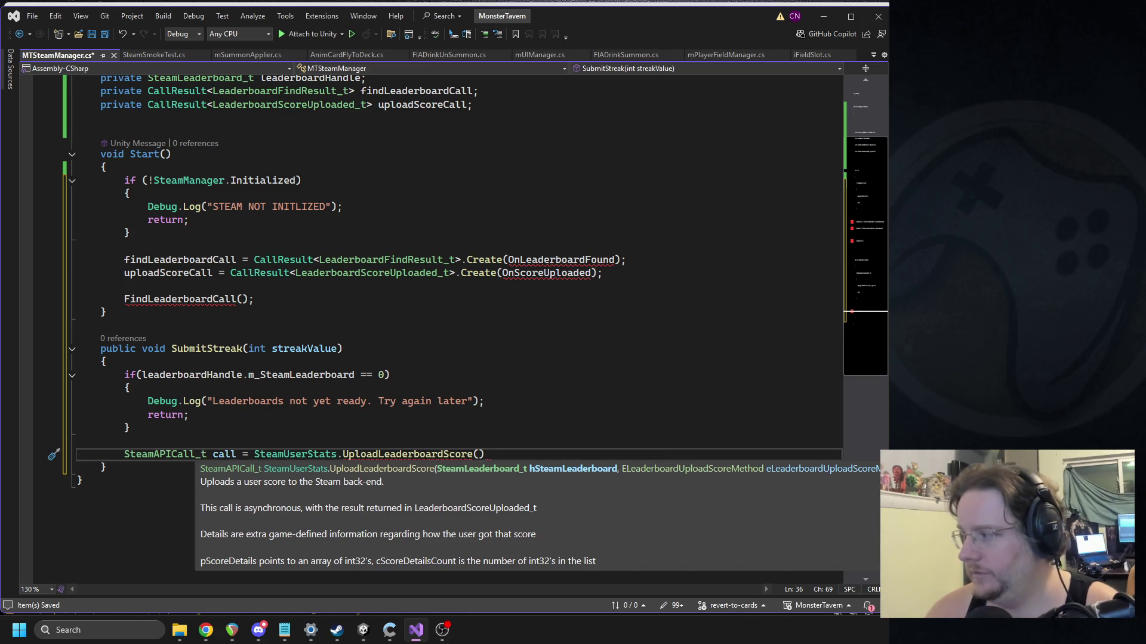
pyautogui.write('leaderboardHand')
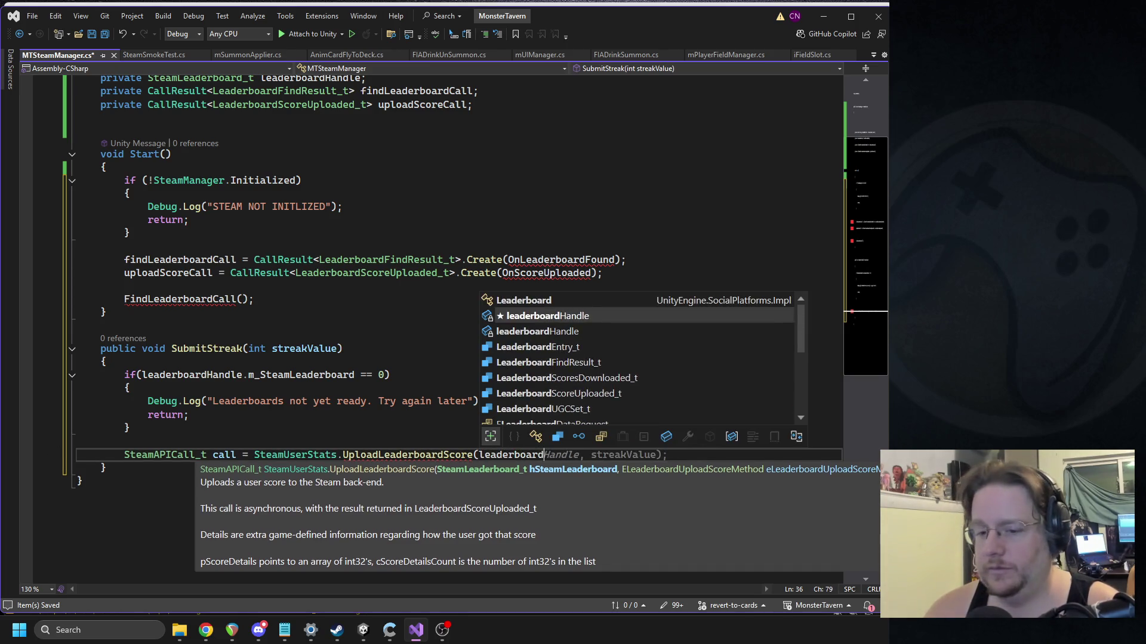
pyautogui.press('Tab')
pyautogui.write(',')
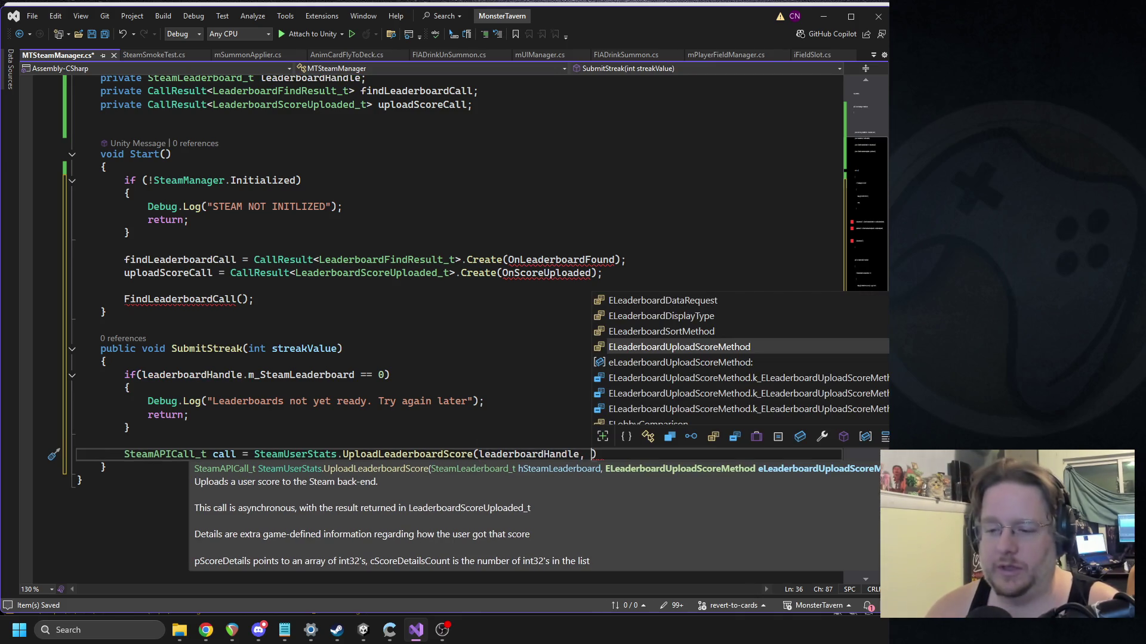
pyautogui.press('Left')
pyautogui.press('Left')
pyautogui.press('Left')
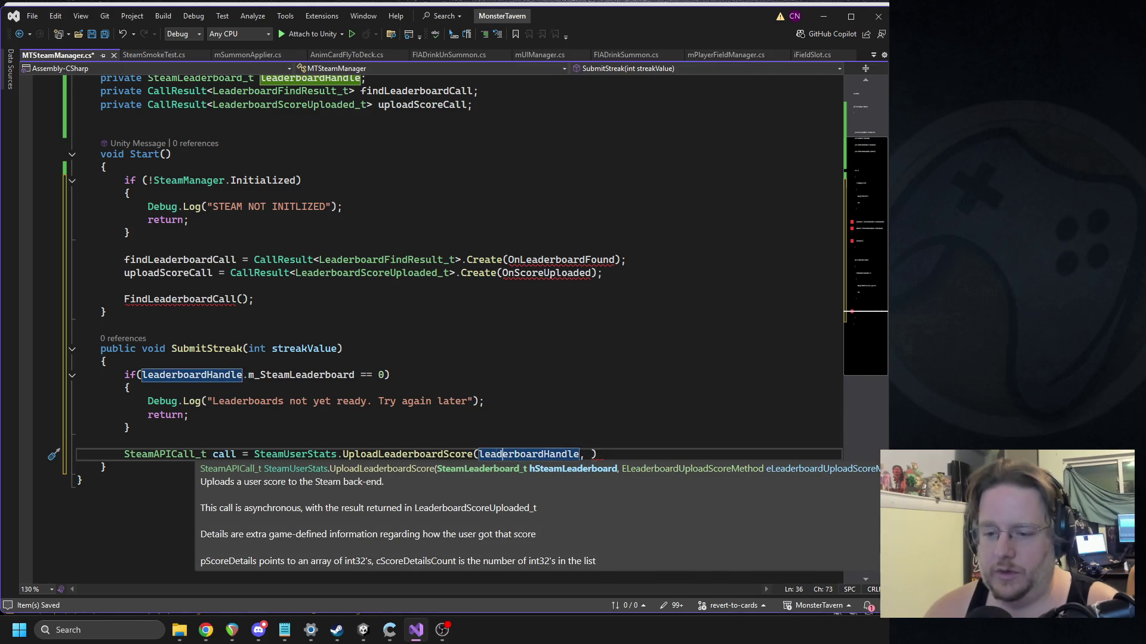
pyautogui.press('Return')
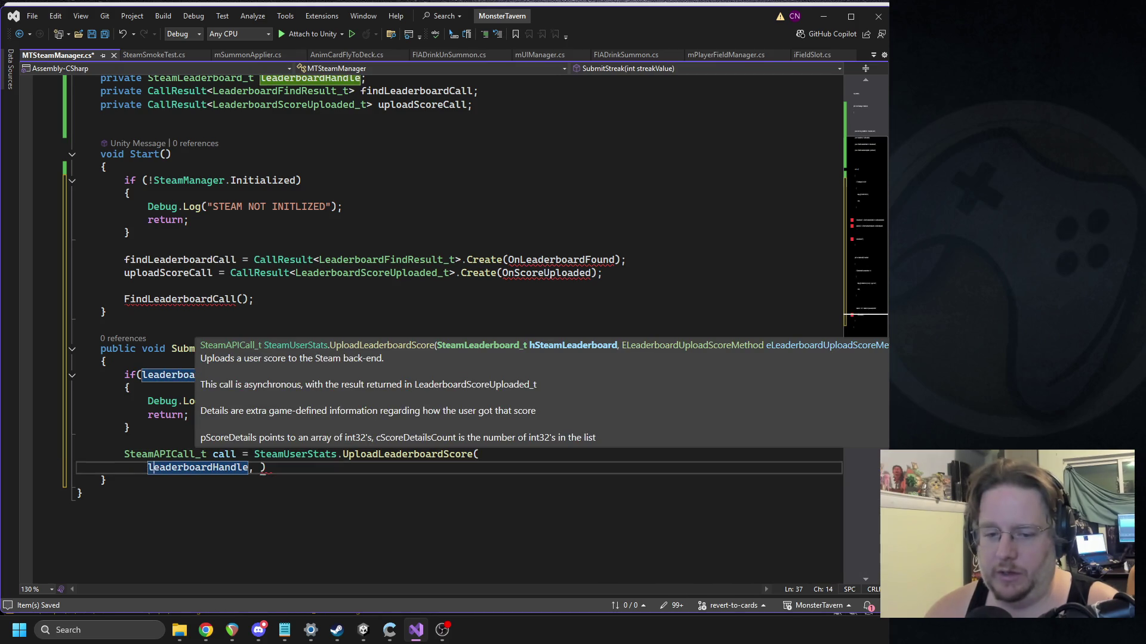
pyautogui.click(261, 468)
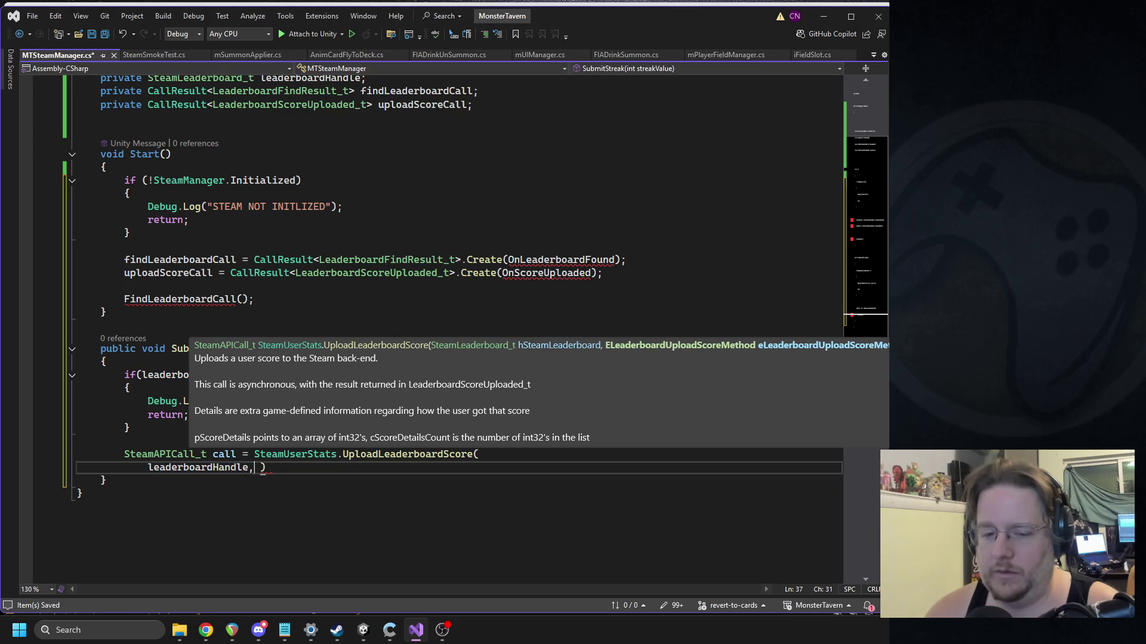
# Step: Add ELeaderboardUploadScoreMethod.k_ELeaderboardUploadScoreMethodKeepBest as the second upload argument
pyautogui.press('Return')
pyautogui.write('ELeaderb')
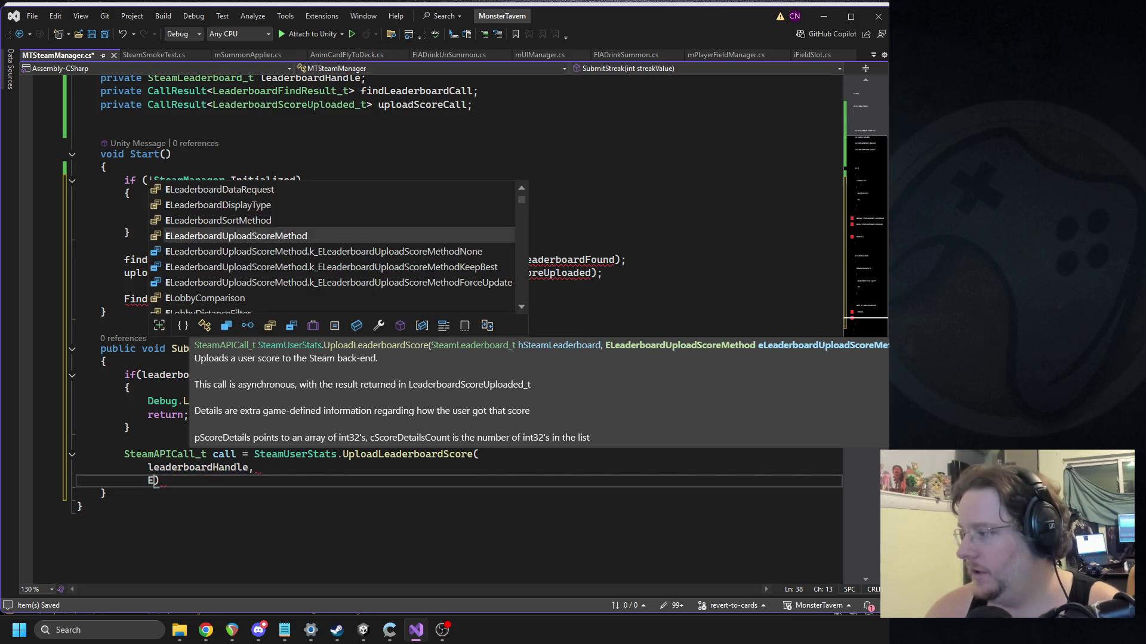
pyautogui.write('oarduploadsco')
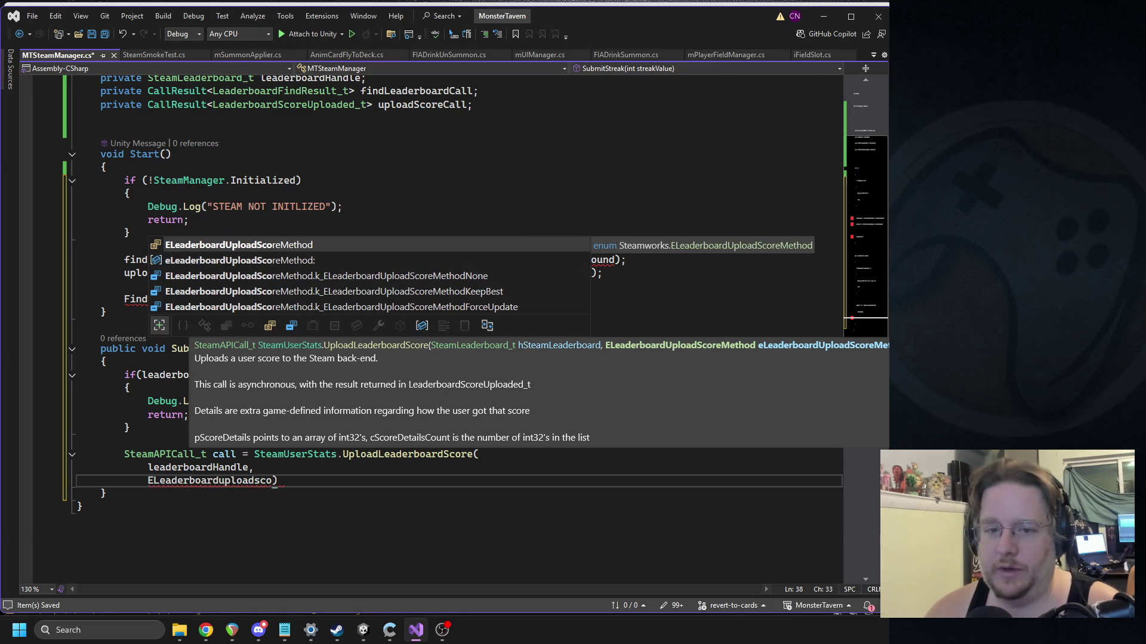
pyautogui.press('Tab')
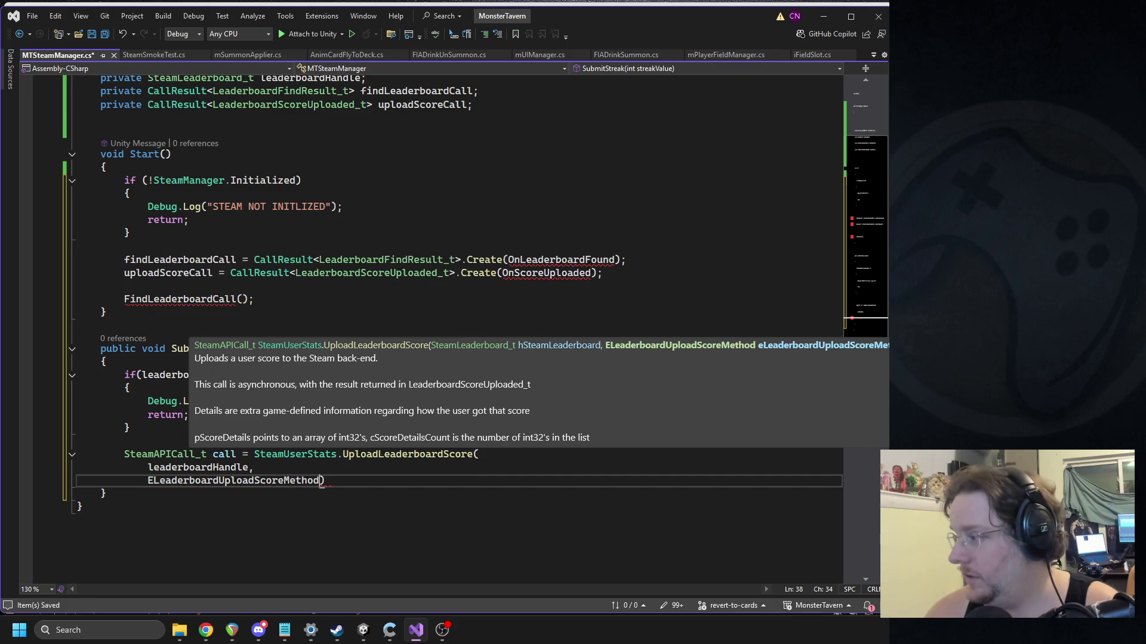
pyautogui.write('.k_')
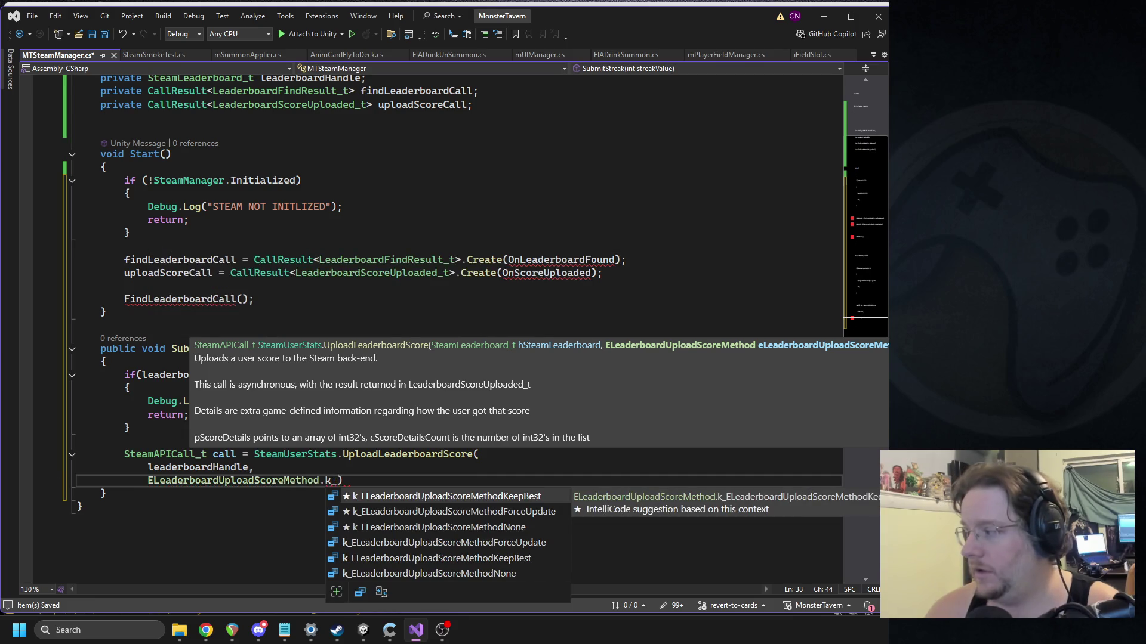
pyautogui.write('ileader')
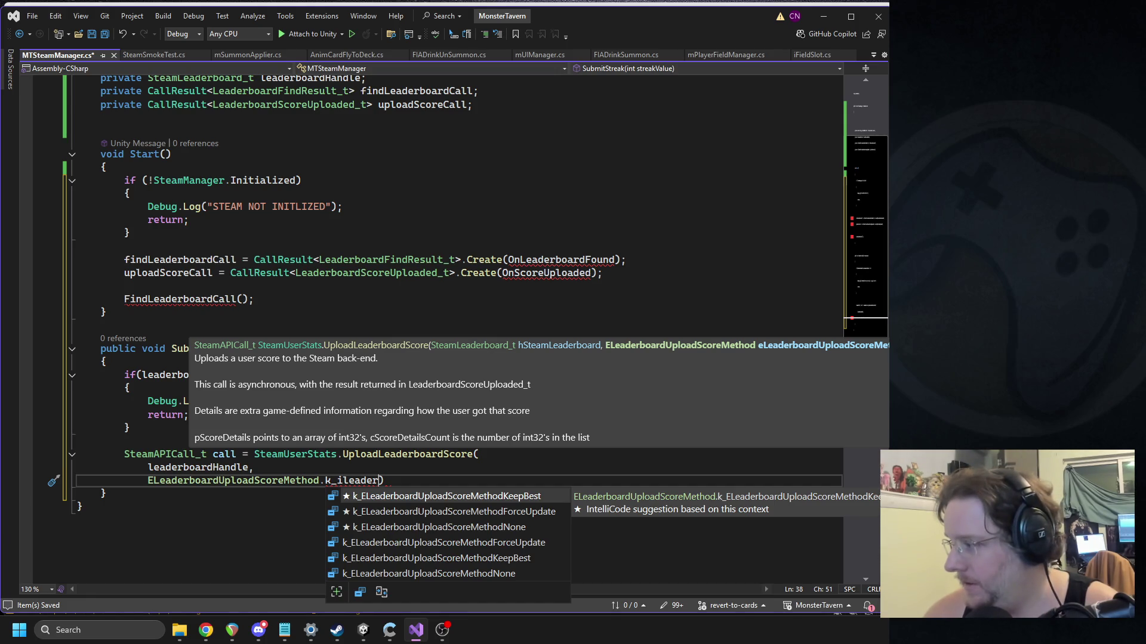
pyautogui.press('Down')
pyautogui.press('Down')
pyautogui.press('Down')
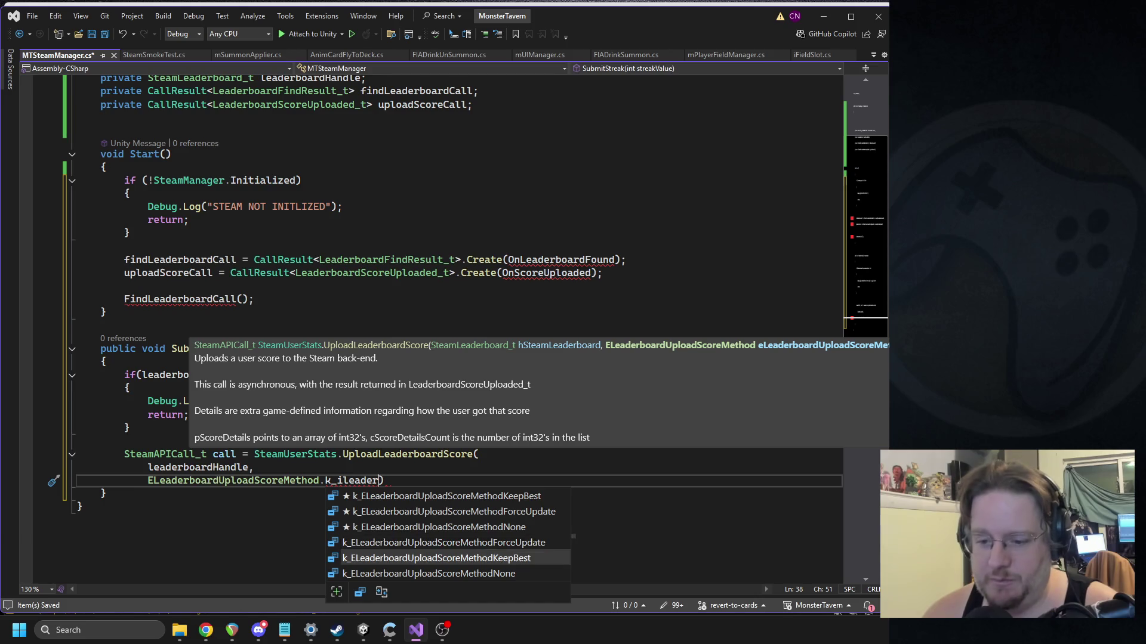
pyautogui.press('Tab')
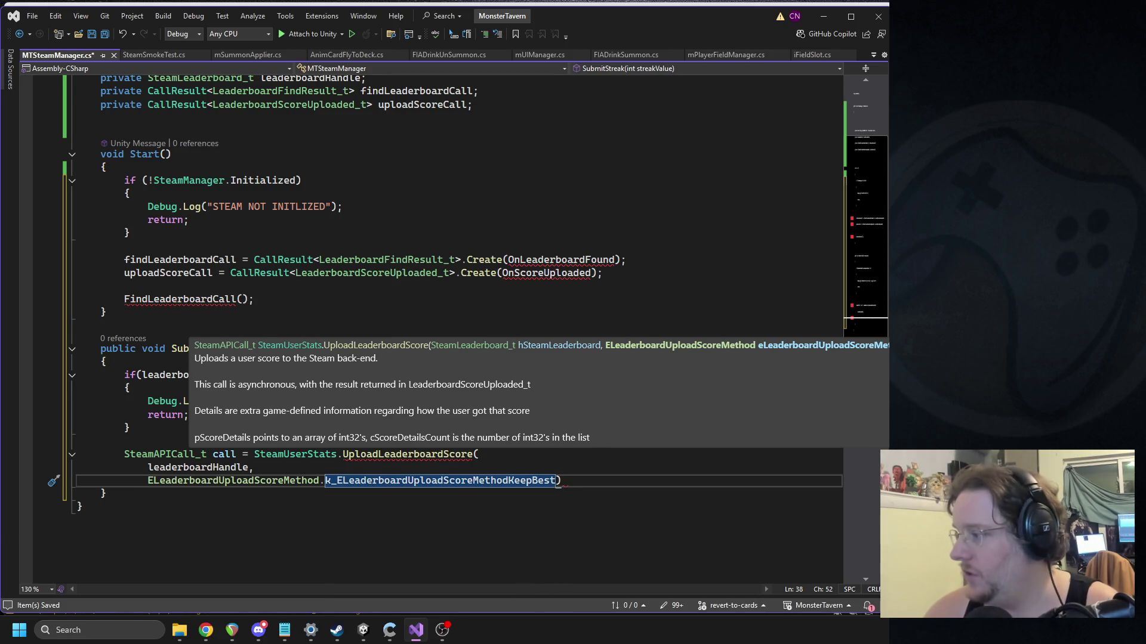
pyautogui.write(',')
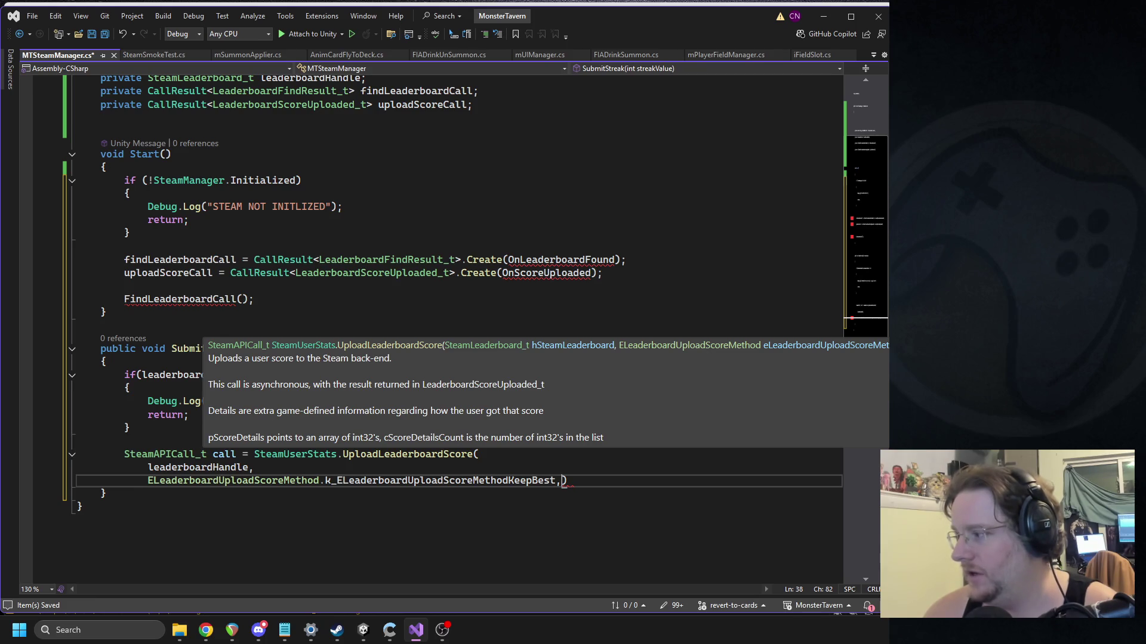
pyautogui.press('Return')
# Step: Finish the upload arguments with streakValue, null and 0, closing the call
pyautogui.write('streak')
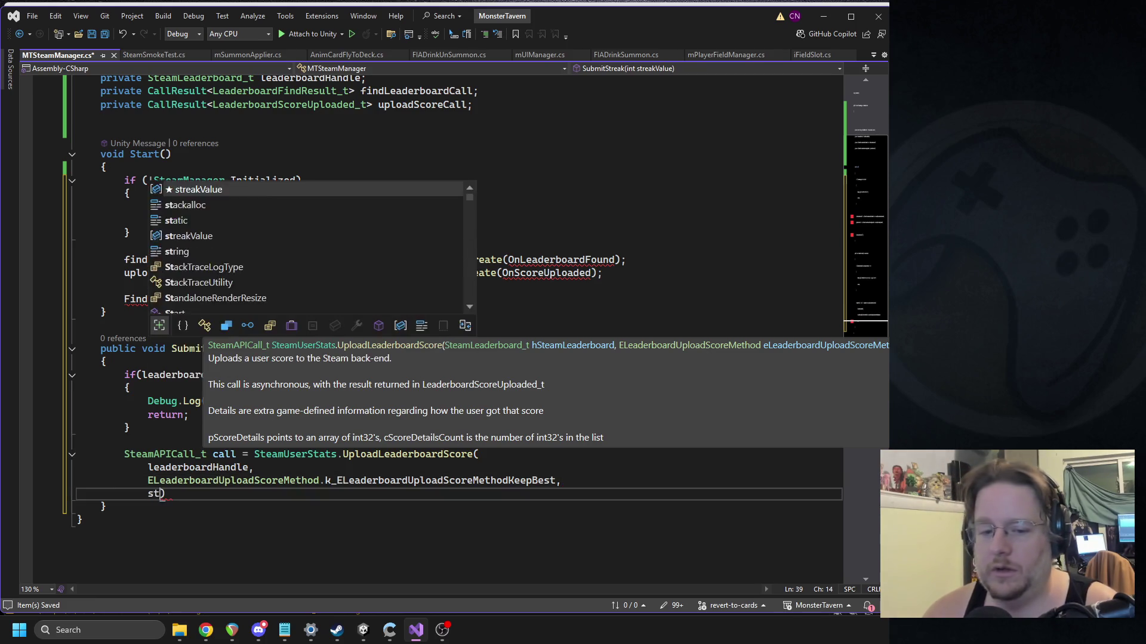
pyautogui.press('Tab')
pyautogui.write(',')
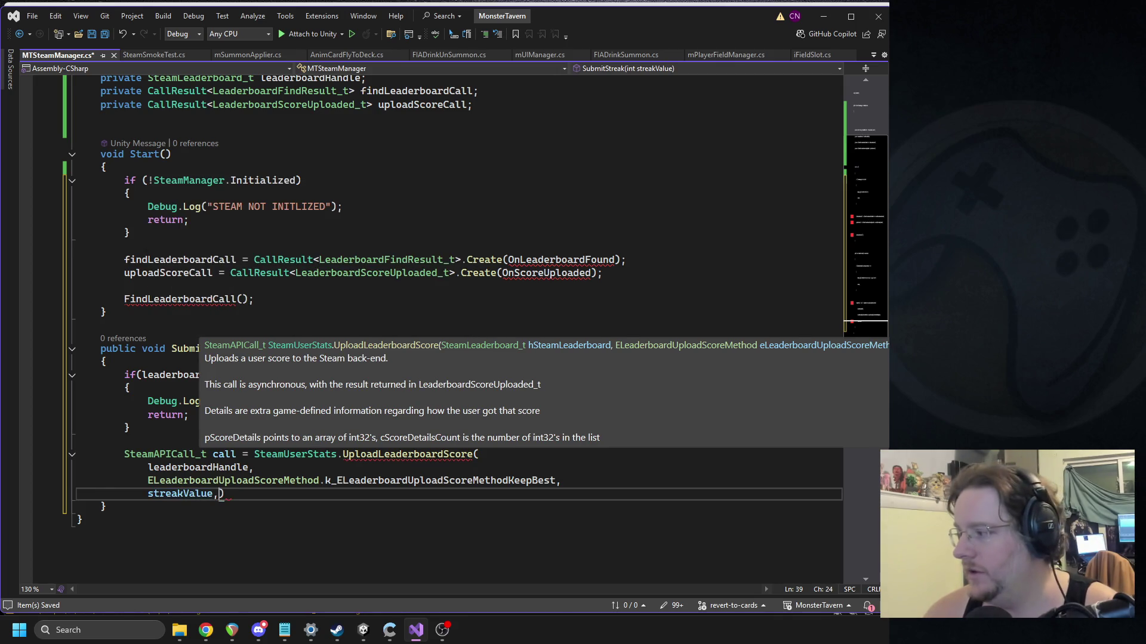
pyautogui.press('Return')
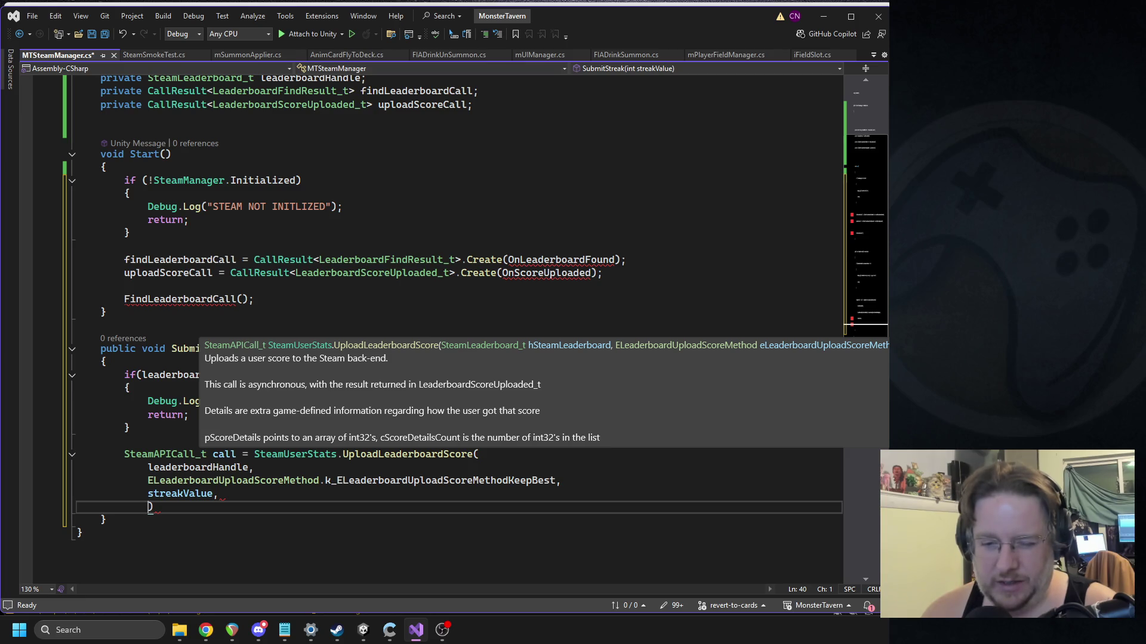
pyautogui.write('niu')
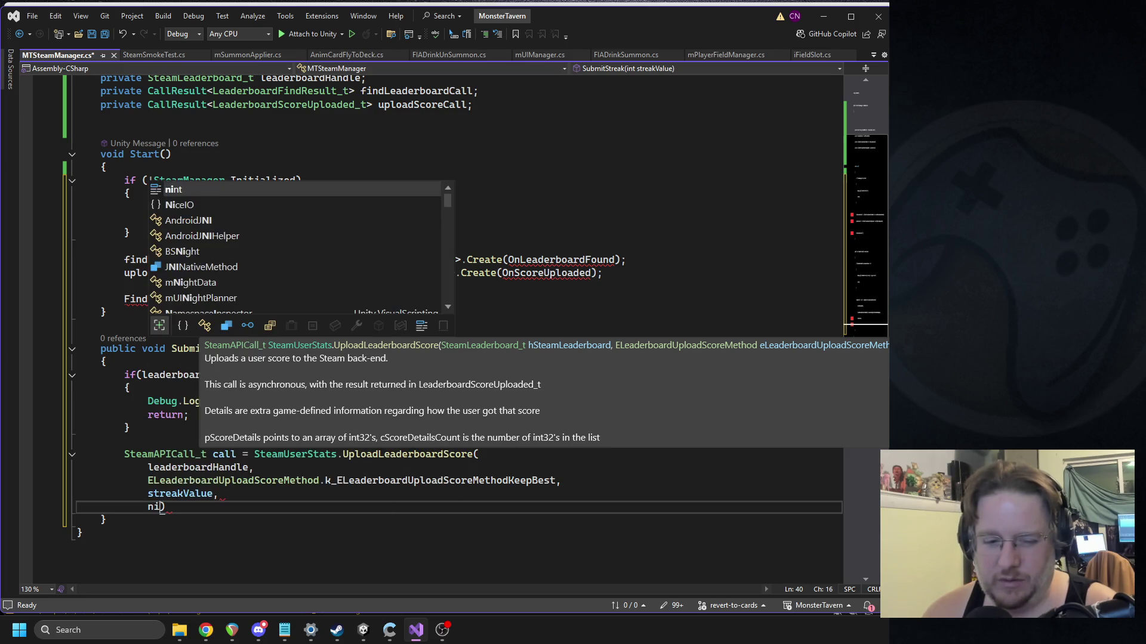
pyautogui.press('BackSpace')
pyautogui.press('BackSpace')
pyautogui.write('ull,')
pyautogui.press('Return')
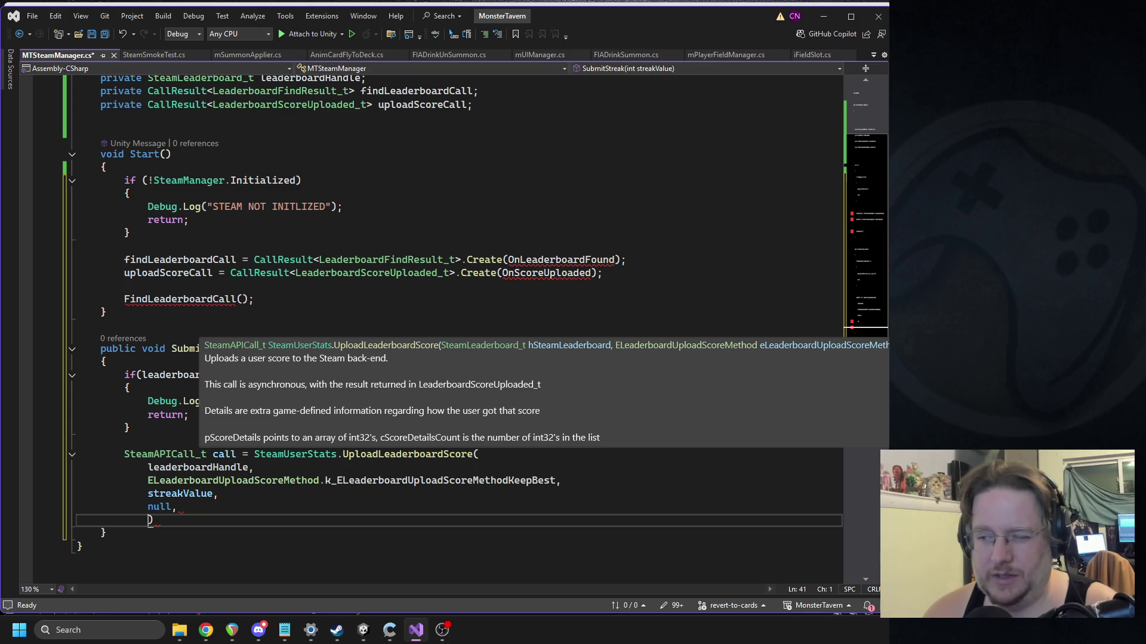
pyautogui.write('0);')
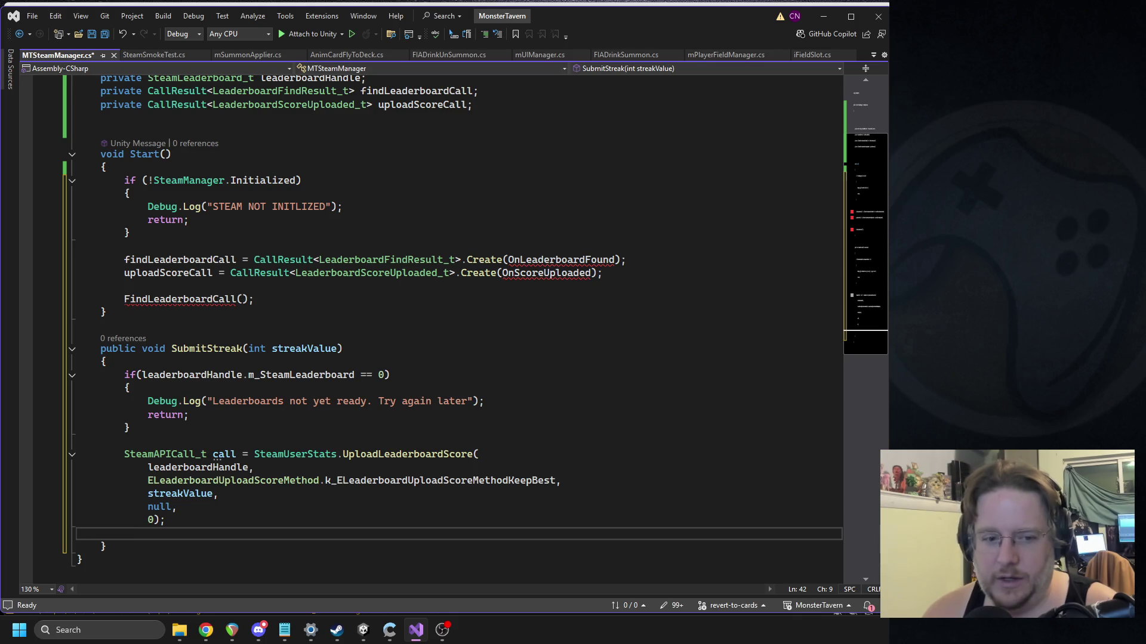
# Step: Hand the call to uploadScoreCall.Set(call) and add a blank line after SubmitStreak
pyautogui.press('BackSpace')
pyautogui.press('BackSpace')
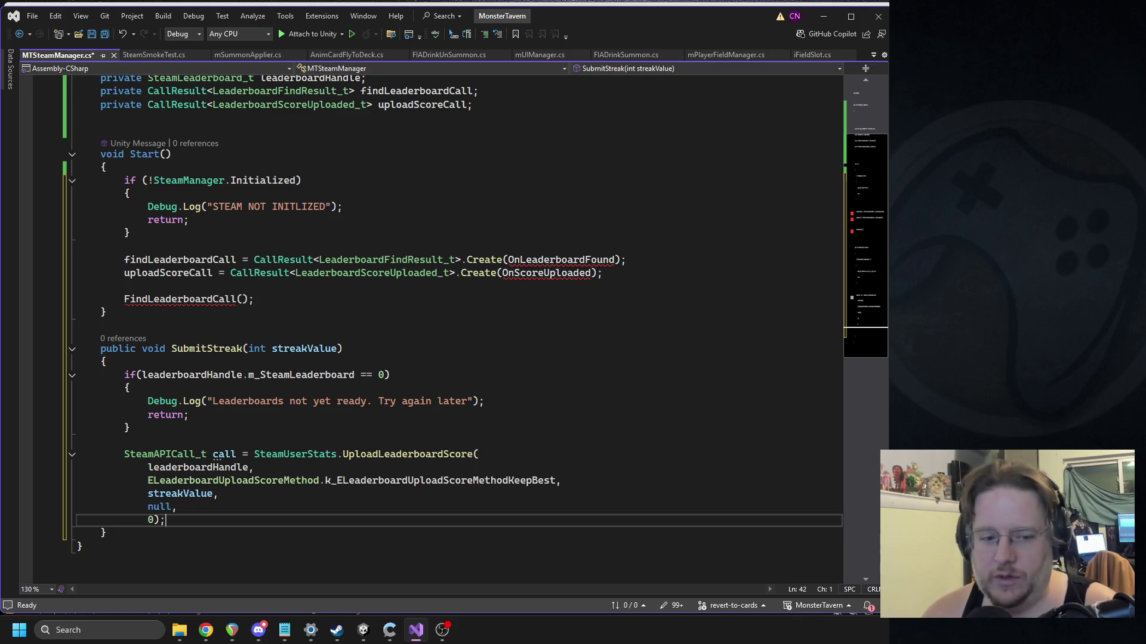
pyautogui.press('Return')
pyautogui.press('Return')
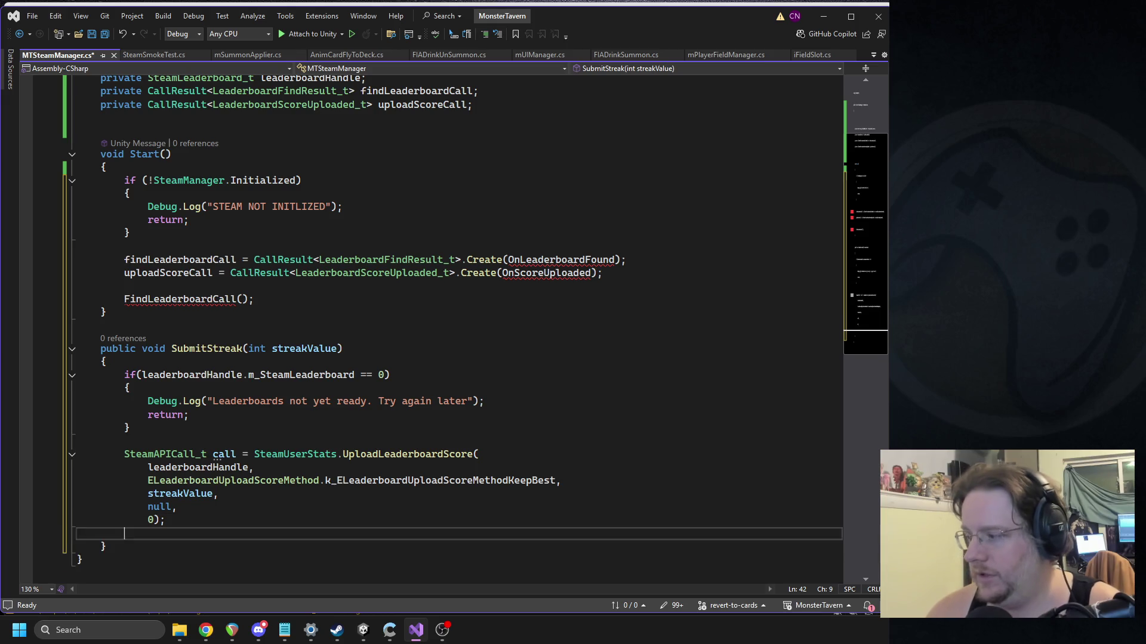
pyautogui.write('uploadscore.s')
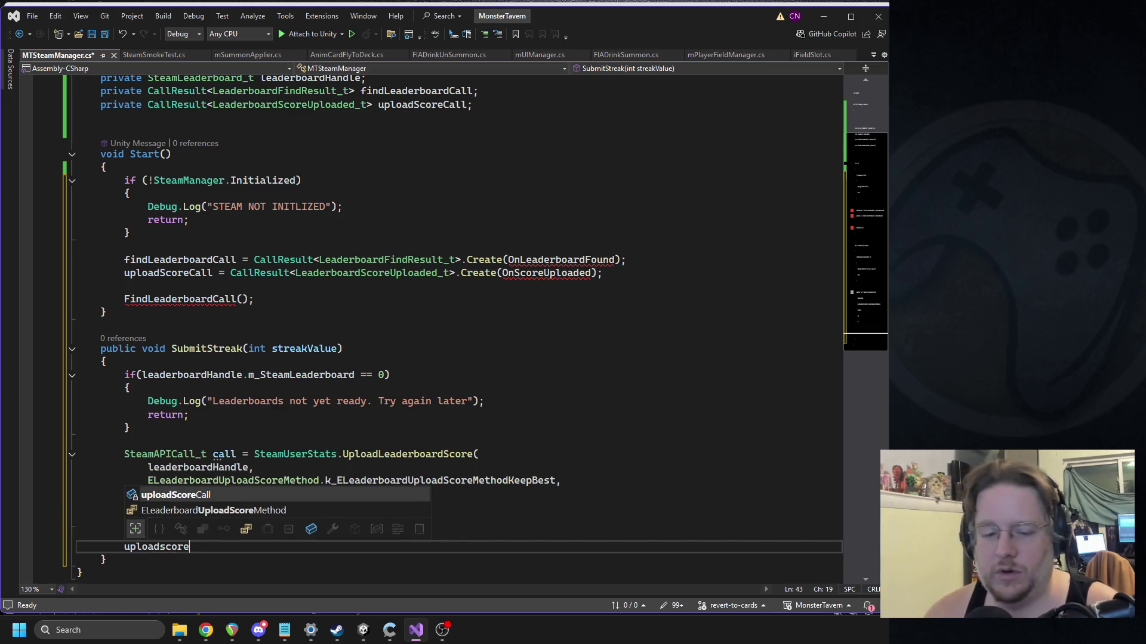
pyautogui.write('(call);')
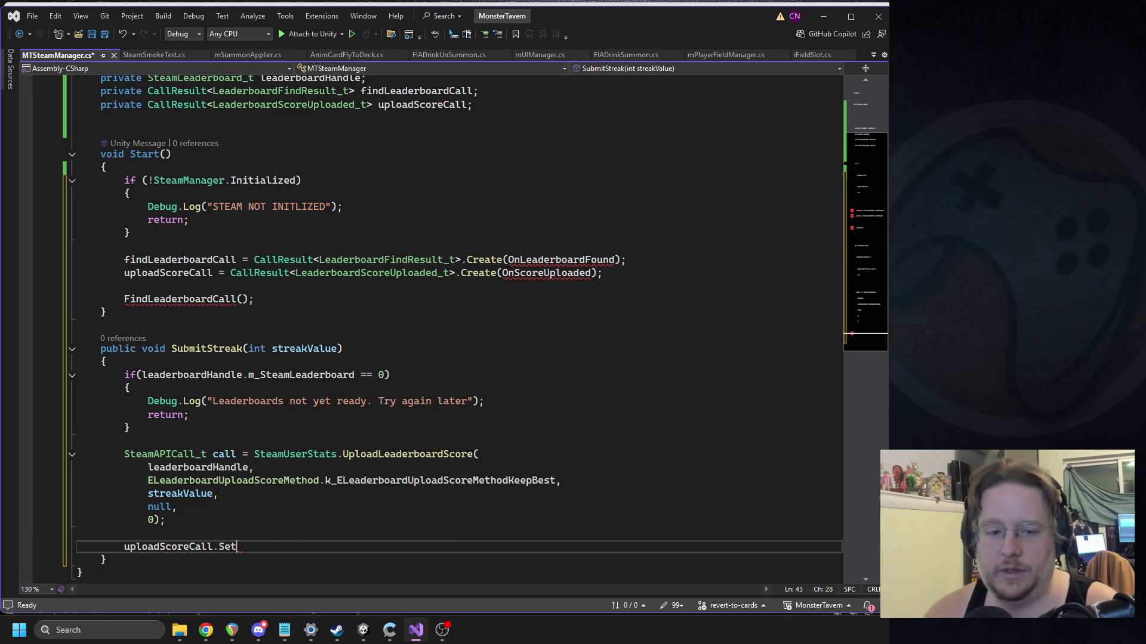
pyautogui.press('Down')
pyautogui.press('Return')
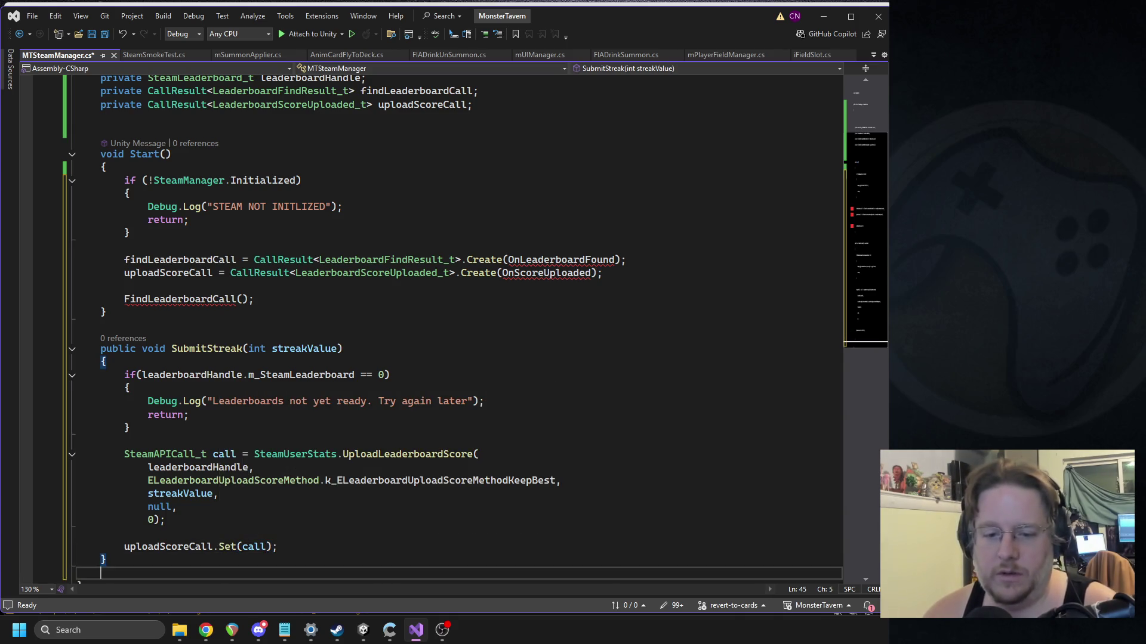
pyautogui.scroll(-2, 409, 356)
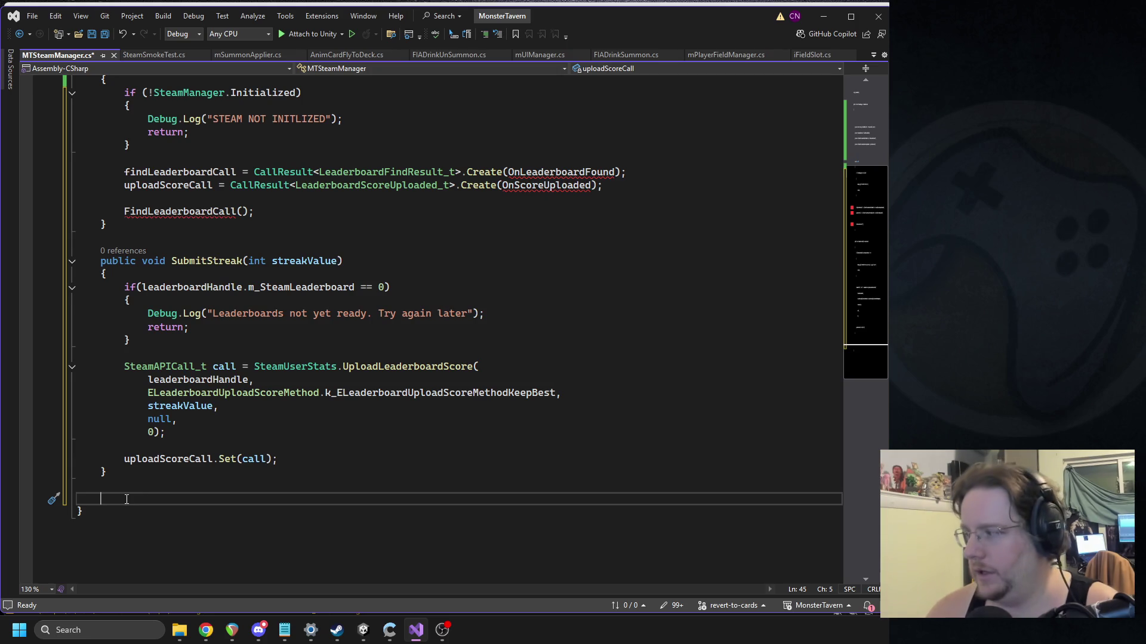
# Step: Declare a new private void FindLeaderboard() method
pyautogui.write('pri')
pyautogui.press('Tab')
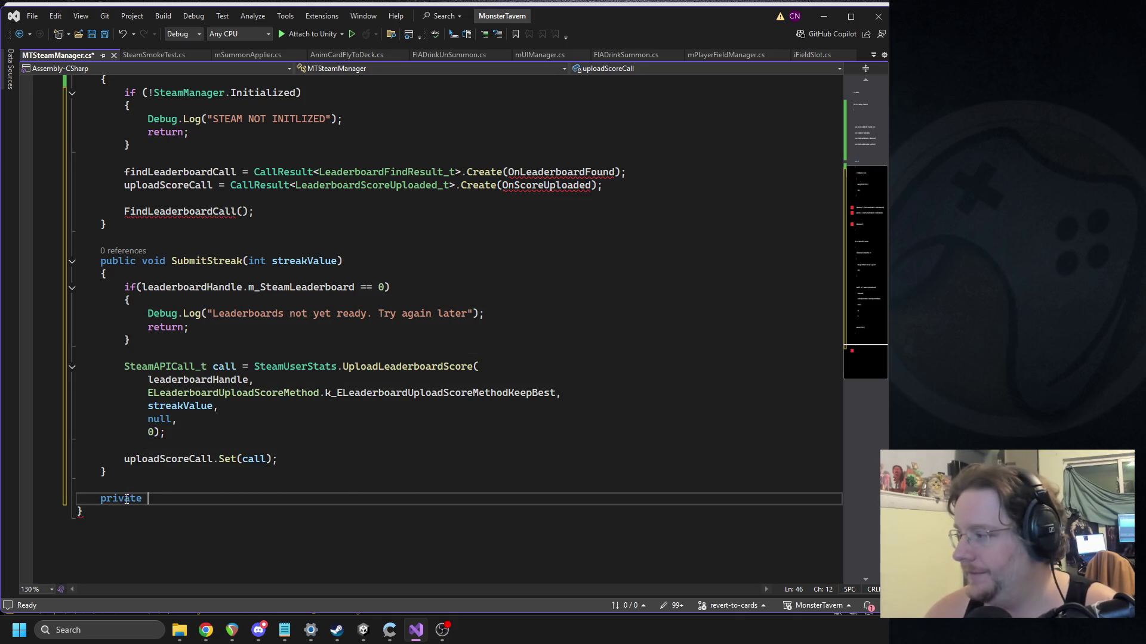
pyautogui.write('void FindLe')
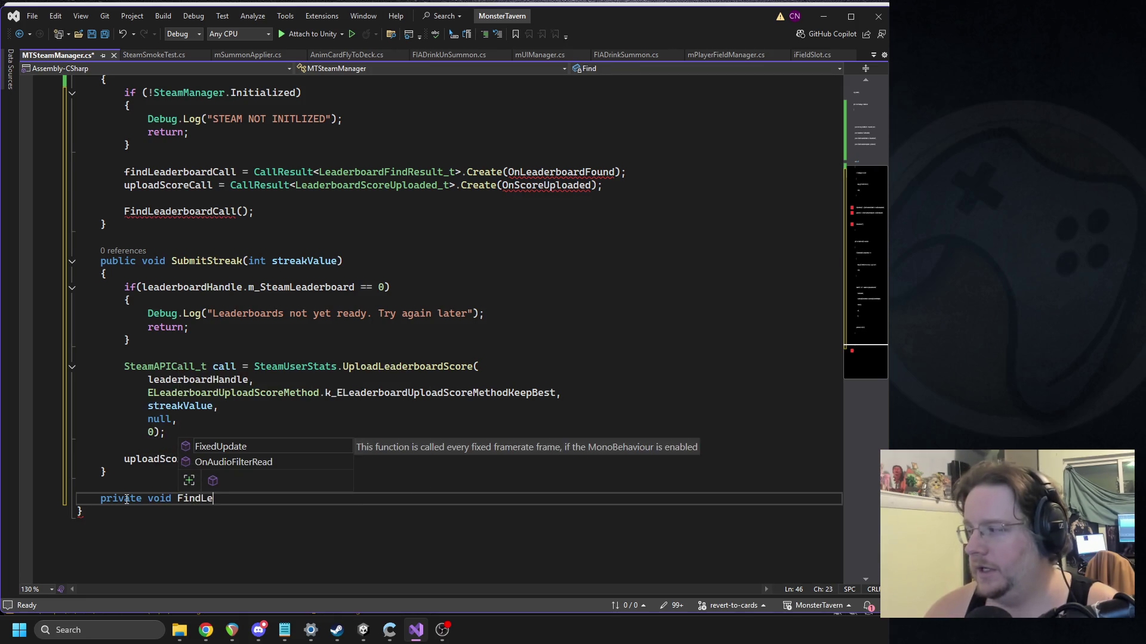
pyautogui.write('aderbo')
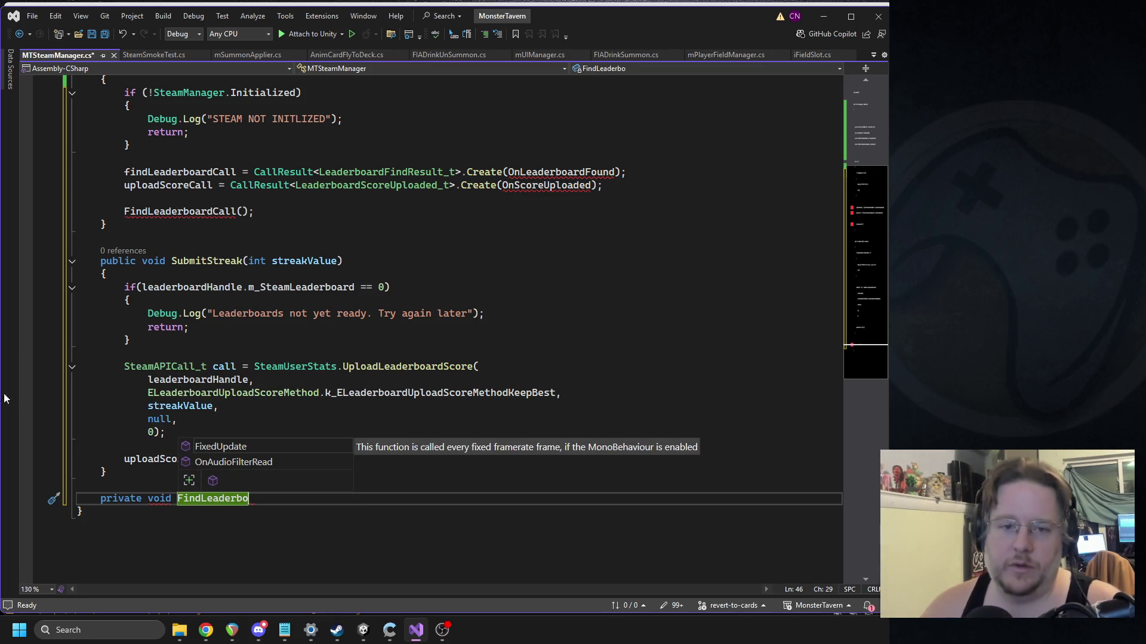
pyautogui.click(237, 212)
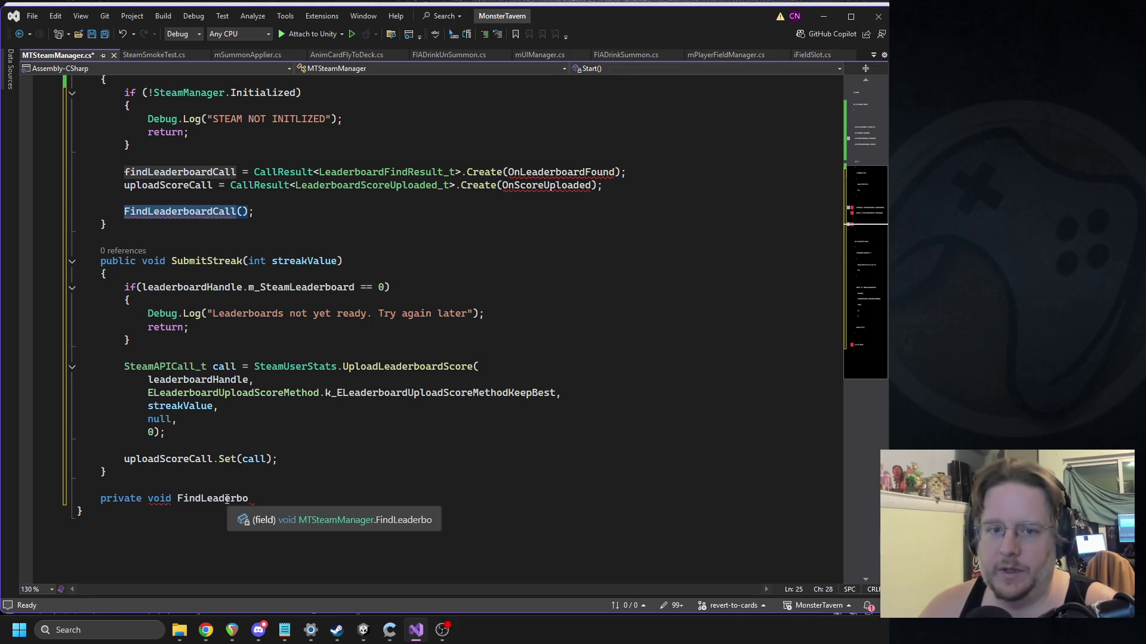
pyautogui.click(256, 500)
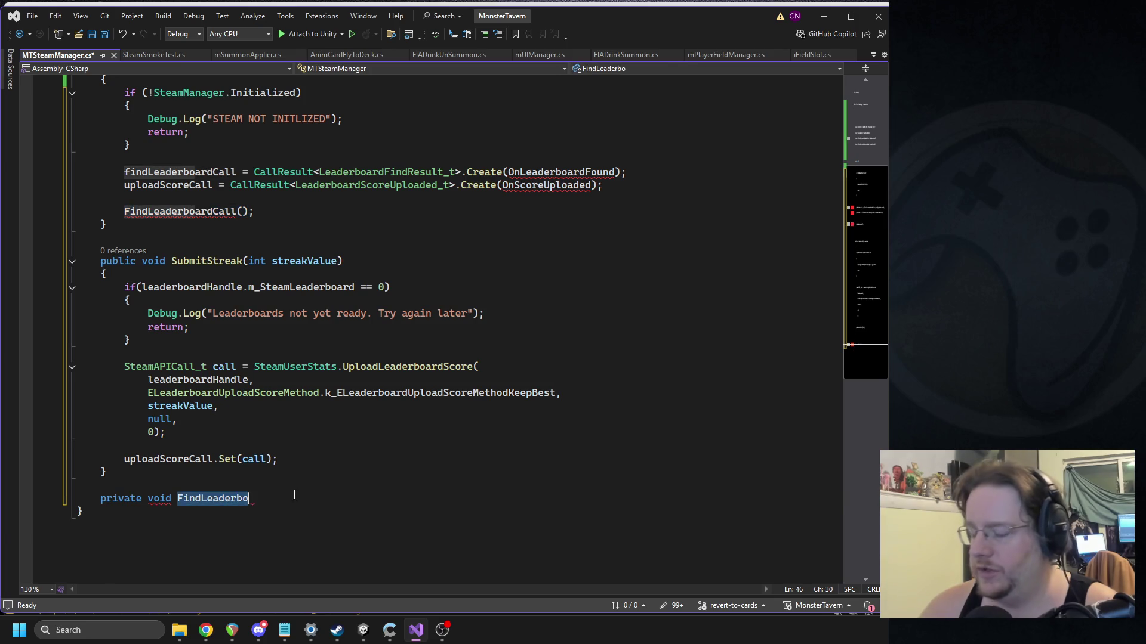
pyautogui.write('ard')
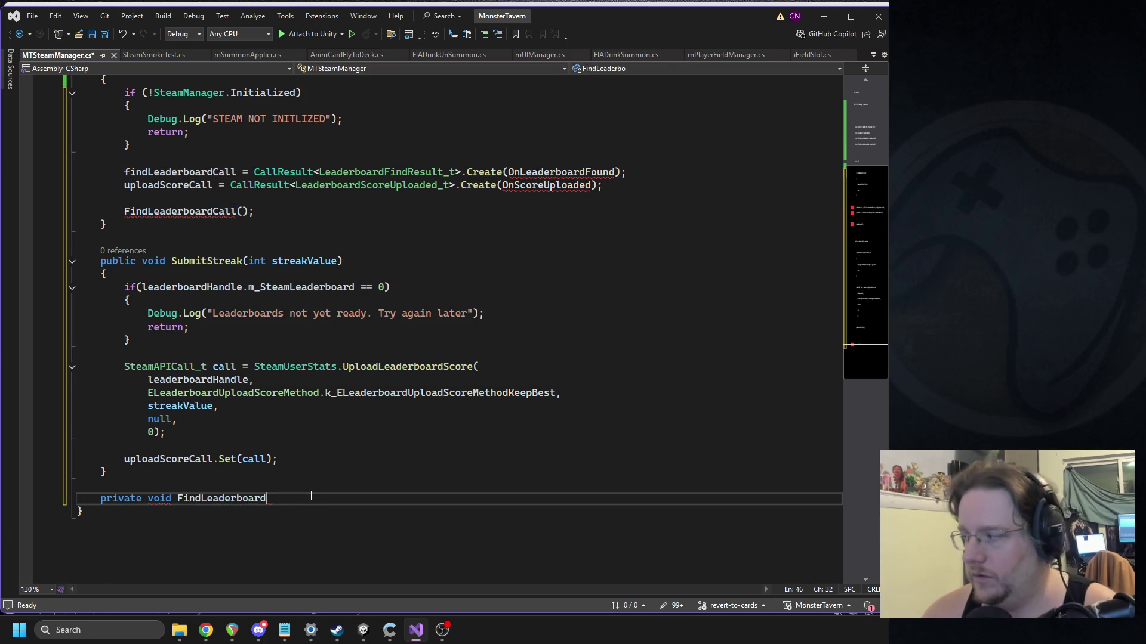
pyautogui.write('(){')
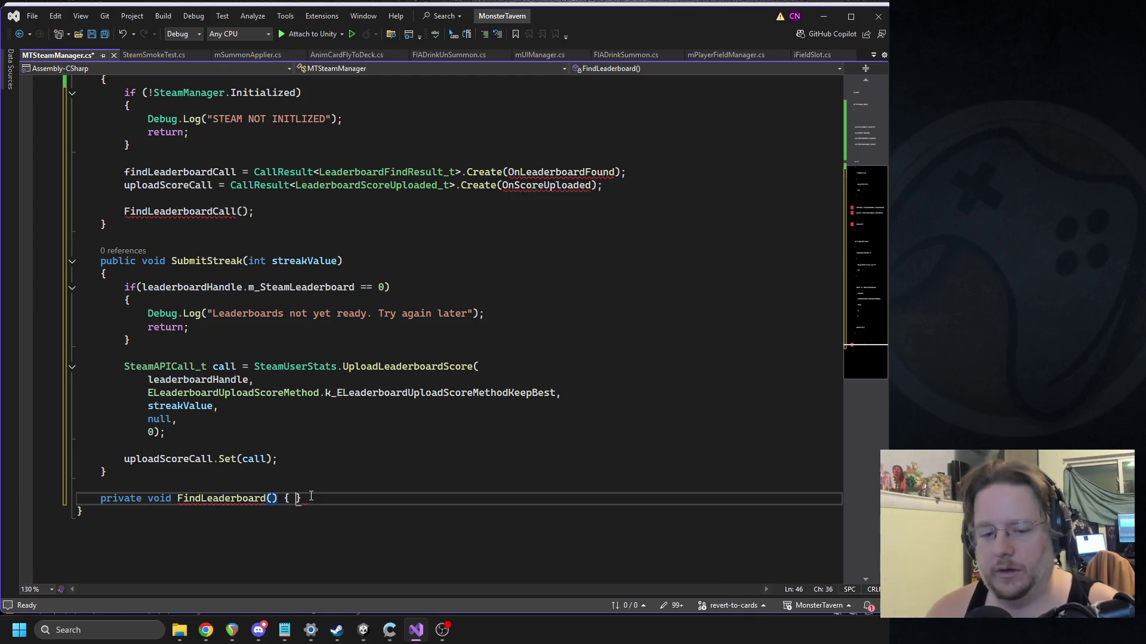
pyautogui.press('Return')
# Step: Make the method call SteamUserStats.FindLeaderboard with the LB_BACKWOODS_HW constant
pyautogui.write('Ste')
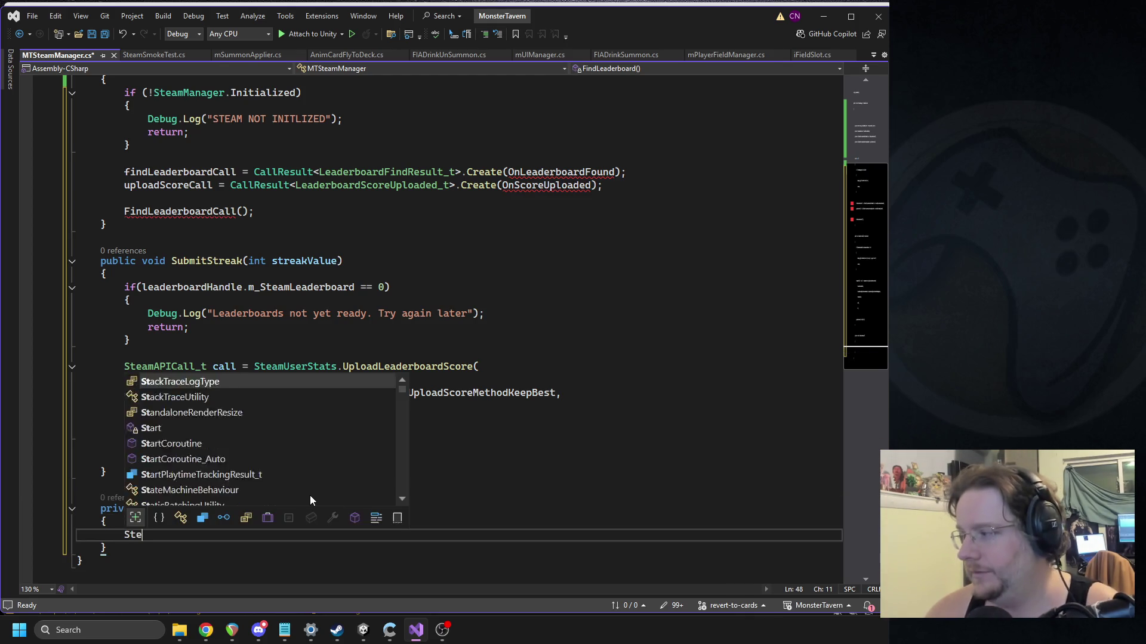
pyautogui.write('amAPICall_t call')
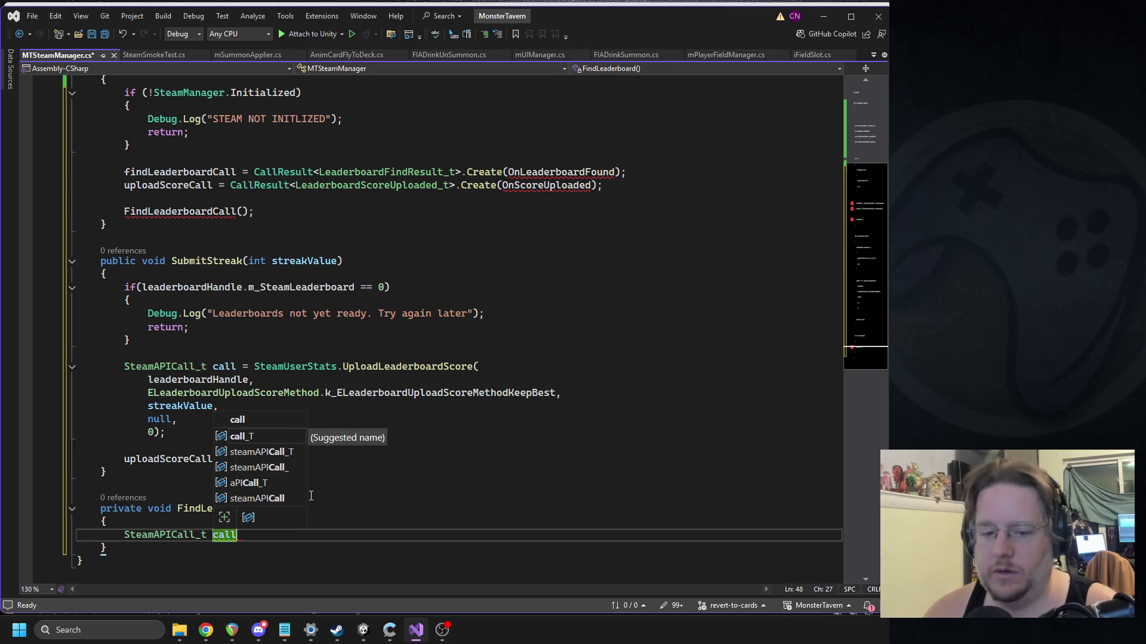
pyautogui.write(' = Ste')
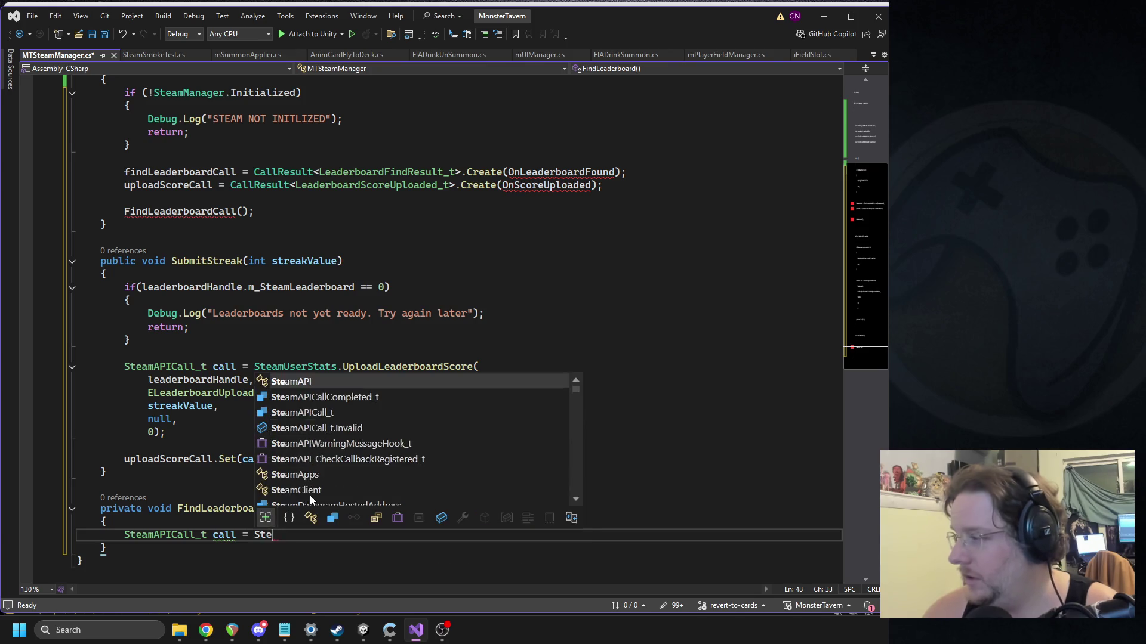
pyautogui.write('amUserStats.Fin')
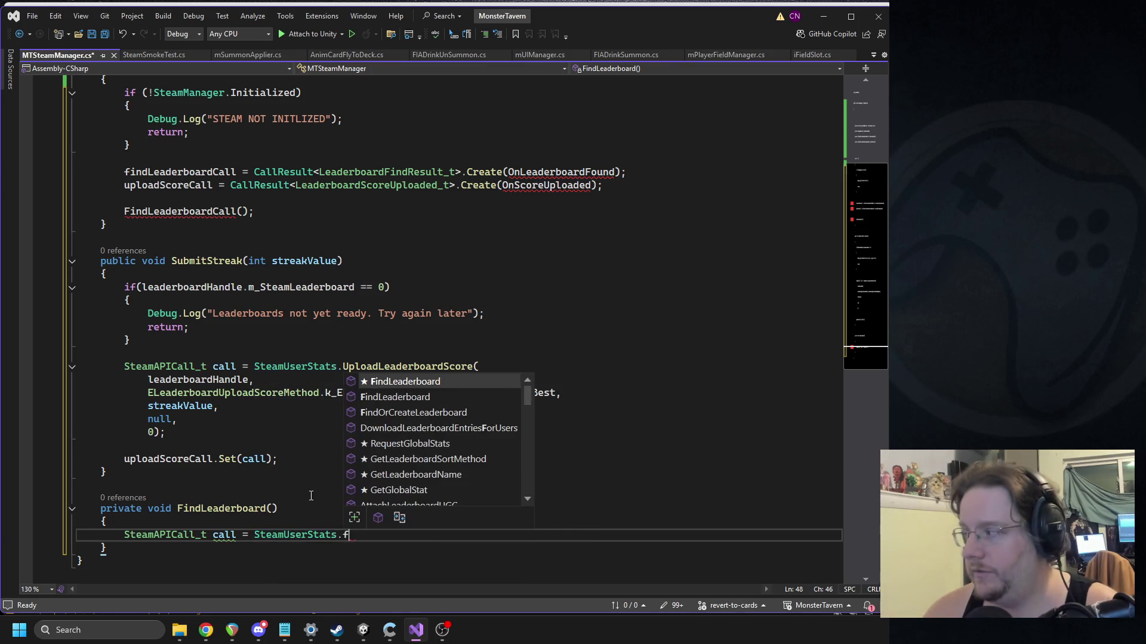
pyautogui.press('BackSpace')
pyautogui.press('BackSpace')
pyautogui.press('BackSpace')
pyautogui.write('Fin')
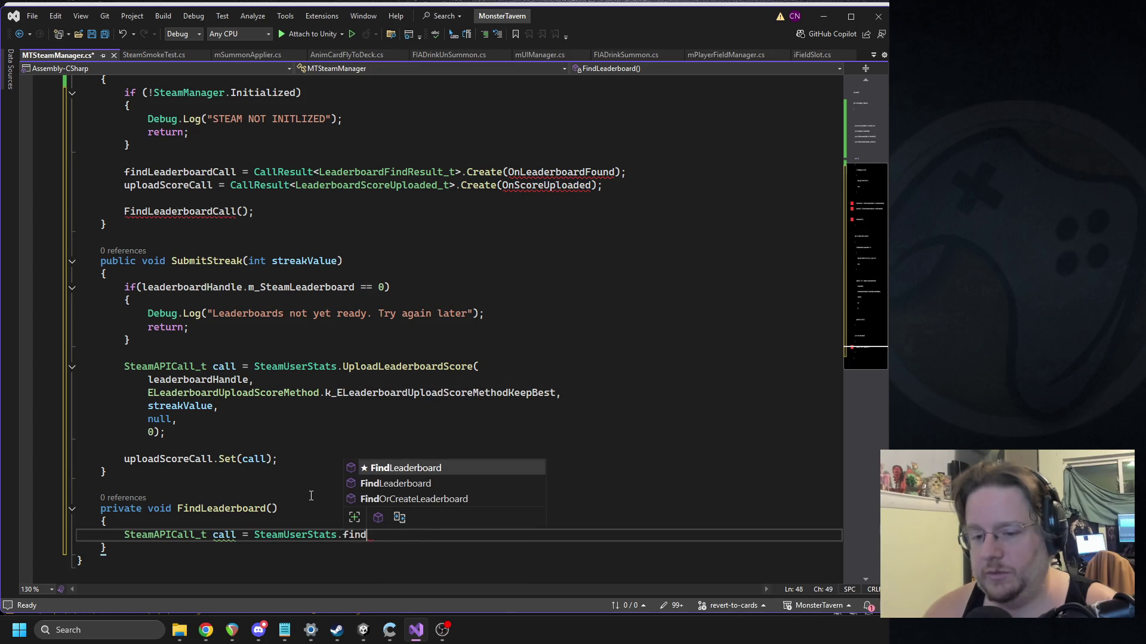
pyautogui.press('Tab')
pyautogui.write('(OnLead')
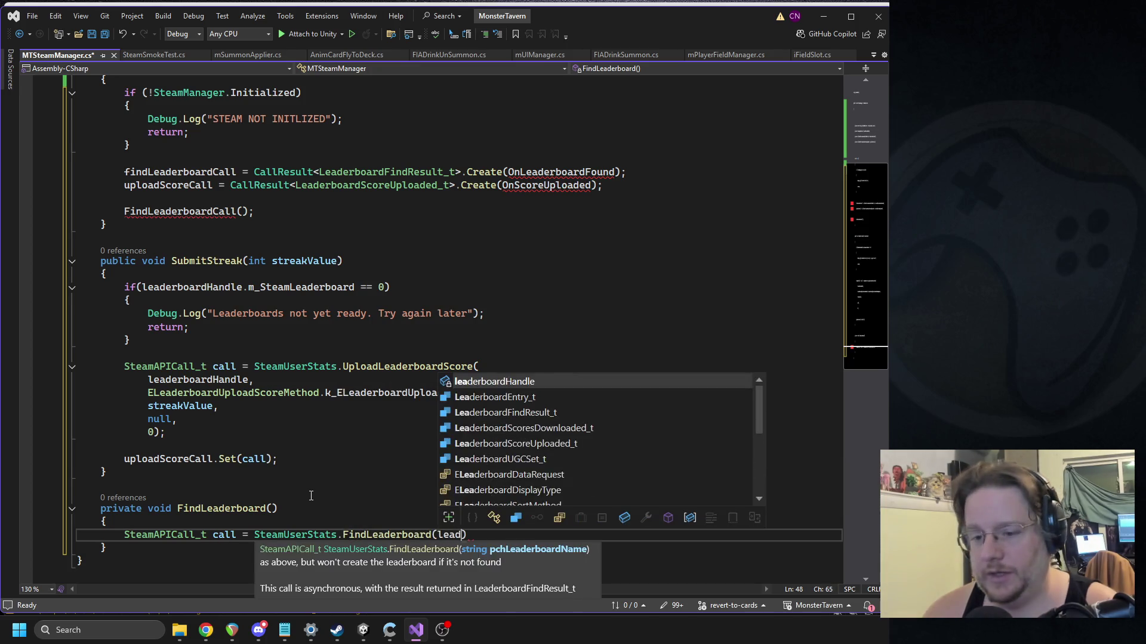
pyautogui.write('e')
pyautogui.scroll(5, 301, 201)
pyautogui.doubleClick(269, 183)
pyautogui.hotkey('ctrl', 'c')
pyautogui.scroll(-6, 358, 298)
pyautogui.doubleClick(453, 504)
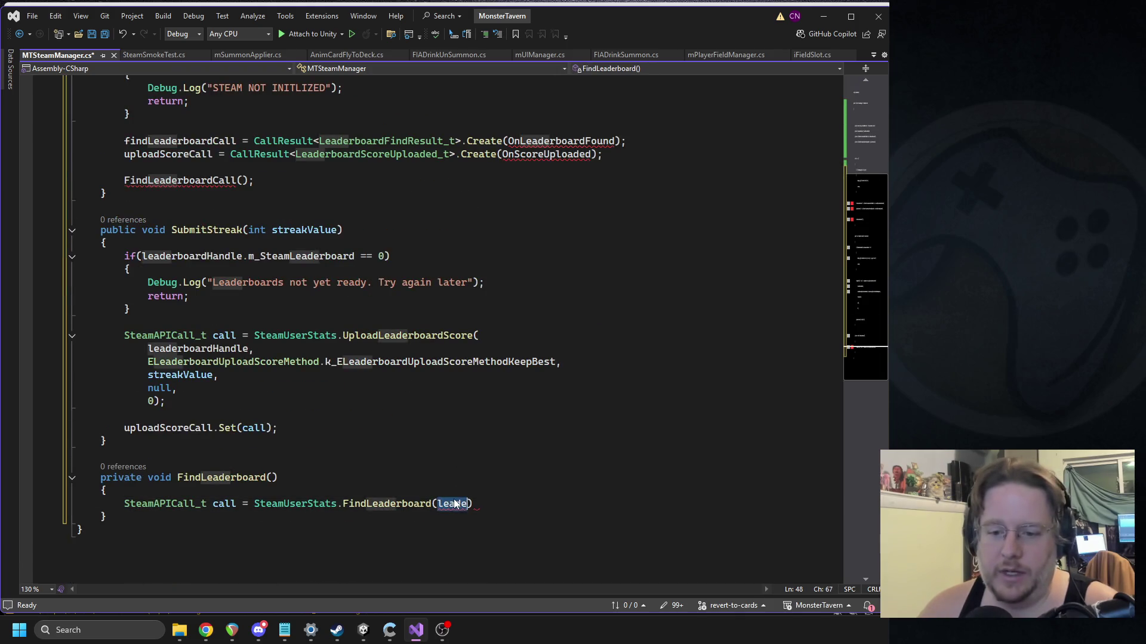
pyautogui.hotkey('ctrl', 'v')
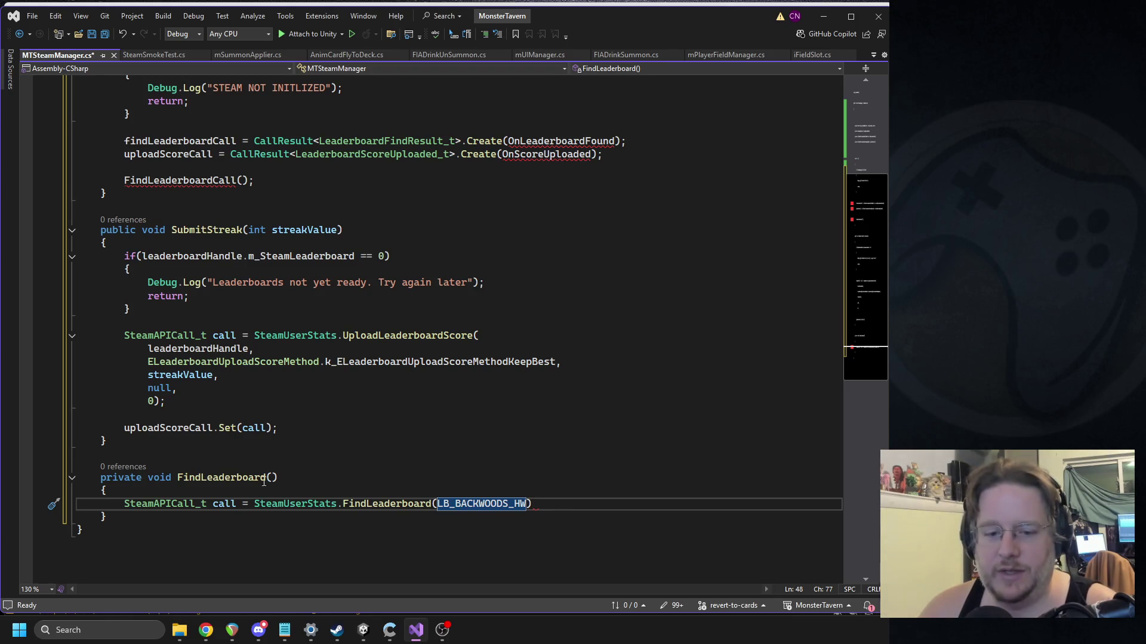
pyautogui.scroll(6, 295, 477)
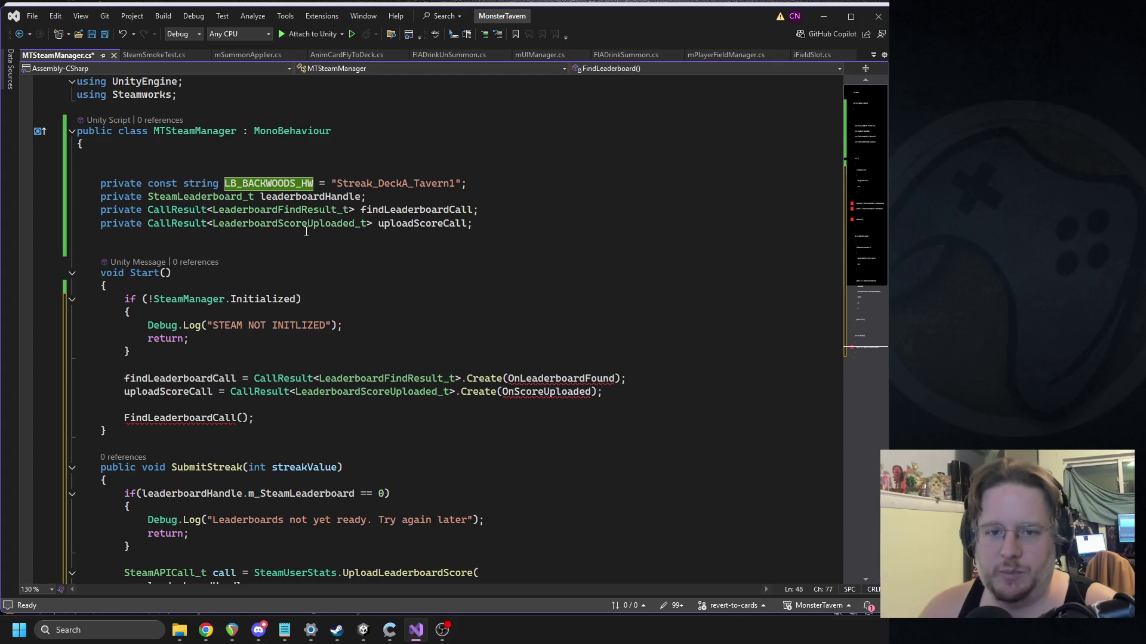
pyautogui.click(195, 184)
pyautogui.scroll(-8, 299, 394)
# Step: Add a string LB_Name parameter and pass it instead of the constant
pyautogui.click(272, 398)
pyautogui.write('string ')
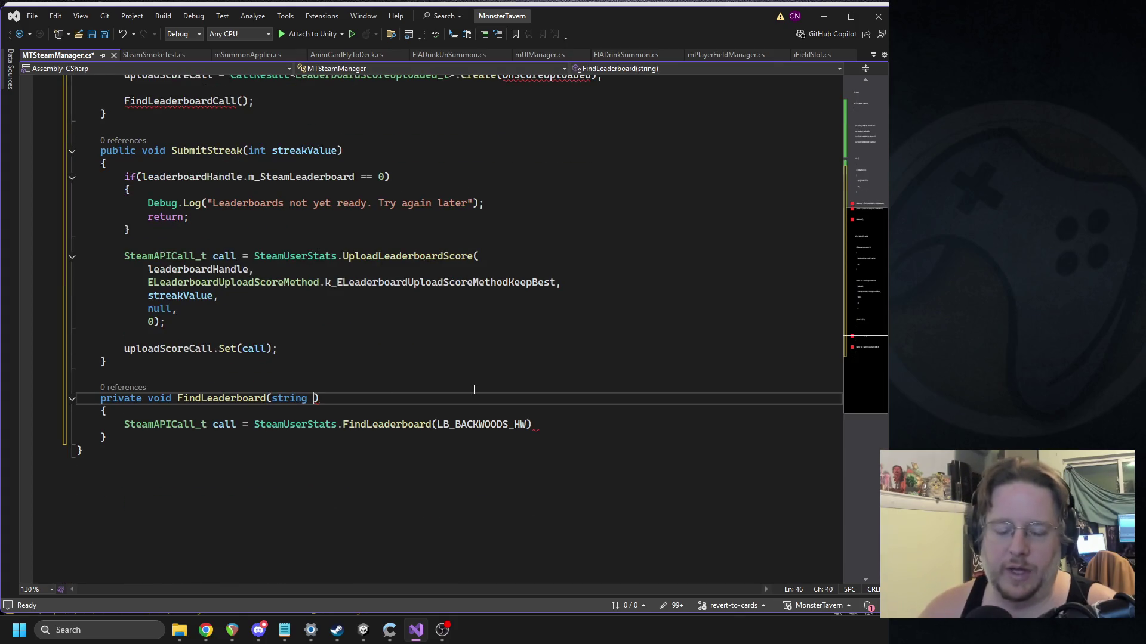
pyautogui.write('LB_Name')
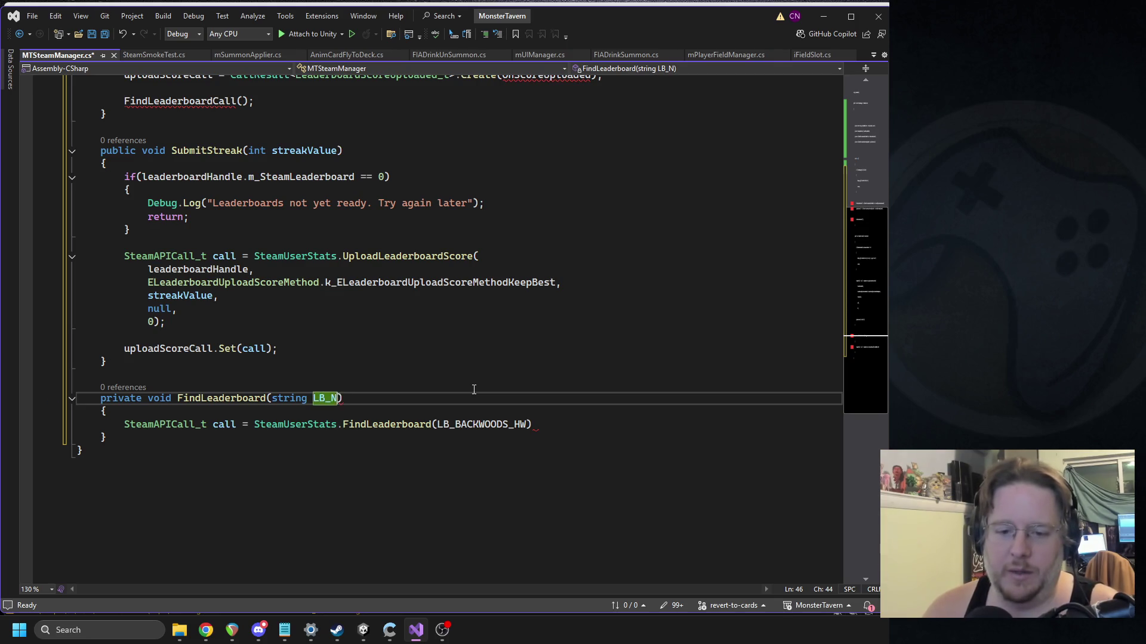
pyautogui.doubleClick(334, 398)
pyautogui.hotkey('ctrl', 'c')
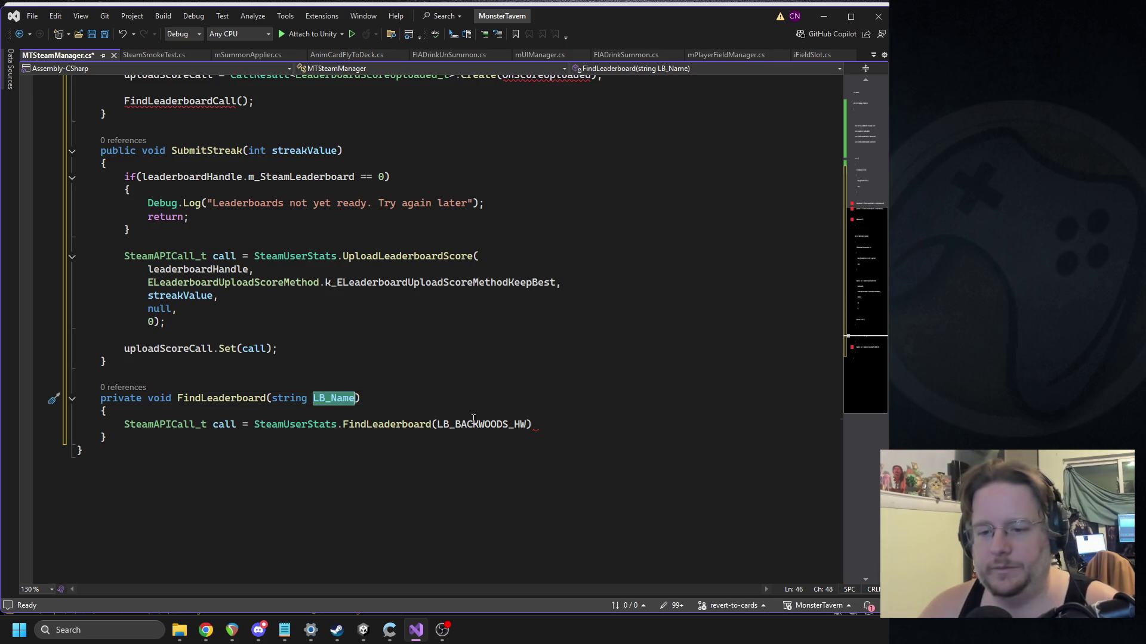
pyautogui.doubleClick(513, 424)
pyautogui.hotkey('ctrl', 'v')
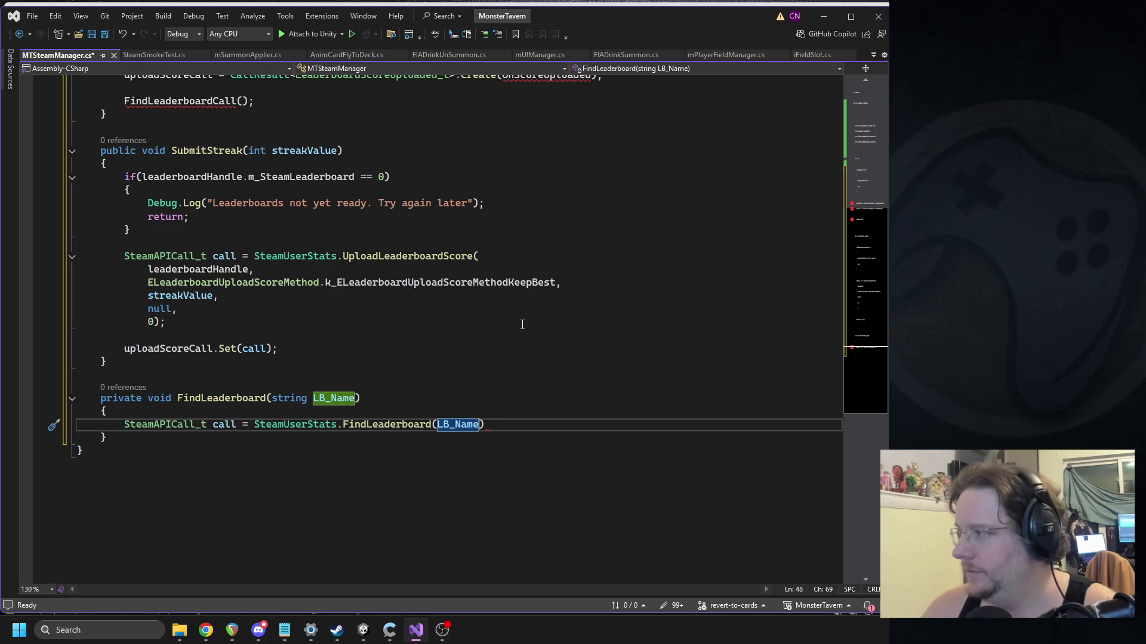
pyautogui.press('End')
pyautogui.write(';')
pyautogui.press('Return')
# Step: Hand the call to findLeaderboardCall.Set(call) and save the script
pyautogui.write('findleaderbo')
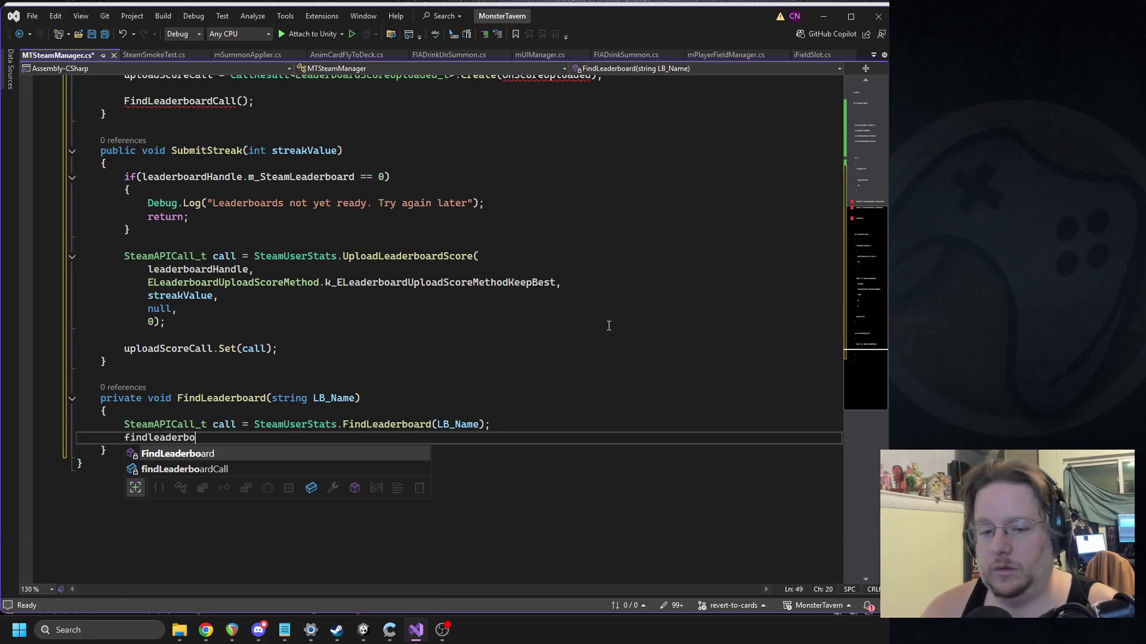
pyautogui.press('Down')
pyautogui.press('Tab')
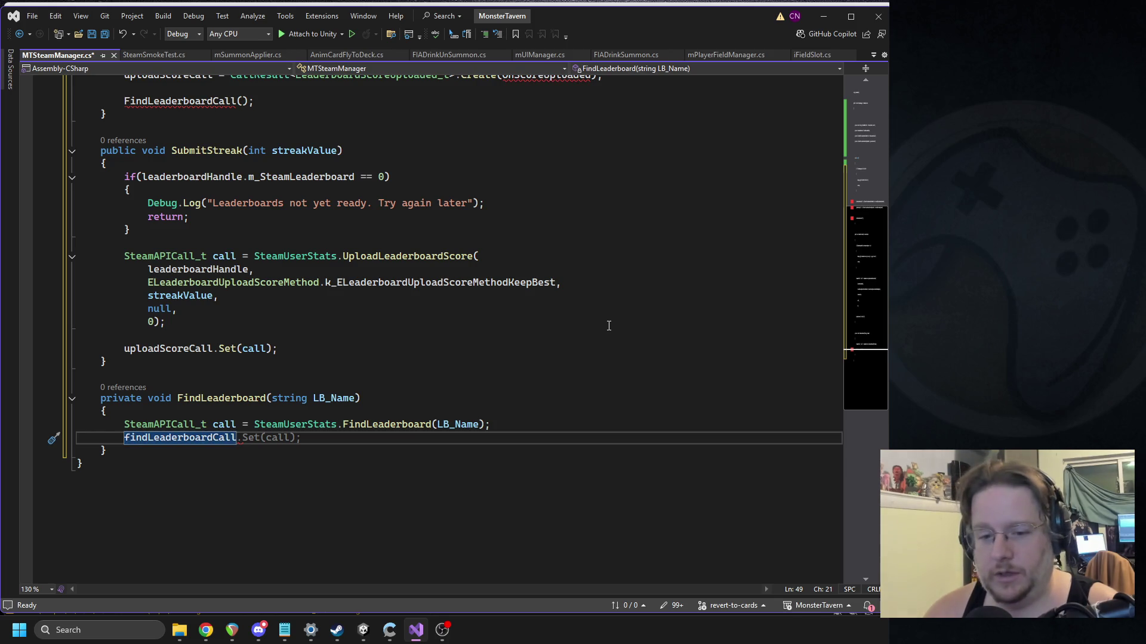
pyautogui.press('Tab')
pyautogui.press('Down')
pyautogui.press('Return')
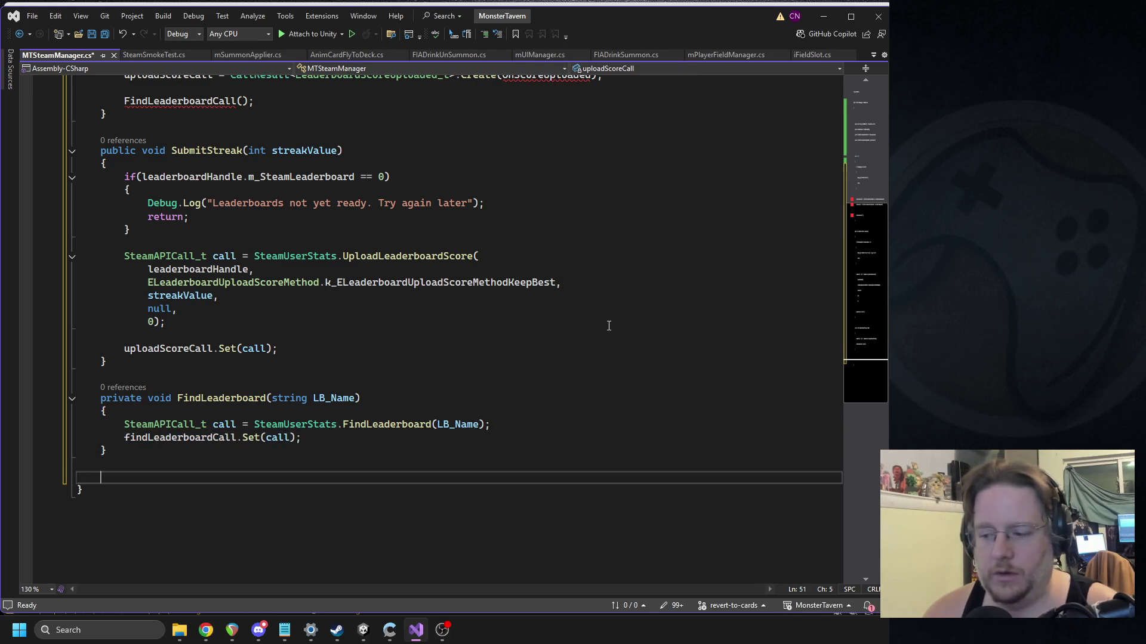
pyautogui.hotkey('ctrl', 's')
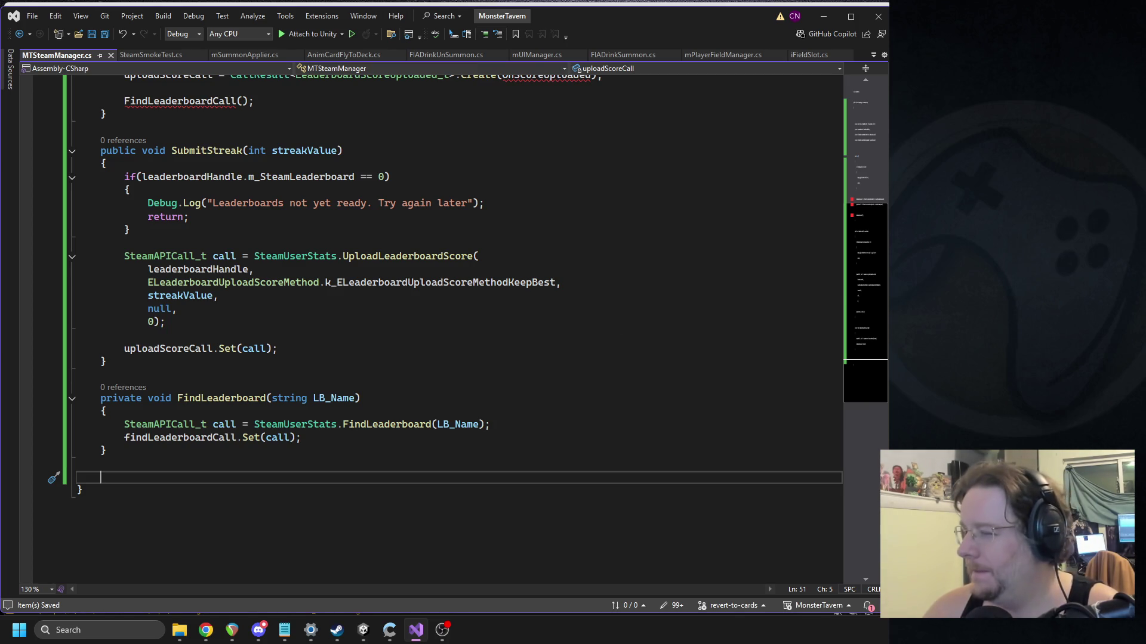
# Step: Check the OnLeaderboardFound callback setup in Start, then return below FindLeaderboard
pyautogui.scroll(7, 377, 340)
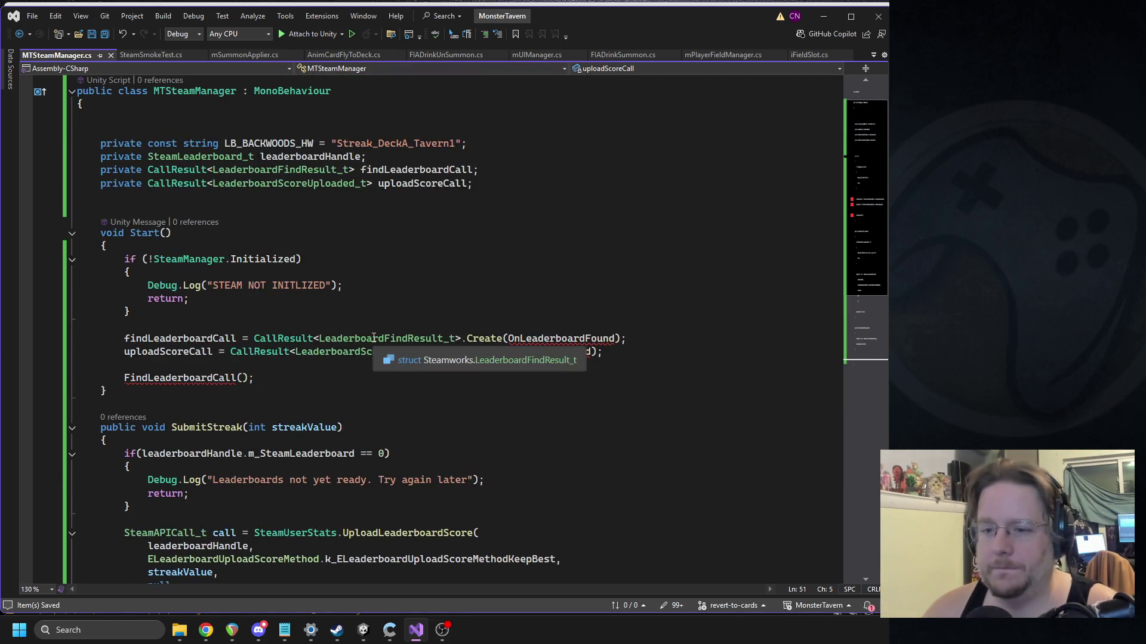
pyautogui.click(396, 336)
pyautogui.doubleClick(543, 342)
pyautogui.scroll(-7, 275, 396)
pyautogui.scroll(5, 530, 325)
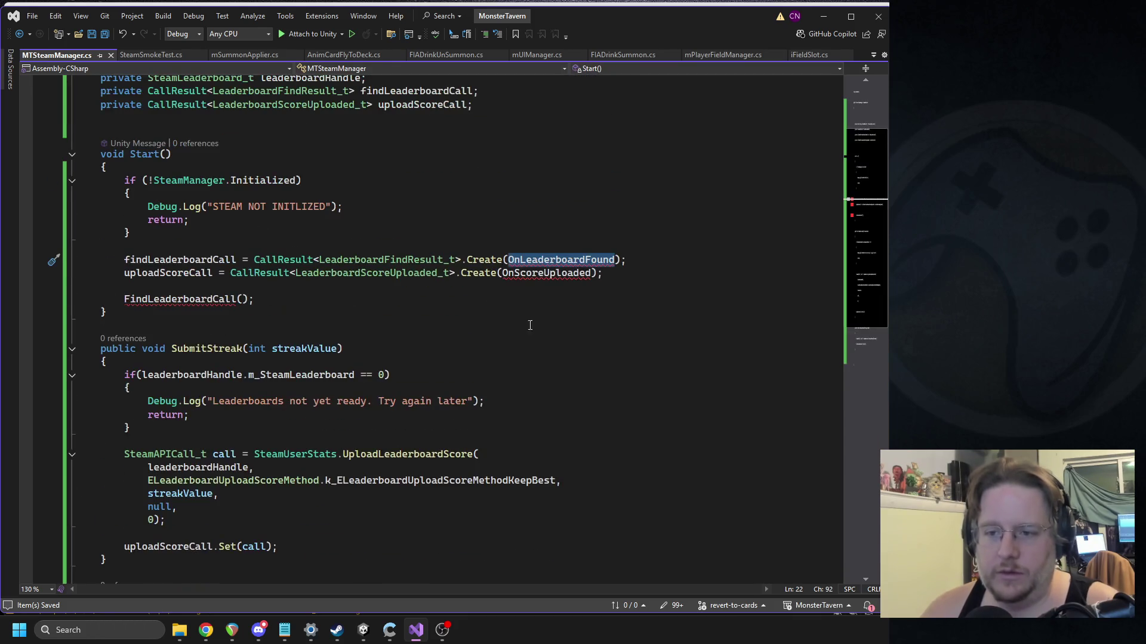
pyautogui.scroll(-9, 199, 376)
pyautogui.click(119, 293)
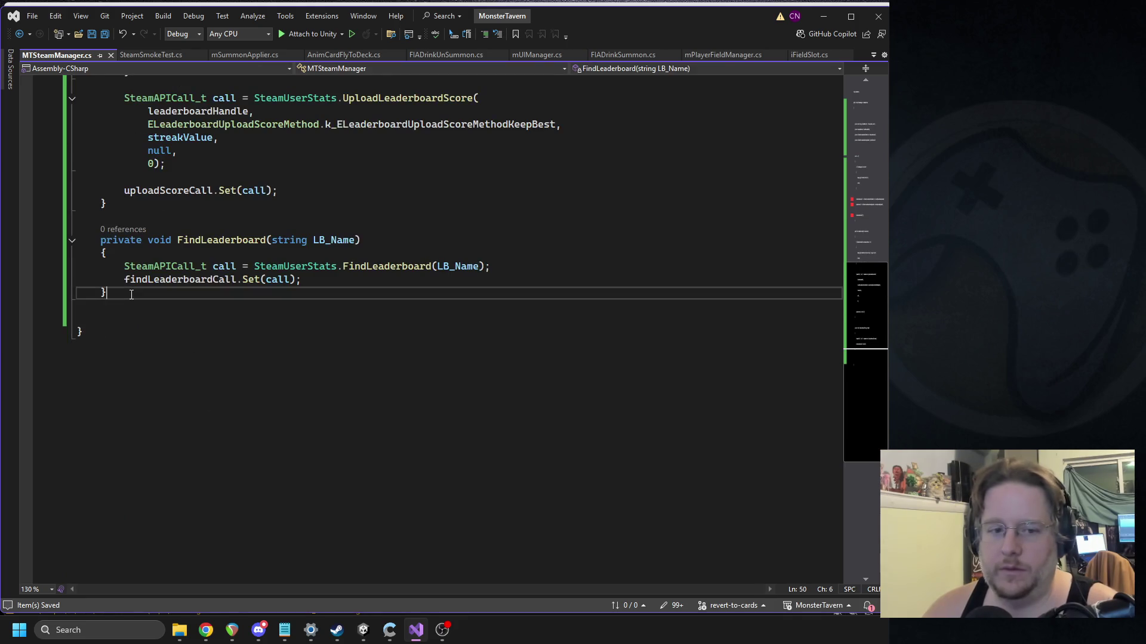
# Step: Declare OnLeaderboardFound(LeaderboardFindResult_t result, bool ioFailure) and save the script
pyautogui.press('Return')
pyautogui.press('Return')
pyautogui.write('pri')
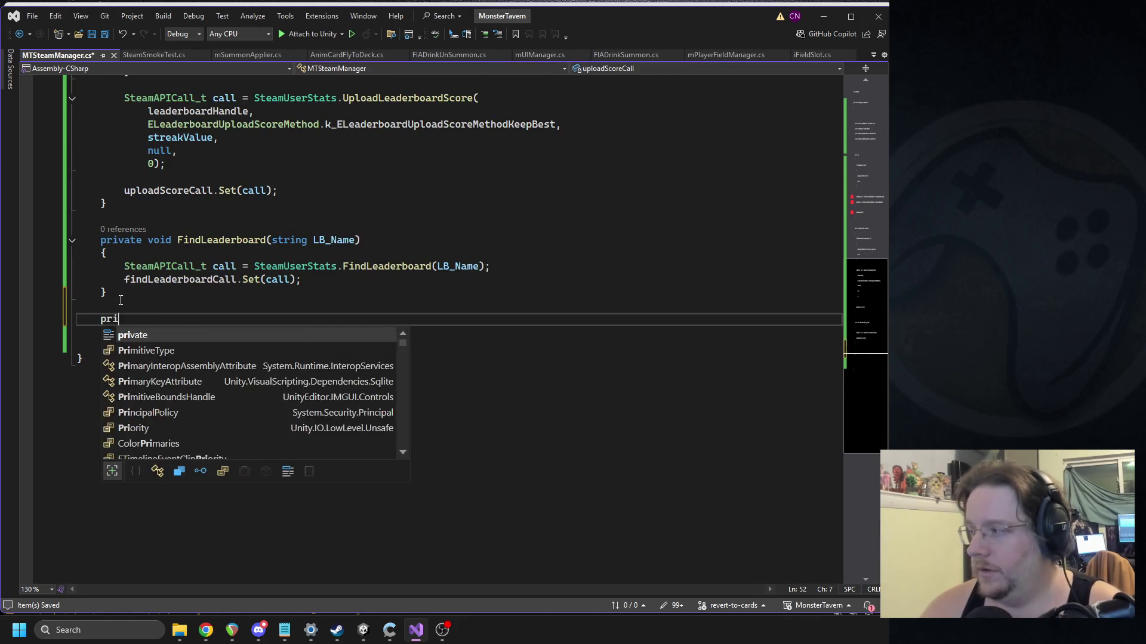
pyautogui.write('vate void OnLeaderboardFound(')
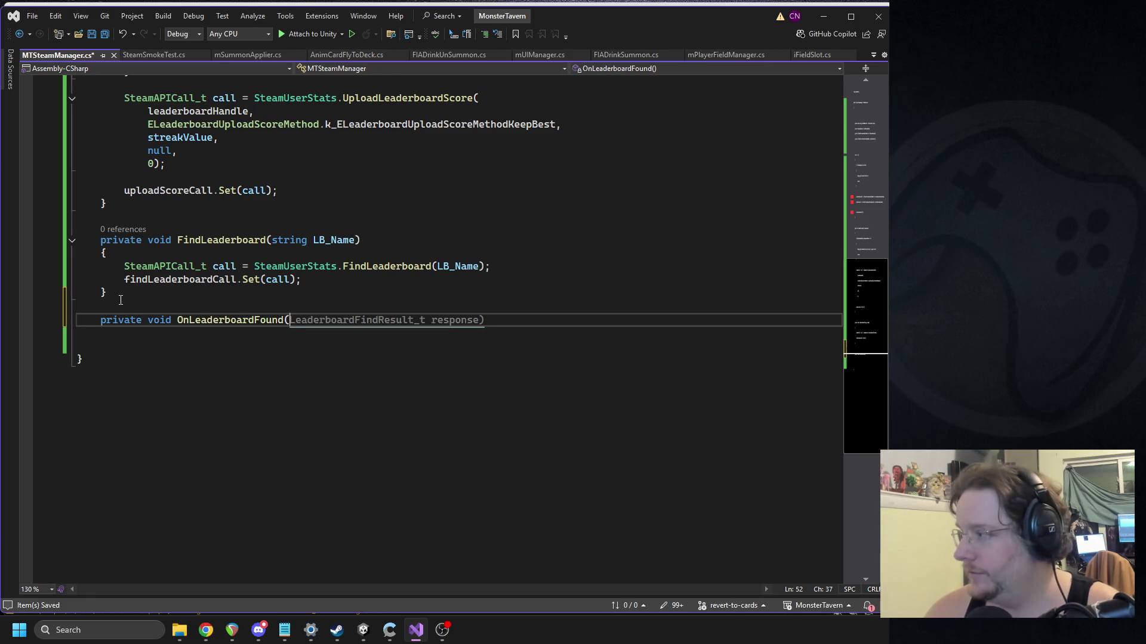
pyautogui.write('LeaderboardFindRe')
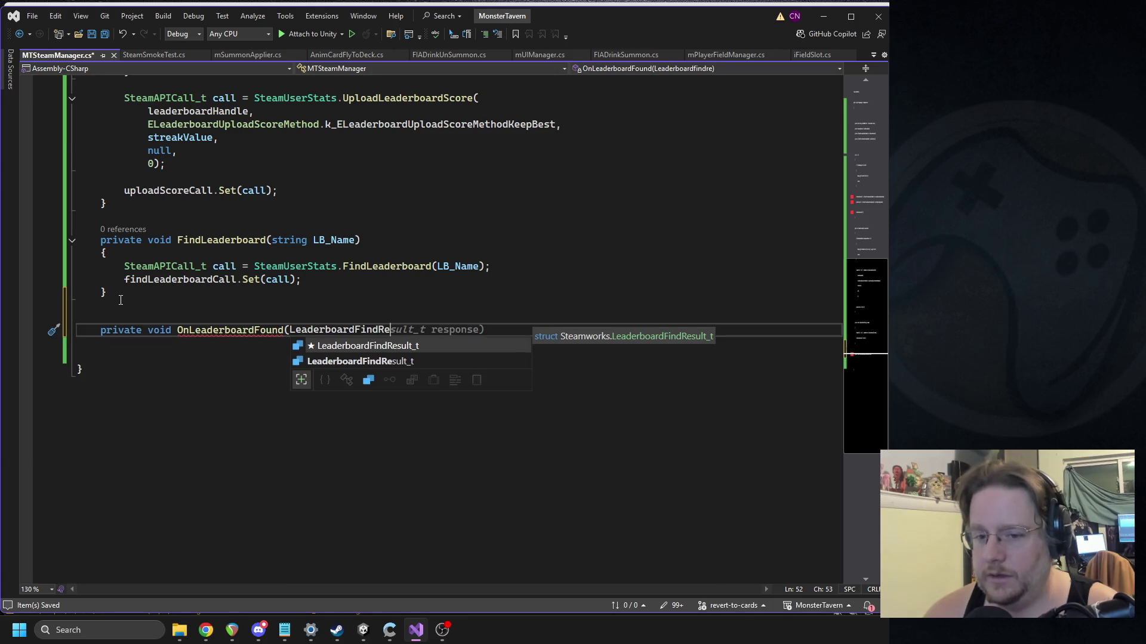
pyautogui.press('Tab')
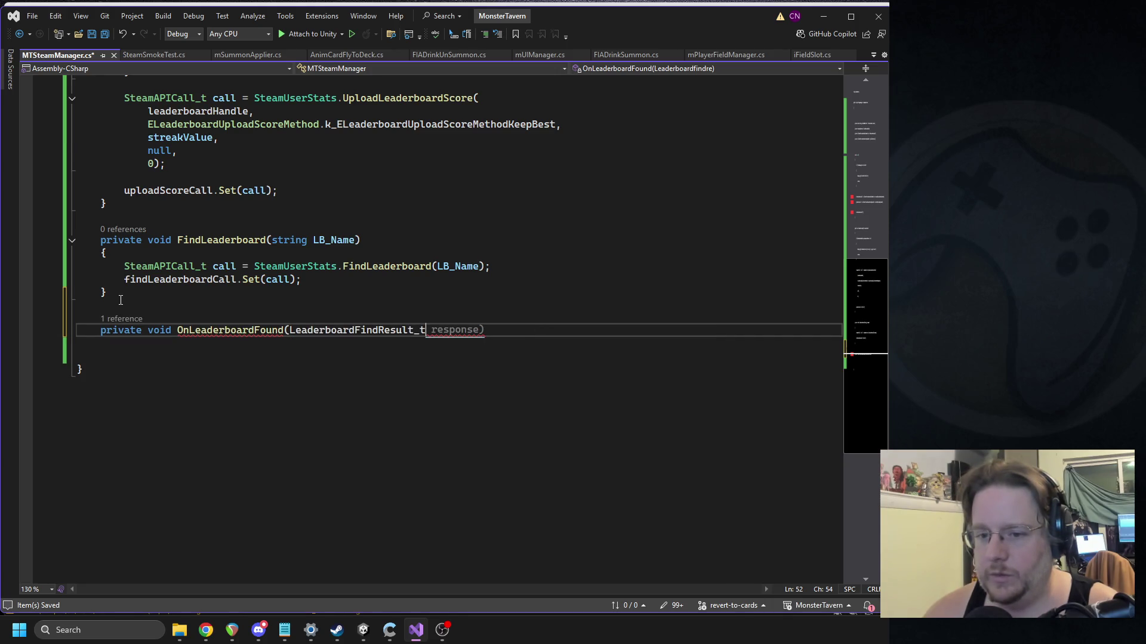
pyautogui.write(' result')
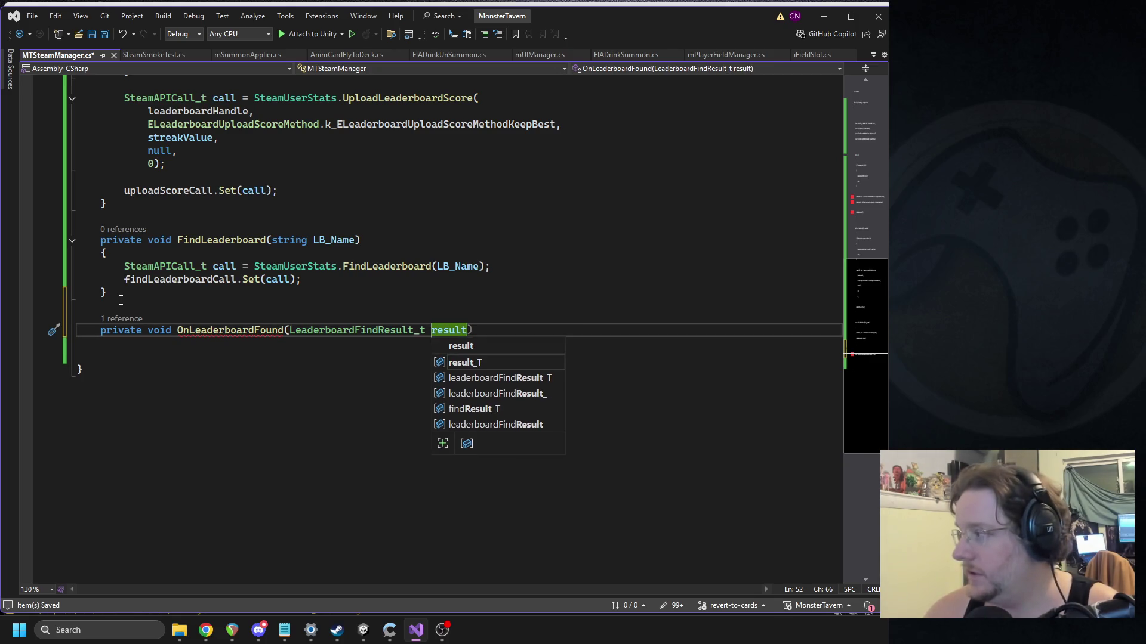
pyautogui.write(', bool i')
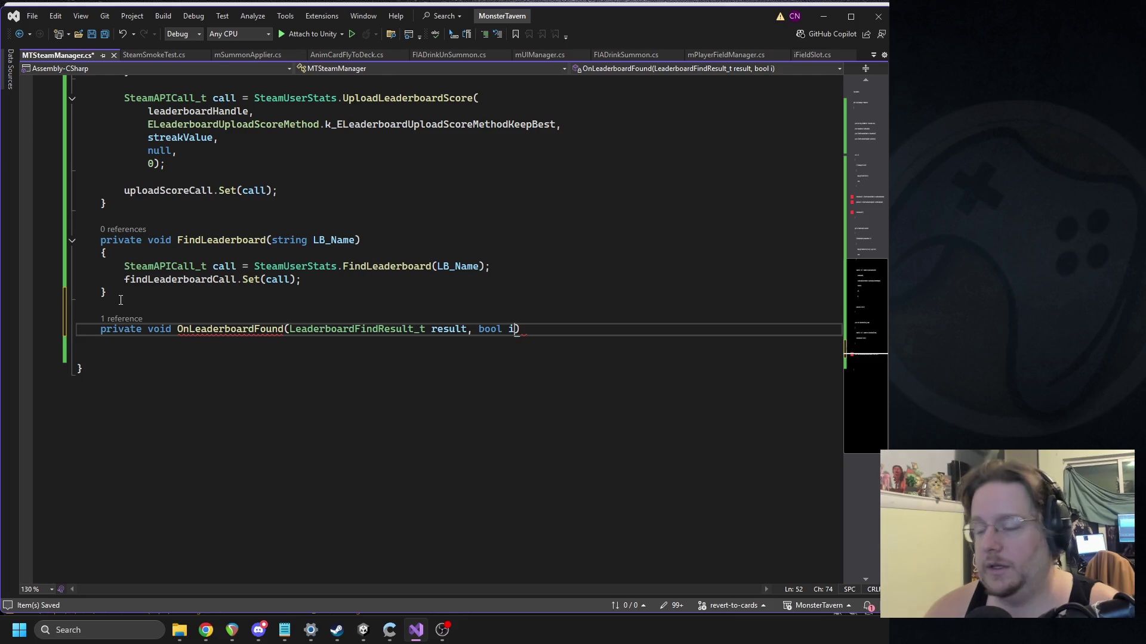
pyautogui.write('oFia')
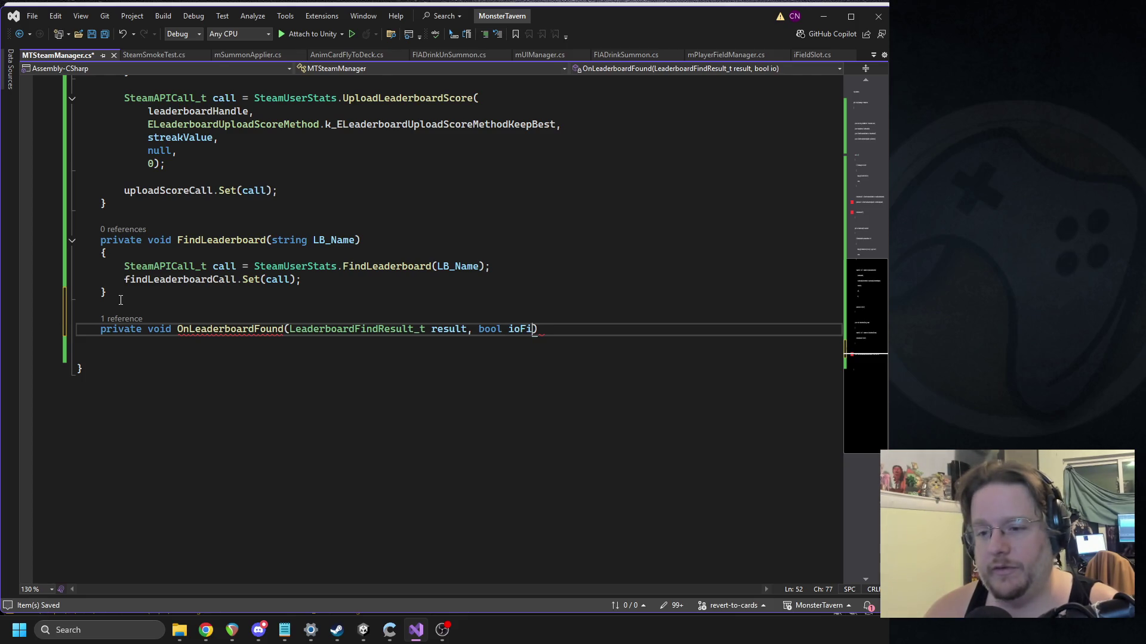
pyautogui.press('BackSpace')
pyautogui.press('BackSpace')
pyautogui.write('ailure) {')
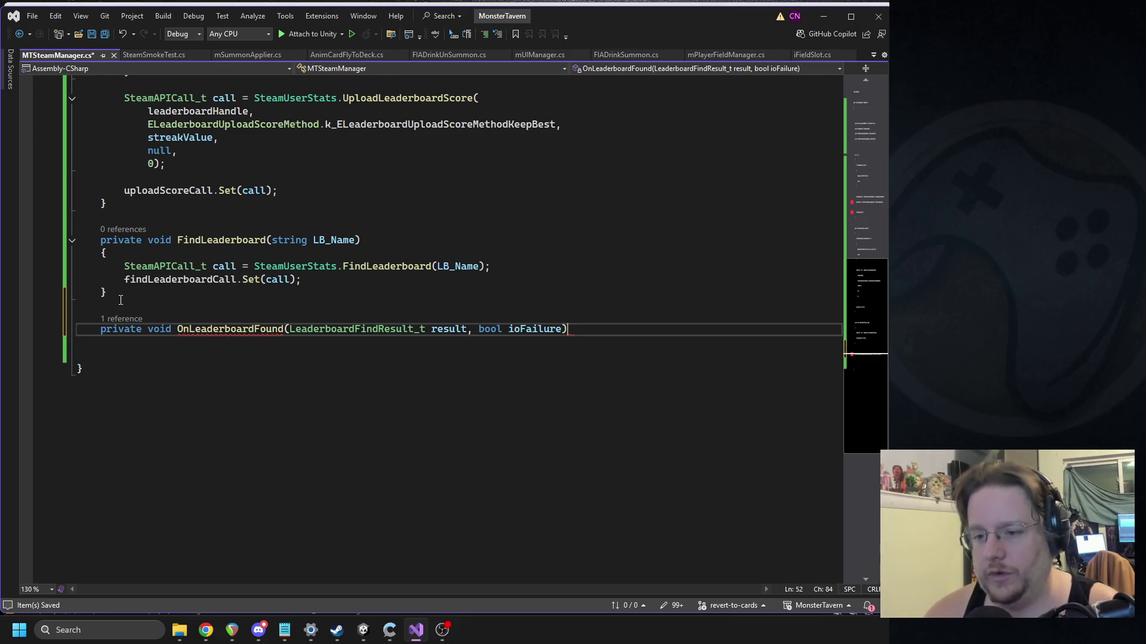
pyautogui.press('Return')
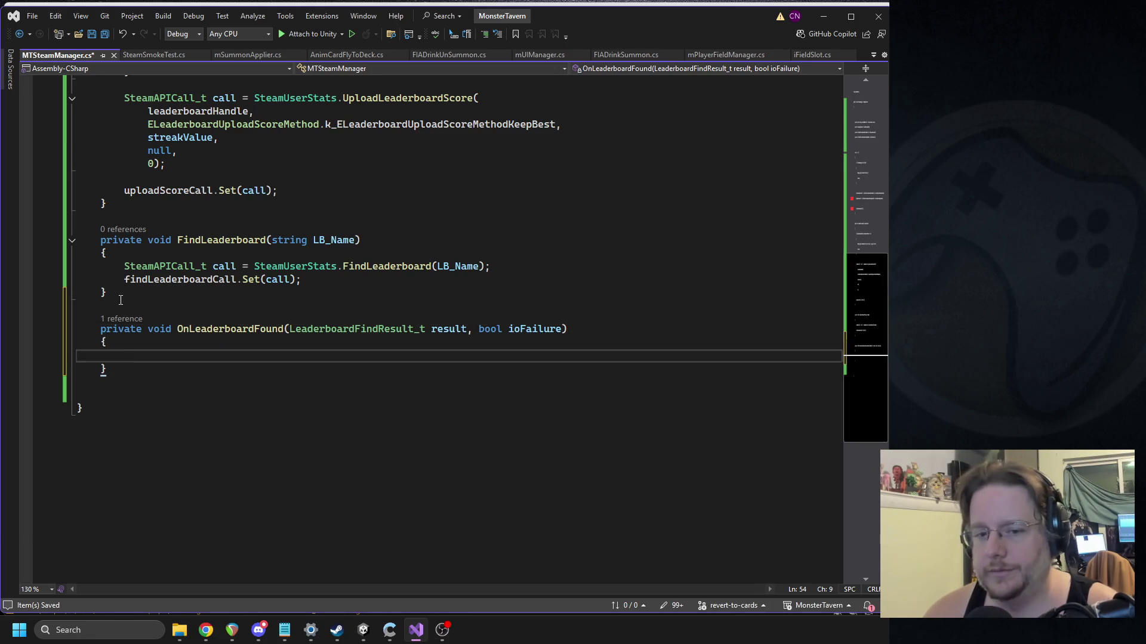
pyautogui.hotkey('ctrl', 's')
# Step: Open an if block testing ioFailure || result.m_bLeaderboardFound == 0
pyautogui.write('if(ioFailure')
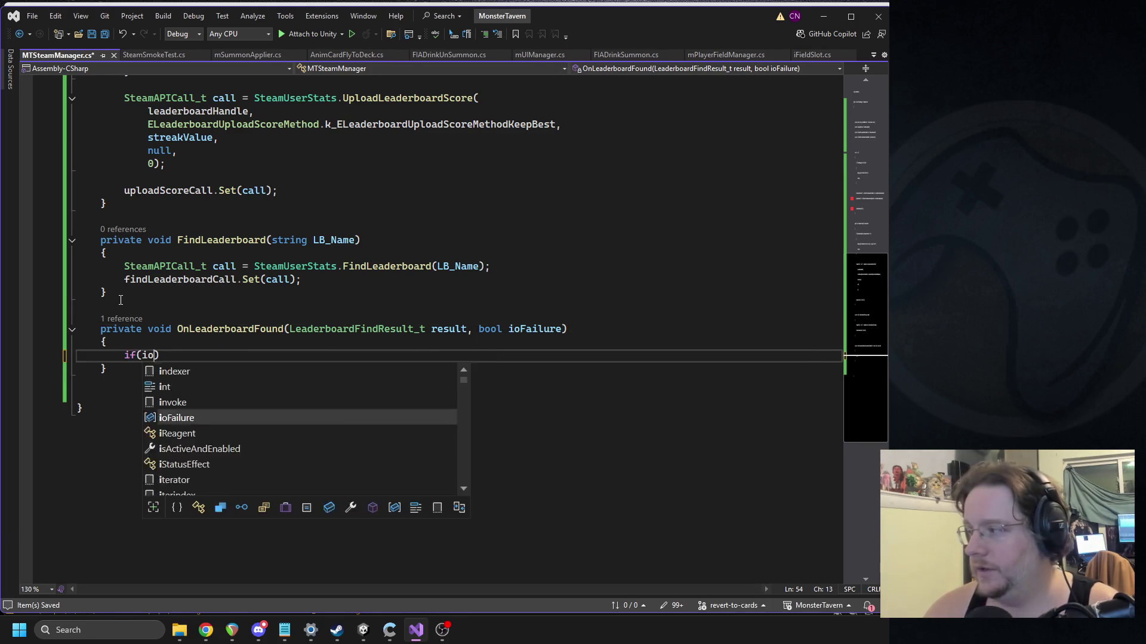
pyautogui.write(' || result')
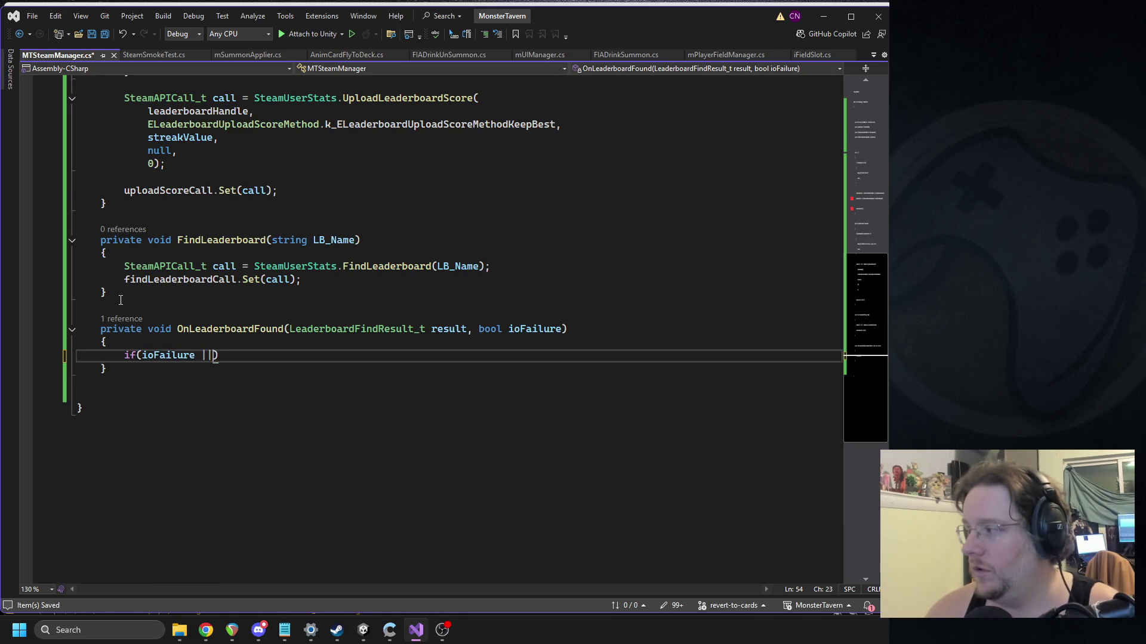
pyautogui.write('.m_bLeaderboardFound.')
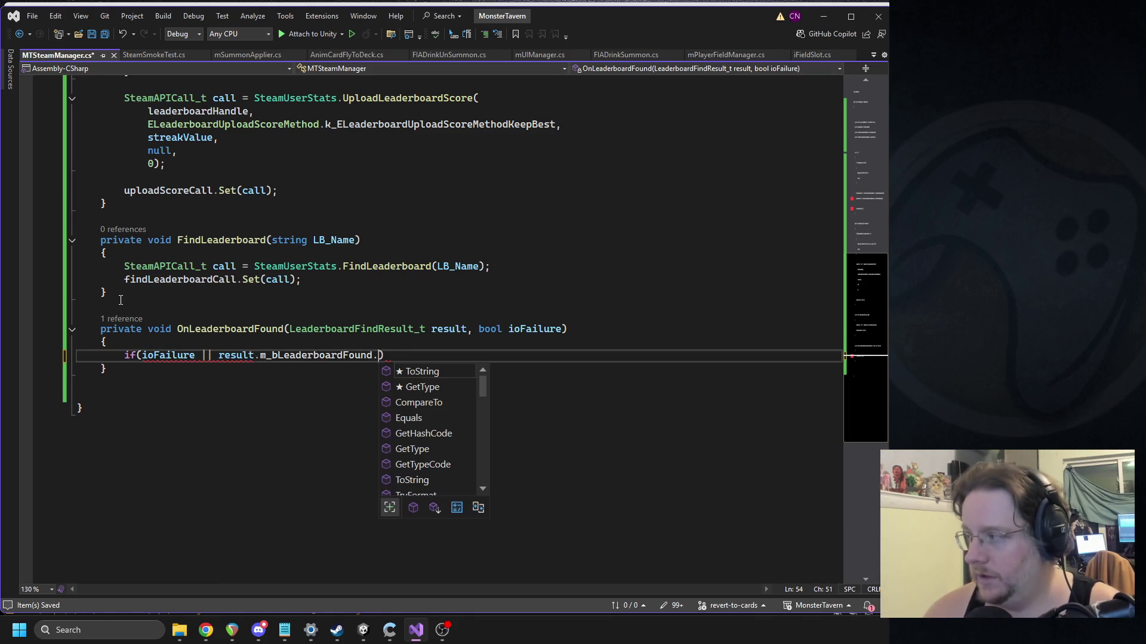
pyautogui.press('BackSpace')
pyautogui.press('BackSpace')
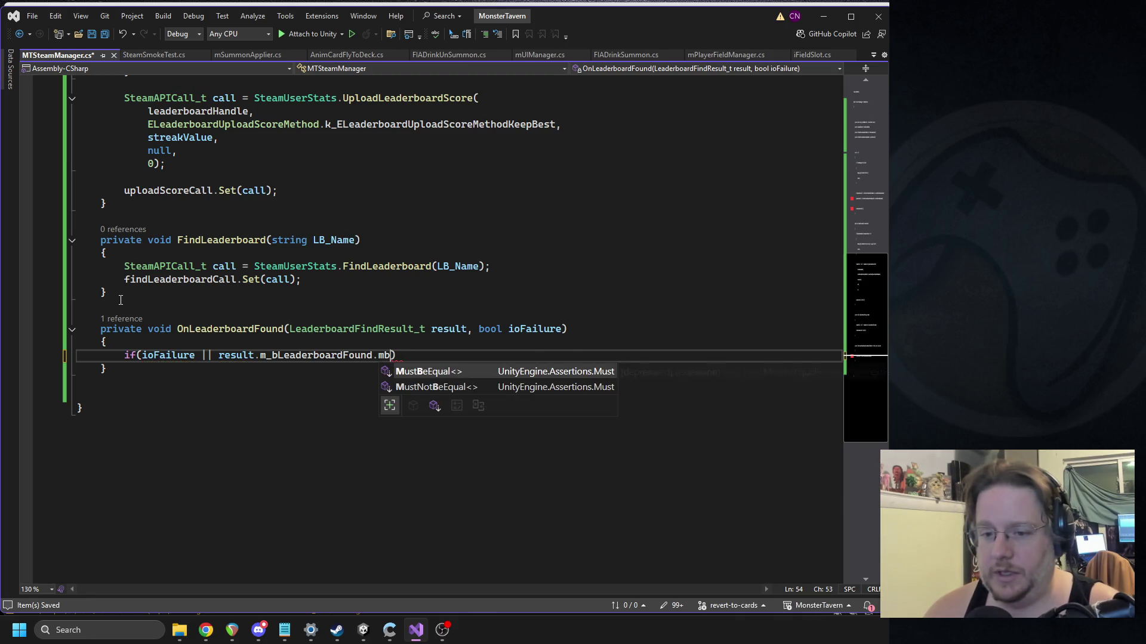
pyautogui.write('d == 0) ')
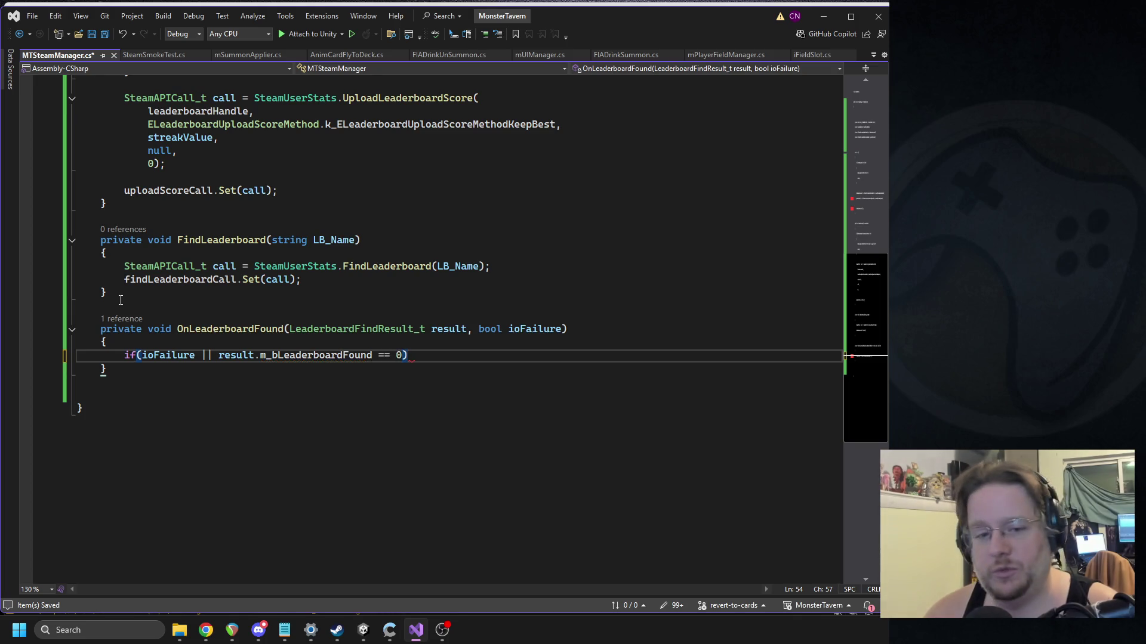
pyautogui.write('{')
pyautogui.press('Return')
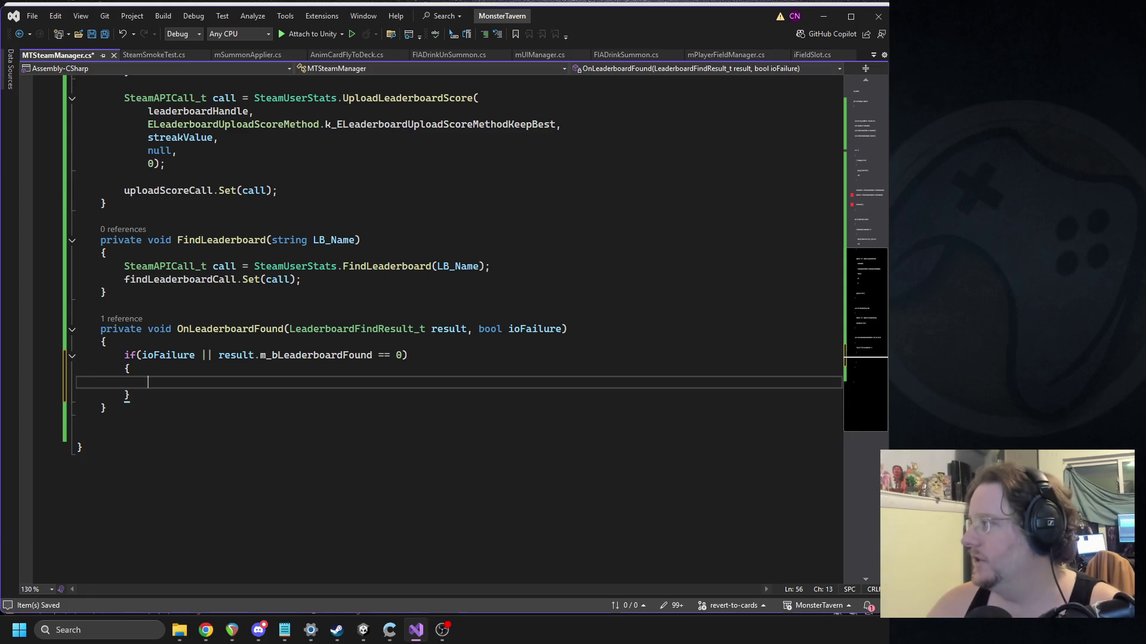
pyautogui.hotkey('alt', 'Tab')
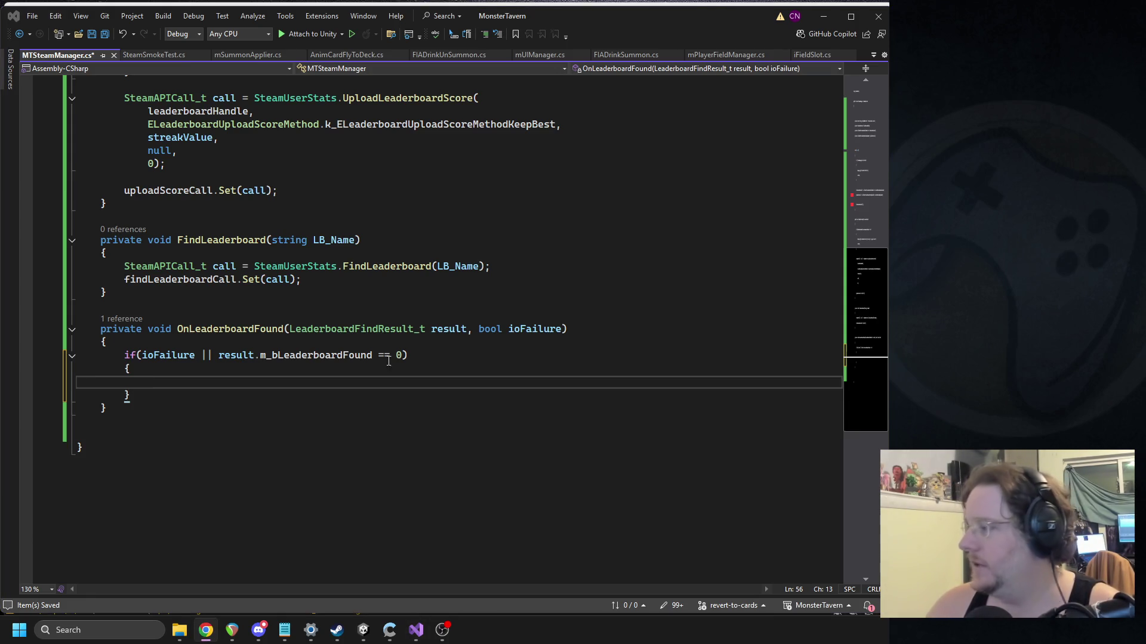
pyautogui.click(225, 381)
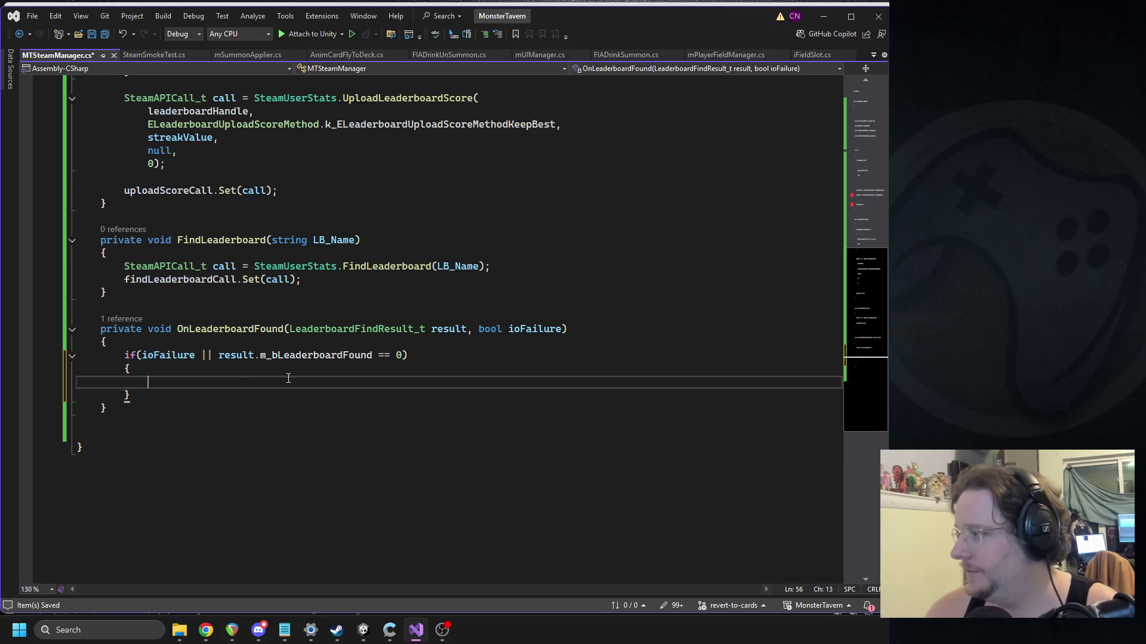
# Step: Log "Leaderboard not found" inside the failure block
pyautogui.write('Debug.Log')
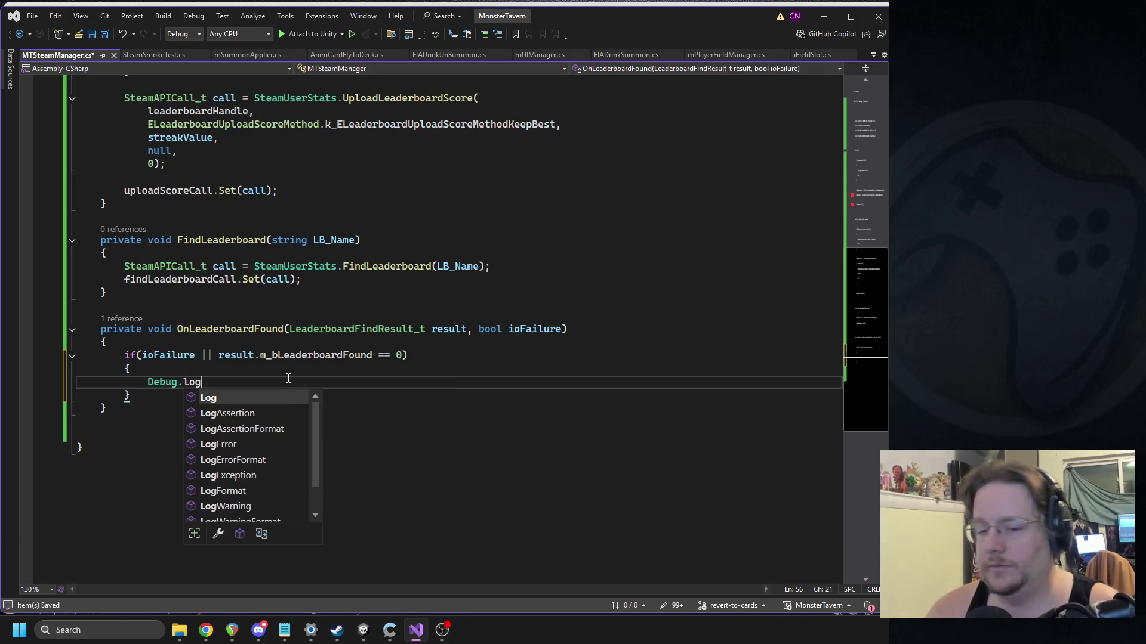
pyautogui.write('("L");')
pyautogui.press('Left')
pyautogui.press('Left')
pyautogui.write('"Leaderboard not found')
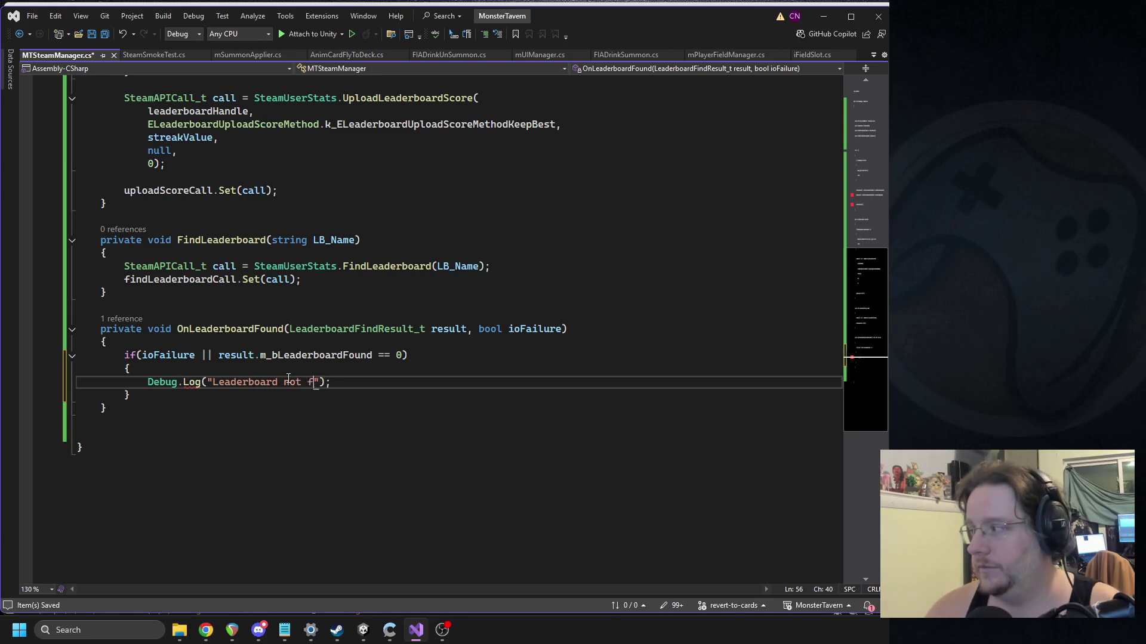
pyautogui.write(': " + Lead')
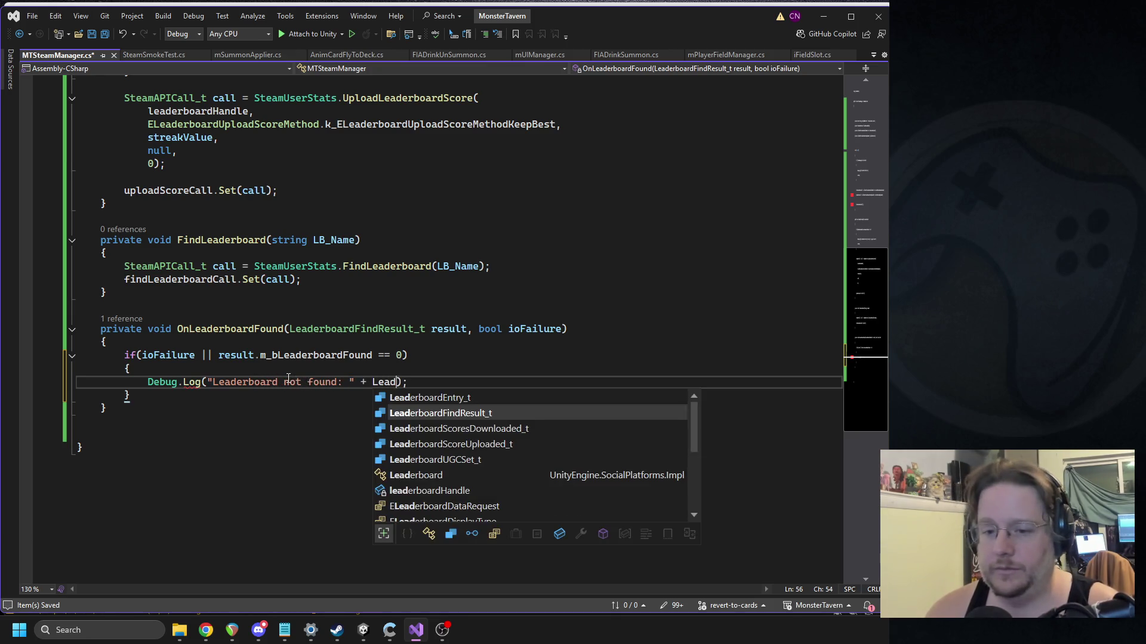
pyautogui.press('BackSpace')
pyautogui.press('BackSpace')
pyautogui.press('BackSpace')
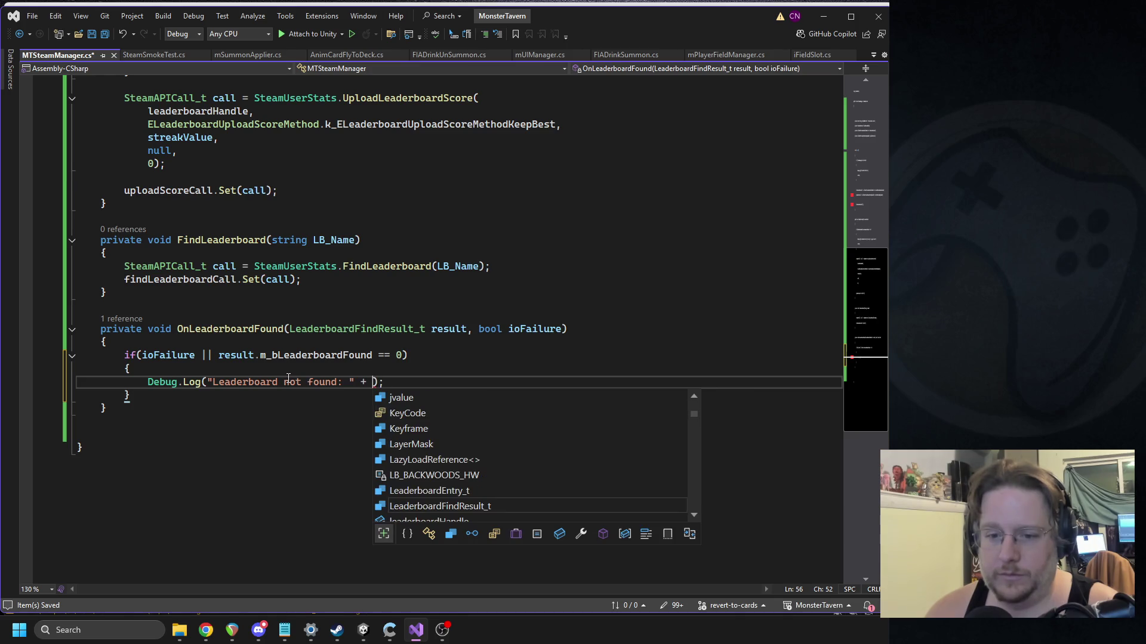
pyautogui.press('BackSpace')
pyautogui.press('BackSpace')
pyautogui.press('BackSpace')
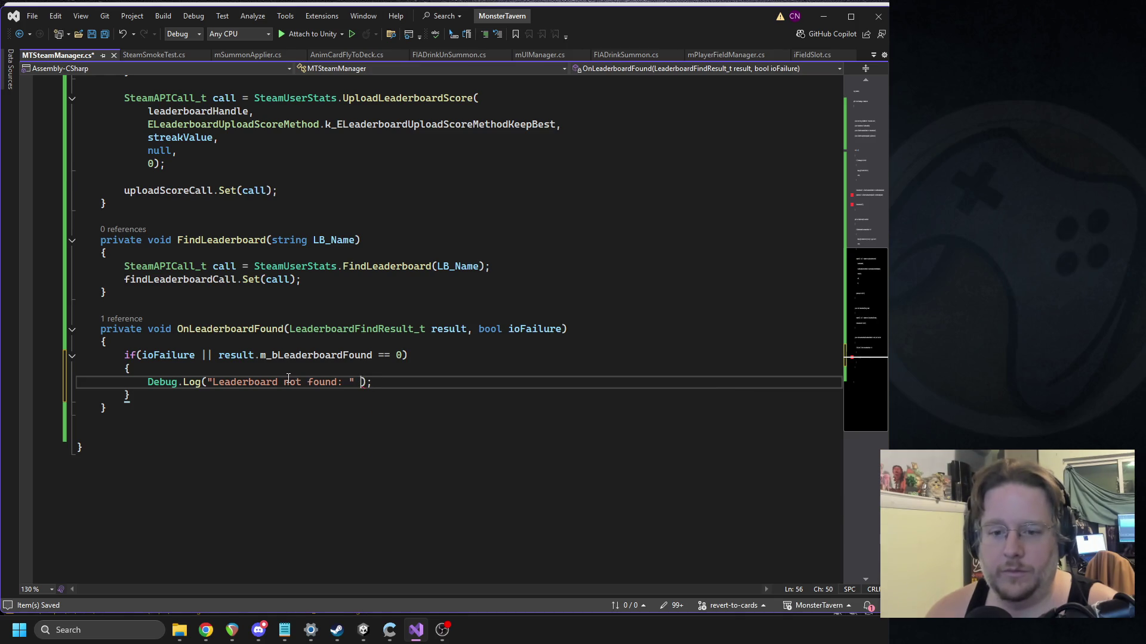
pyautogui.press('BackSpace')
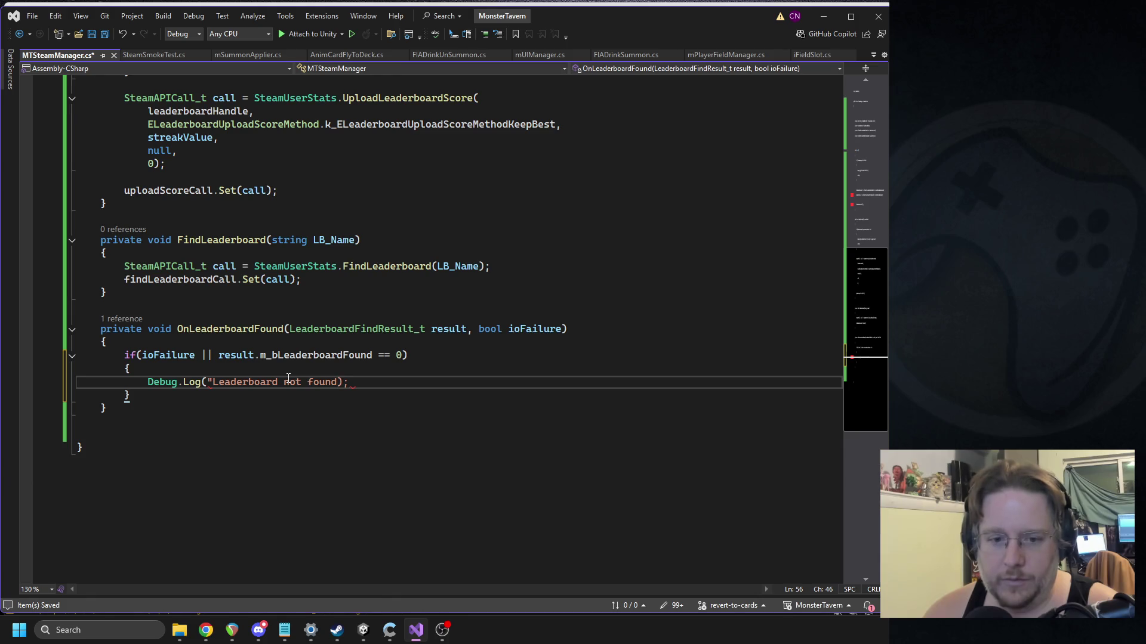
pyautogui.write('found: " + re')
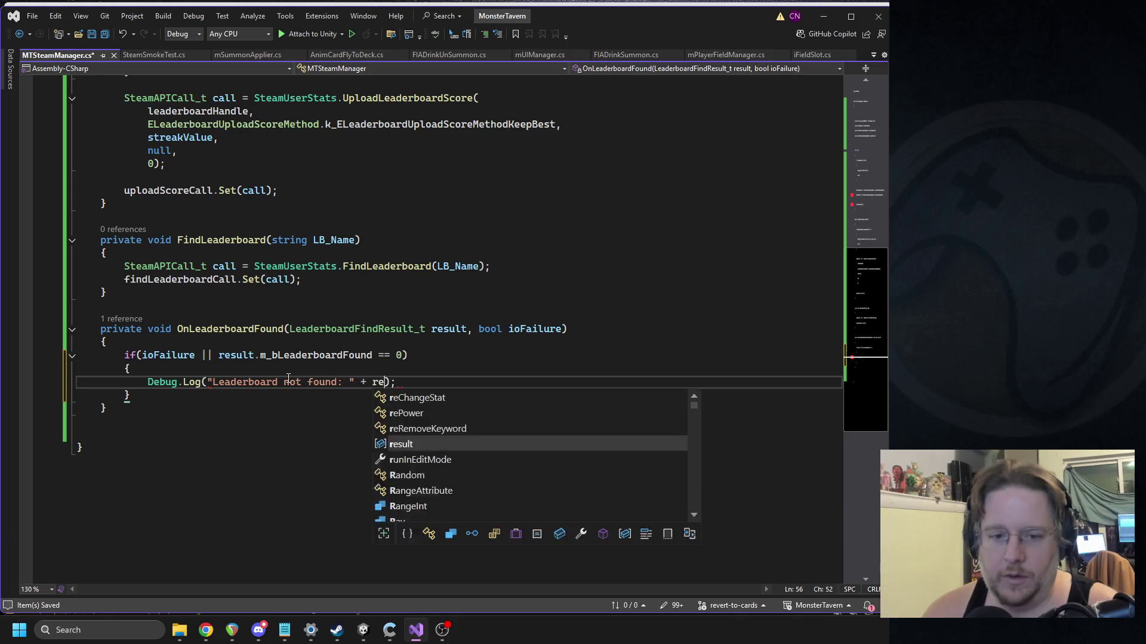
pyautogui.write('sult.na')
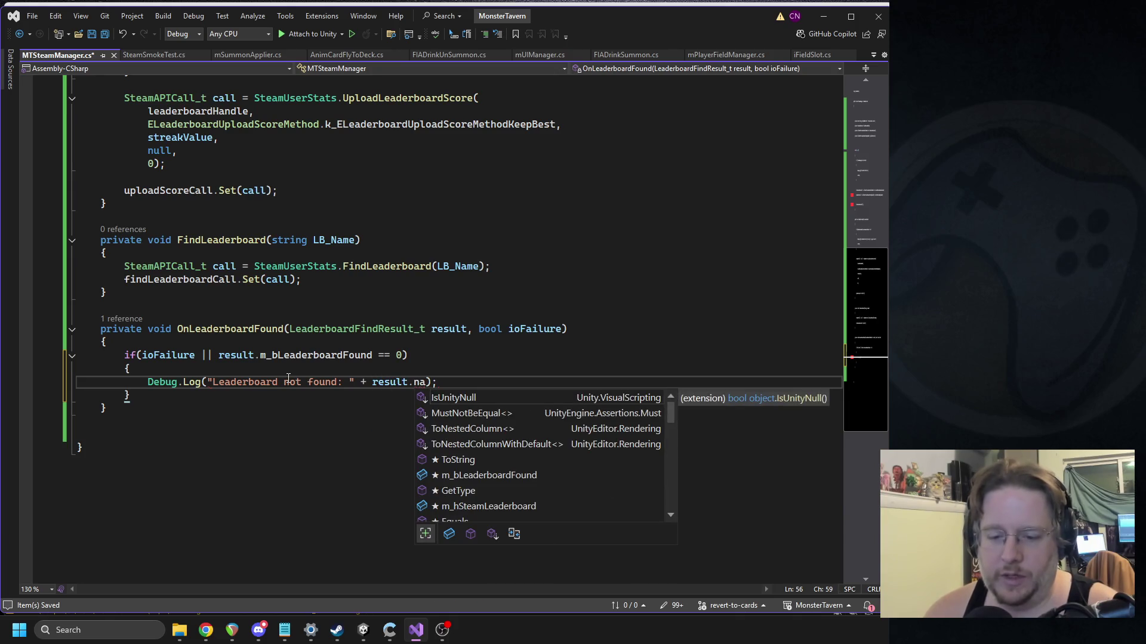
pyautogui.press('BackSpace')
pyautogui.press('BackSpace')
pyautogui.press('BackSpace')
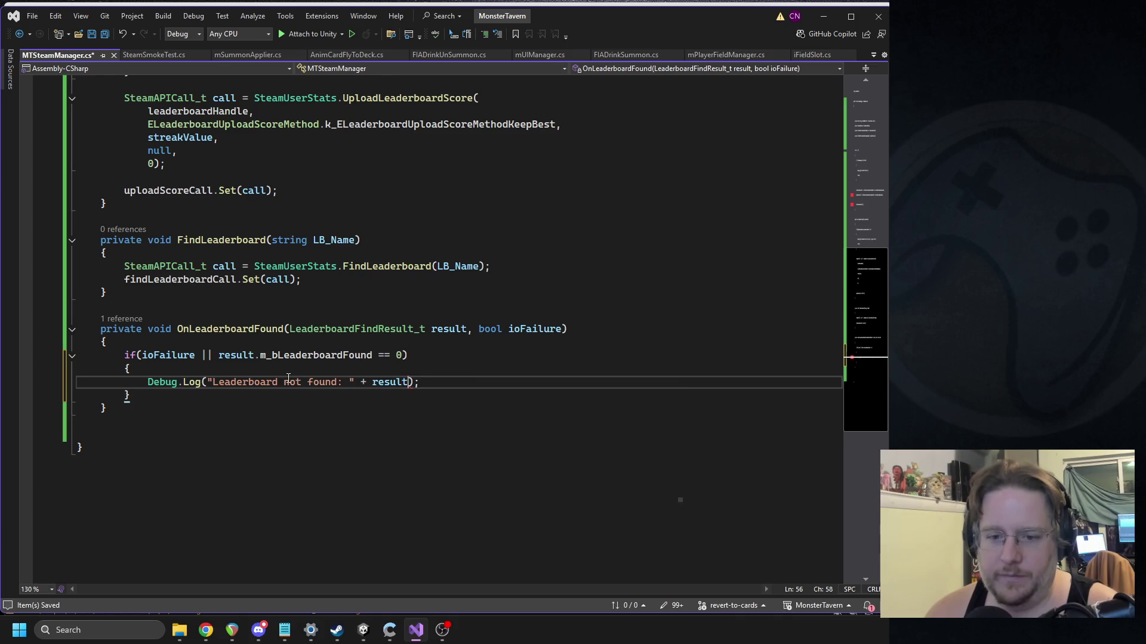
pyautogui.press('BackSpace')
pyautogui.press('BackSpace')
pyautogui.press('BackSpace')
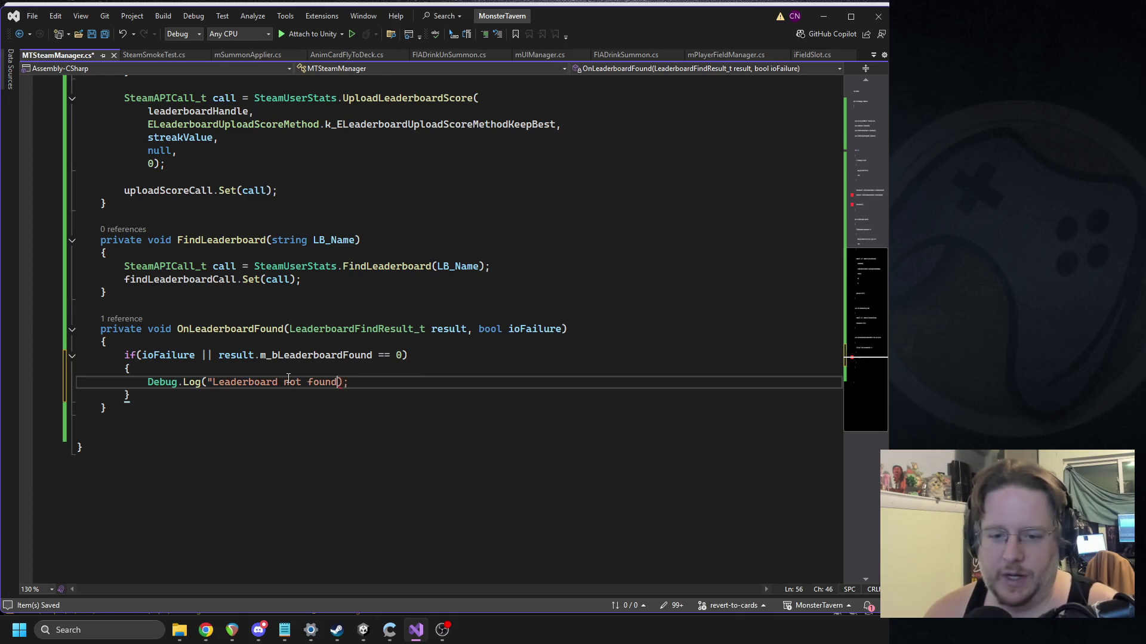
pyautogui.press('Return')
pyautogui.hotkey('ctrl', 'z')
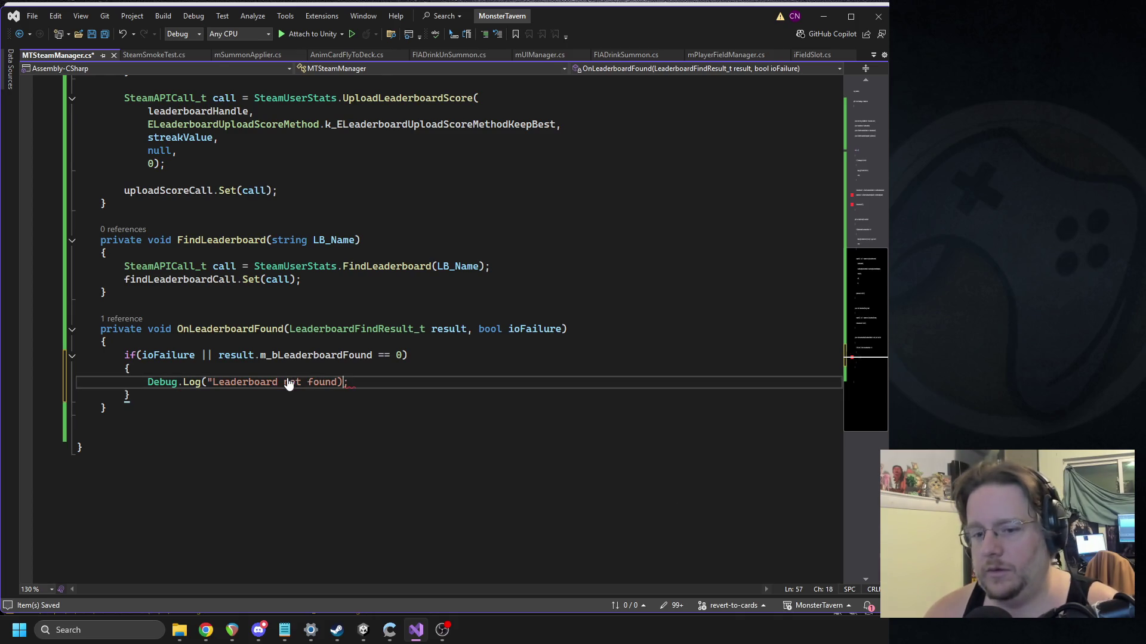
pyautogui.write('"')
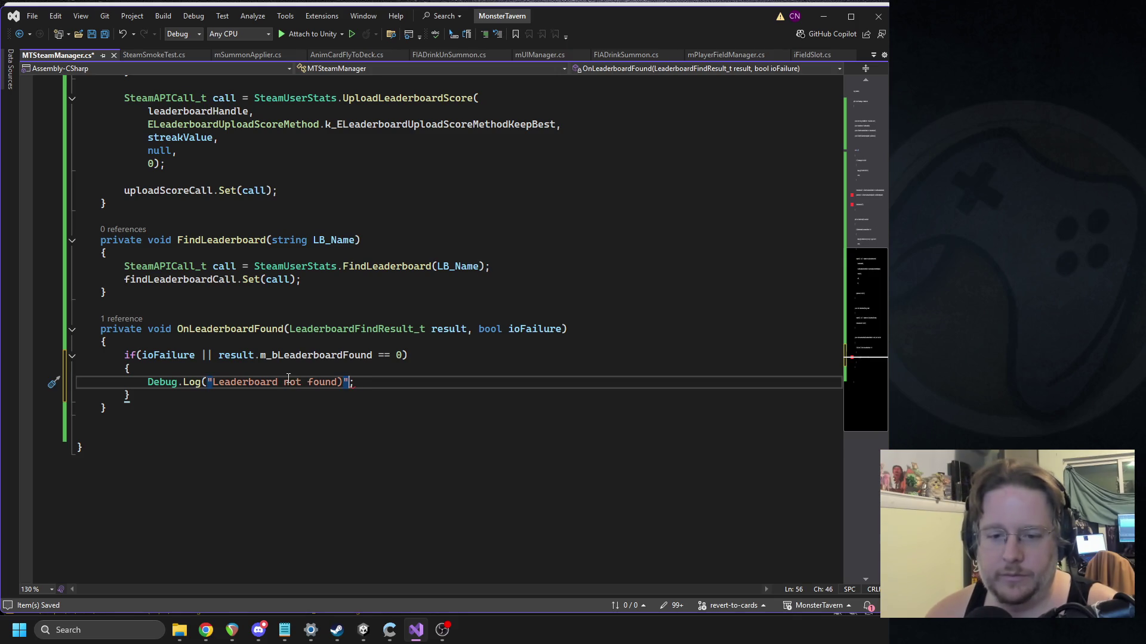
pyautogui.press('Delete')
pyautogui.press('Right')
pyautogui.write(')')
# Step: Return early after the log and continue below the if block
pyautogui.press('End')
pyautogui.press('Return')
pyautogui.write('return')
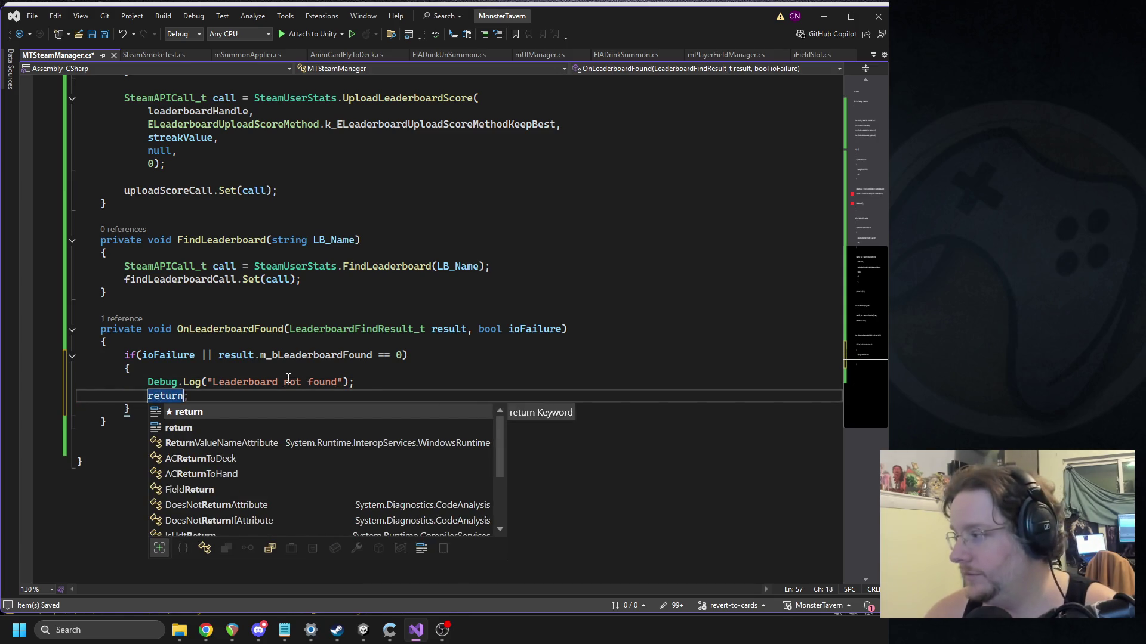
pyautogui.write(';')
pyautogui.press('Down')
pyautogui.press('End')
pyautogui.press('Return')
# Step: Store result.m_hSteamLeaderboard in leaderboardHandle
pyautogui.write('leade')
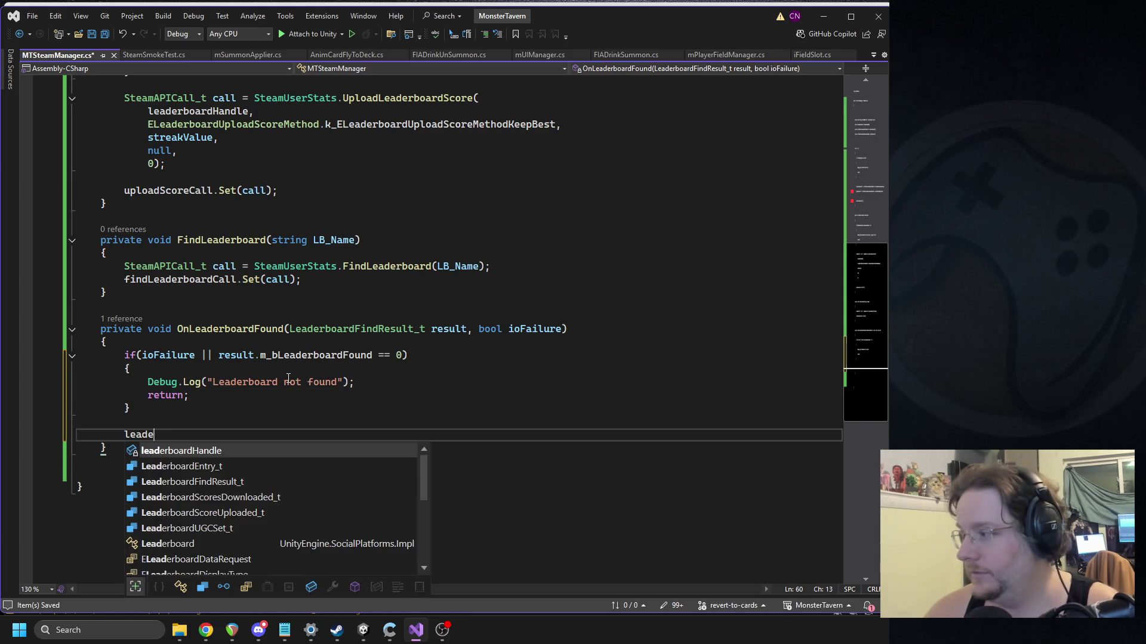
pyautogui.write('rboardhandle =')
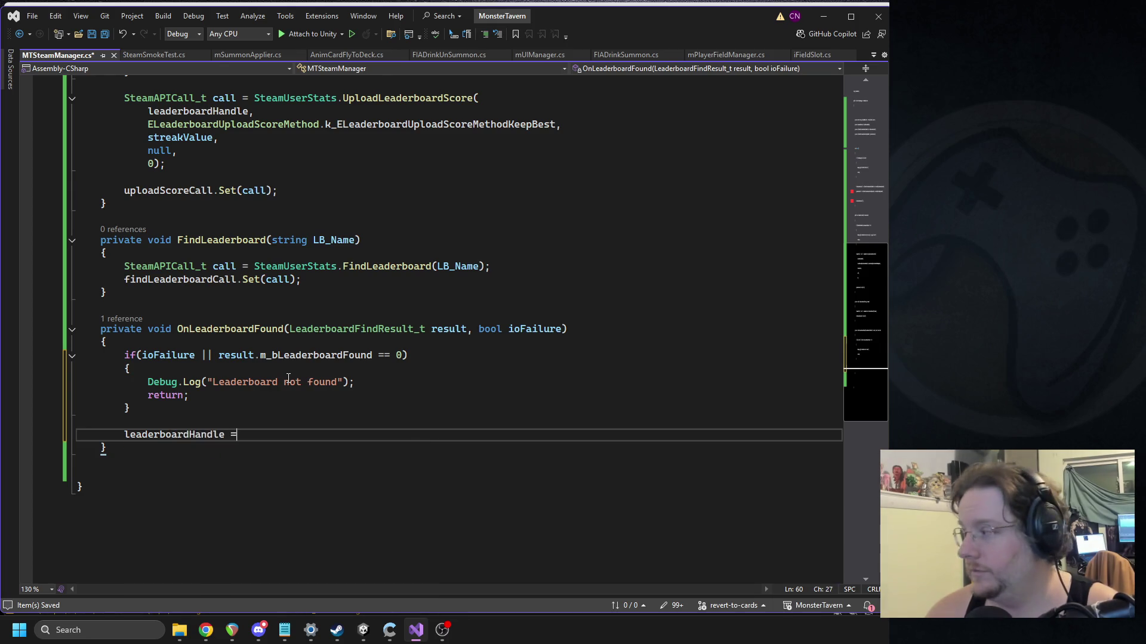
pyautogui.write(' result.m_')
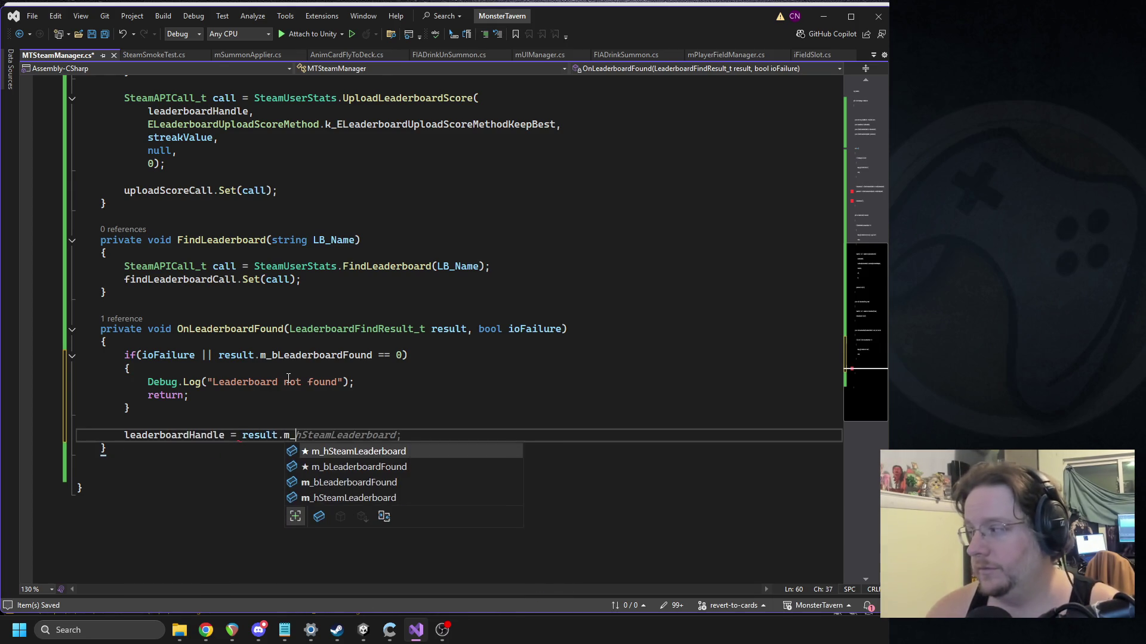
pyautogui.write('hSteamLea')
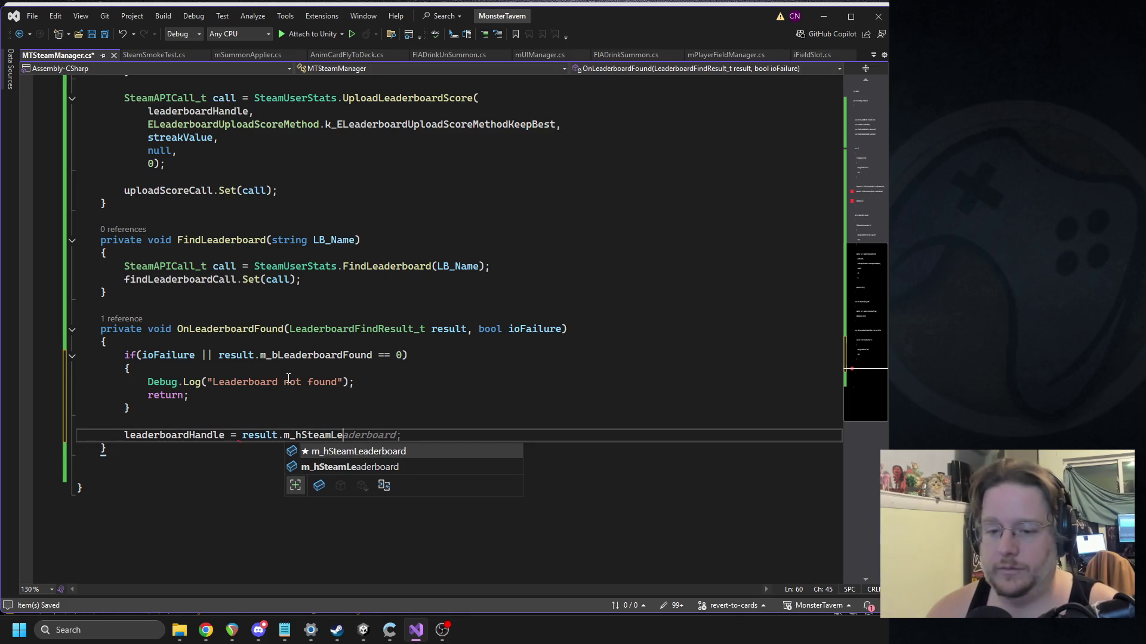
pyautogui.press('Tab')
pyautogui.press('Return')
# Step: Log "Leaderboard ready" and add blank lines after OnLeaderboardFound
pyautogui.write('De')
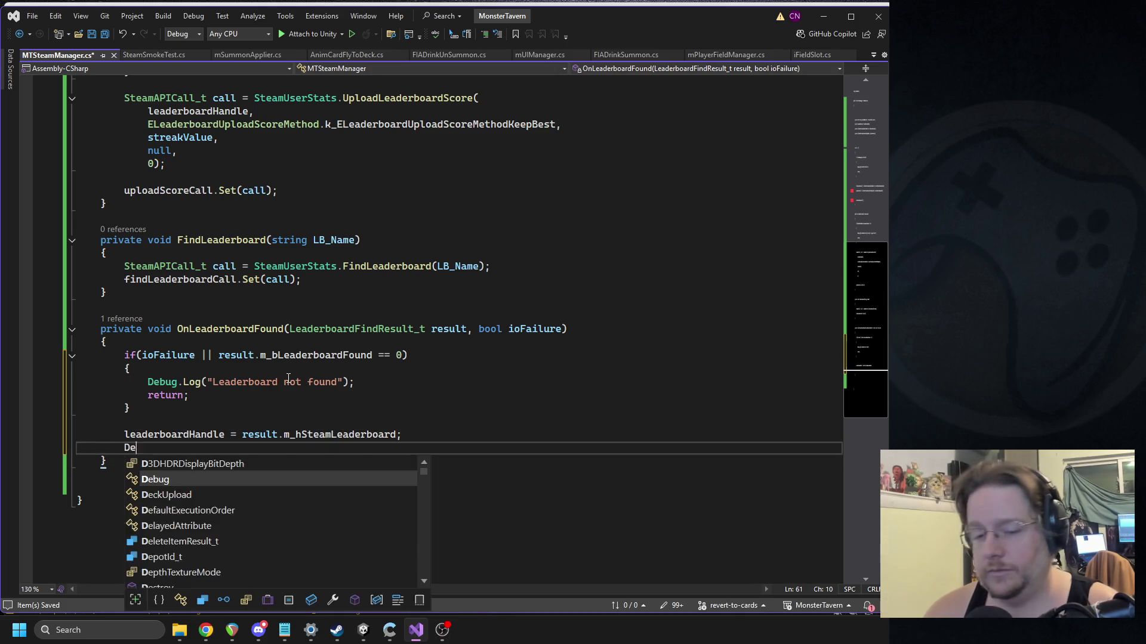
pyautogui.write('bug.log()')
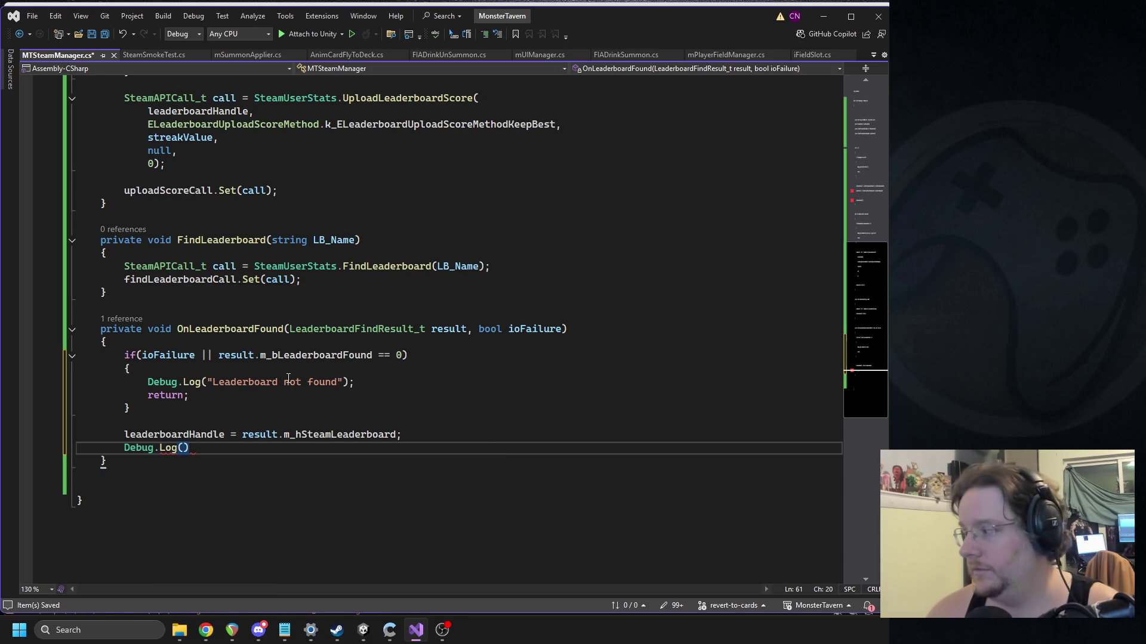
pyautogui.write(';')
pyautogui.press('Left')
pyautogui.write('"Leade')
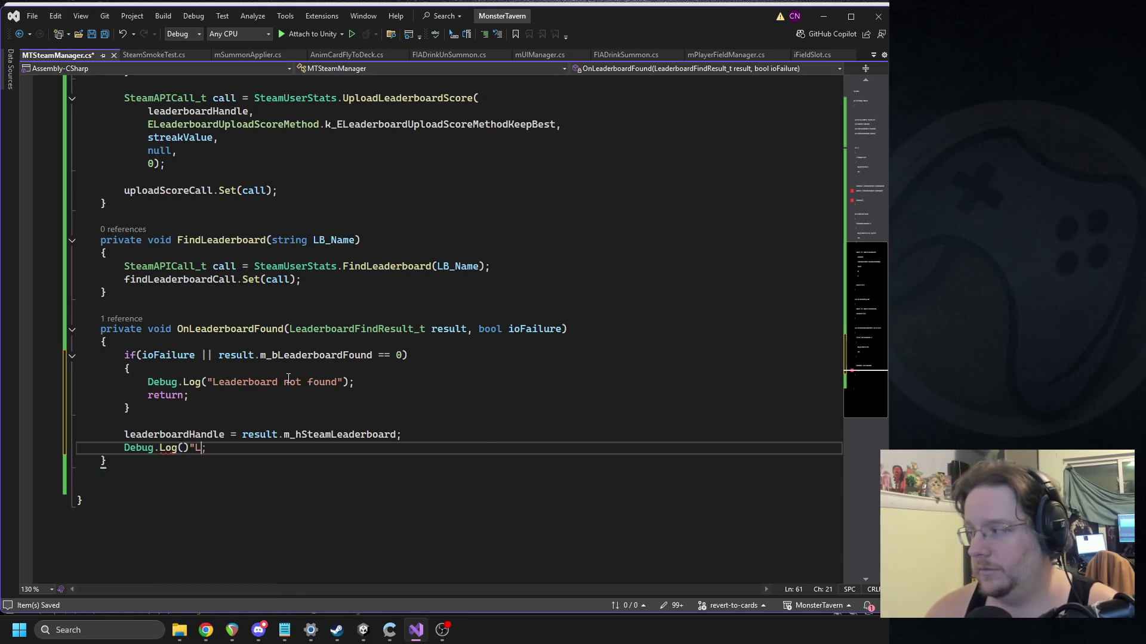
pyautogui.write('rboard ready: " +')
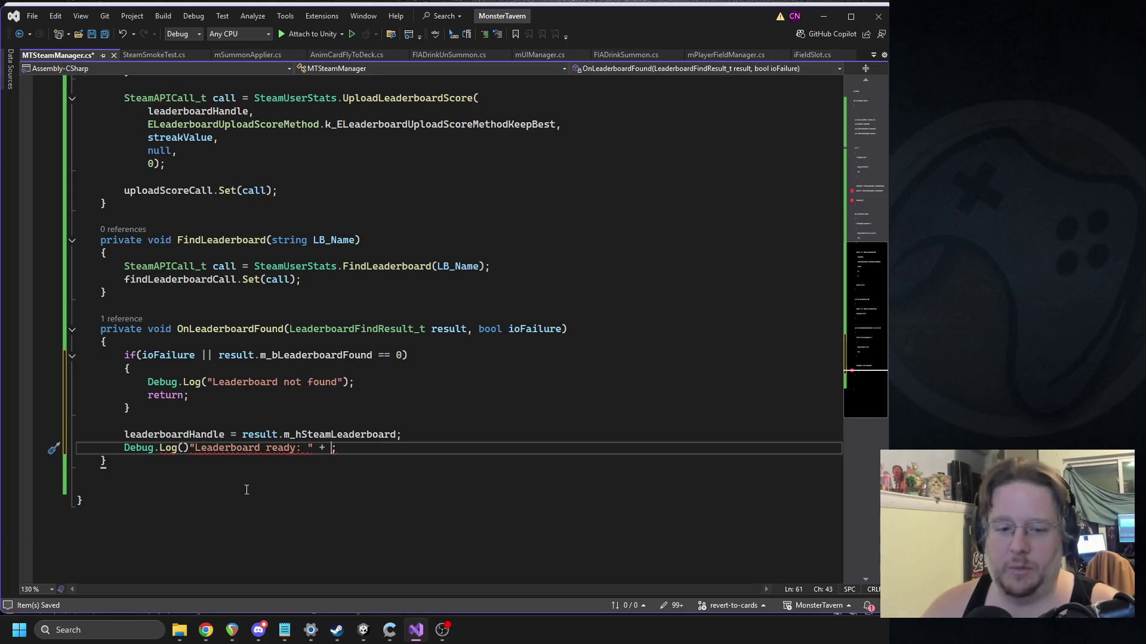
pyautogui.press('BackSpace')
pyautogui.press('BackSpace')
pyautogui.press('Delete')
pyautogui.press('BackSpace')
pyautogui.press('BackSpace')
pyautogui.press('BackSpace')
pyautogui.write(')')
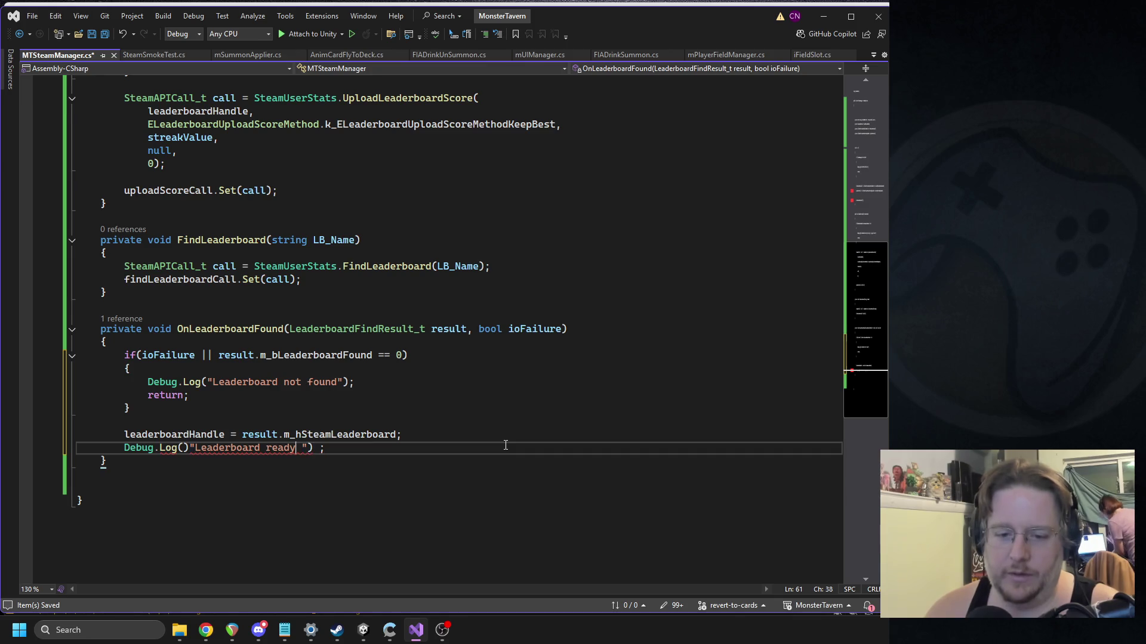
pyautogui.write('")')
pyautogui.press('Delete')
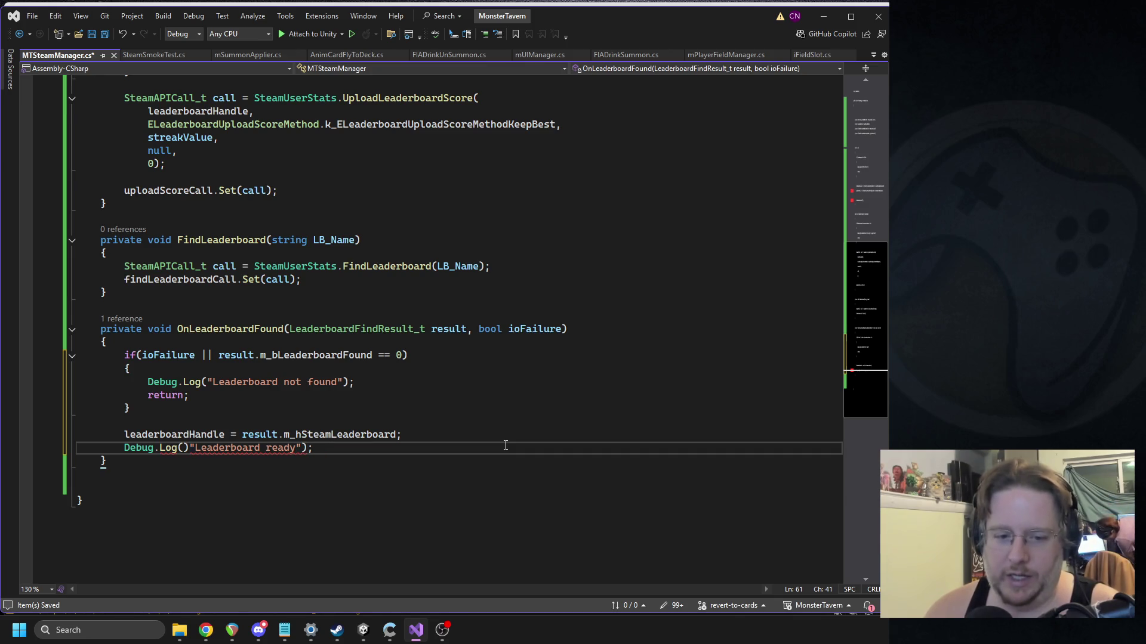
pyautogui.press('BackSpace')
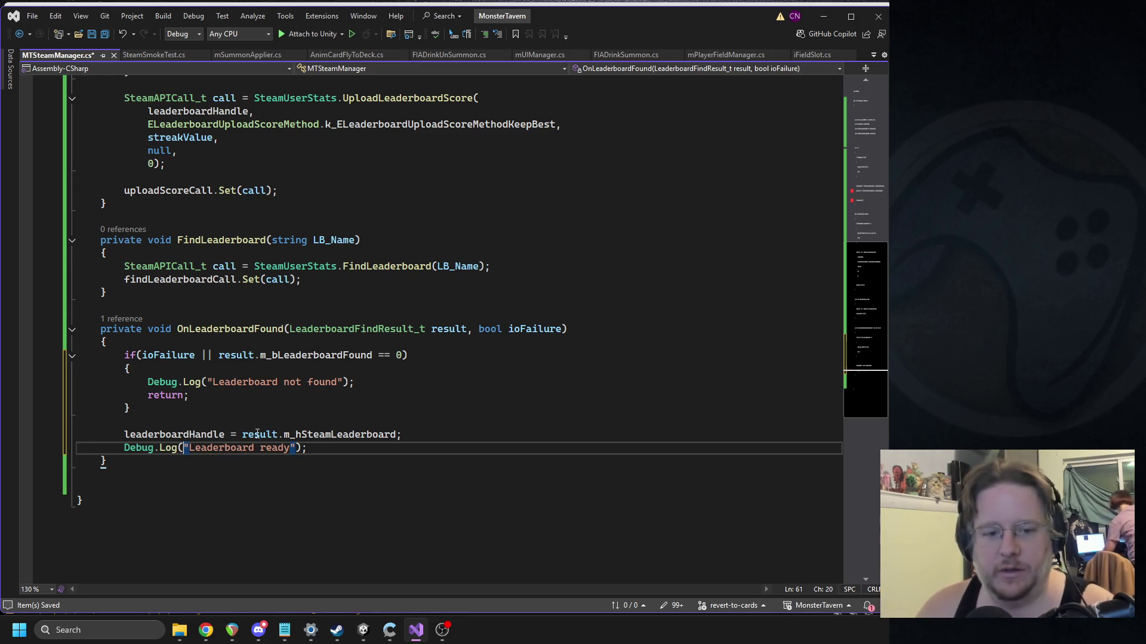
pyautogui.press('Down')
pyautogui.press('Return')
pyautogui.press('Return')
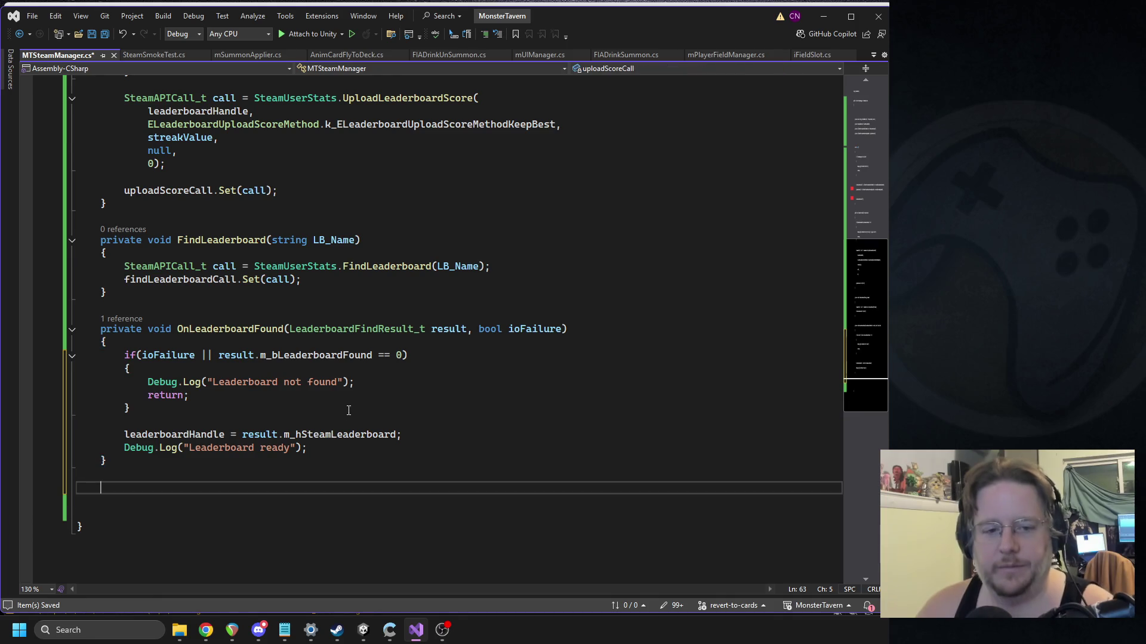
# Step: Save the script and begin a private void OnScoreUploaded declaration, checking the callback name above
pyautogui.hotkey('ctrl', 's')
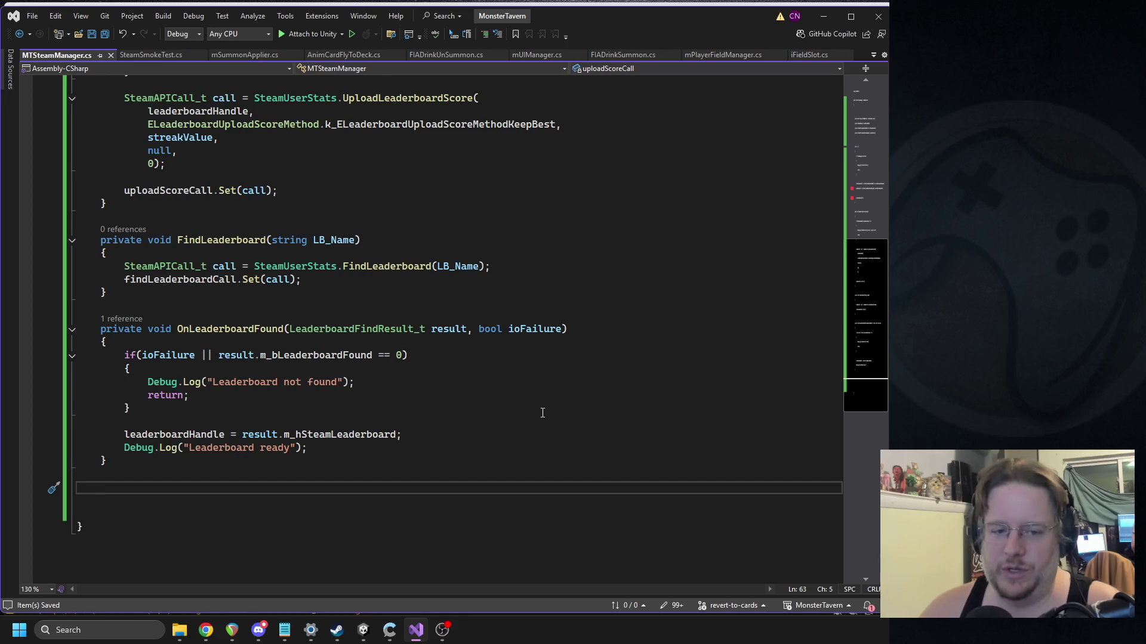
pyautogui.write('private')
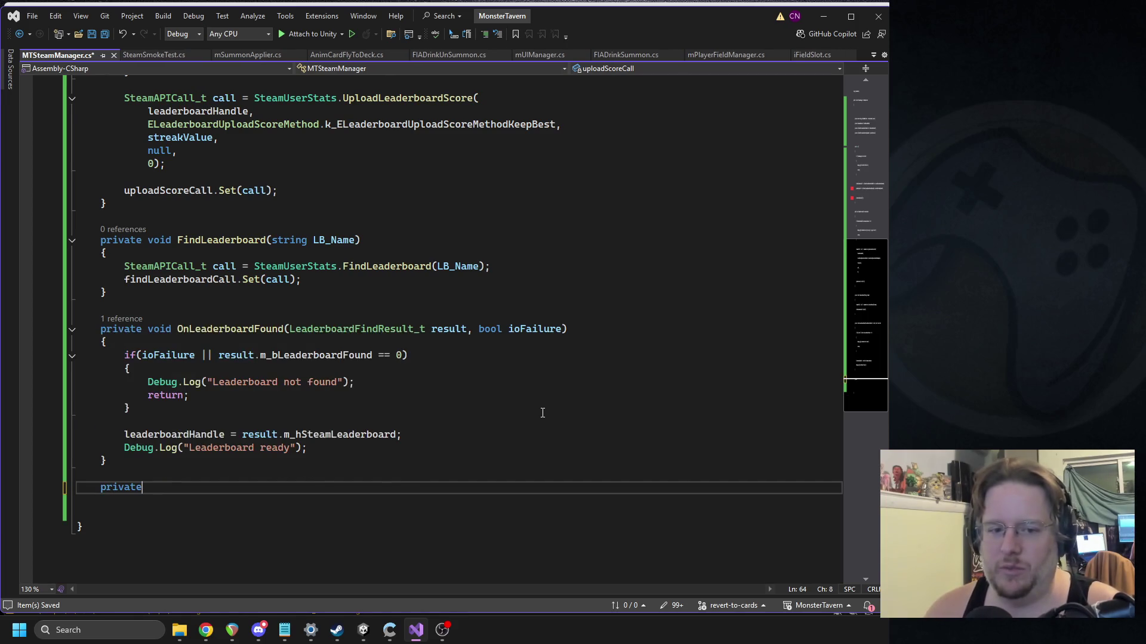
pyautogui.write(' void O')
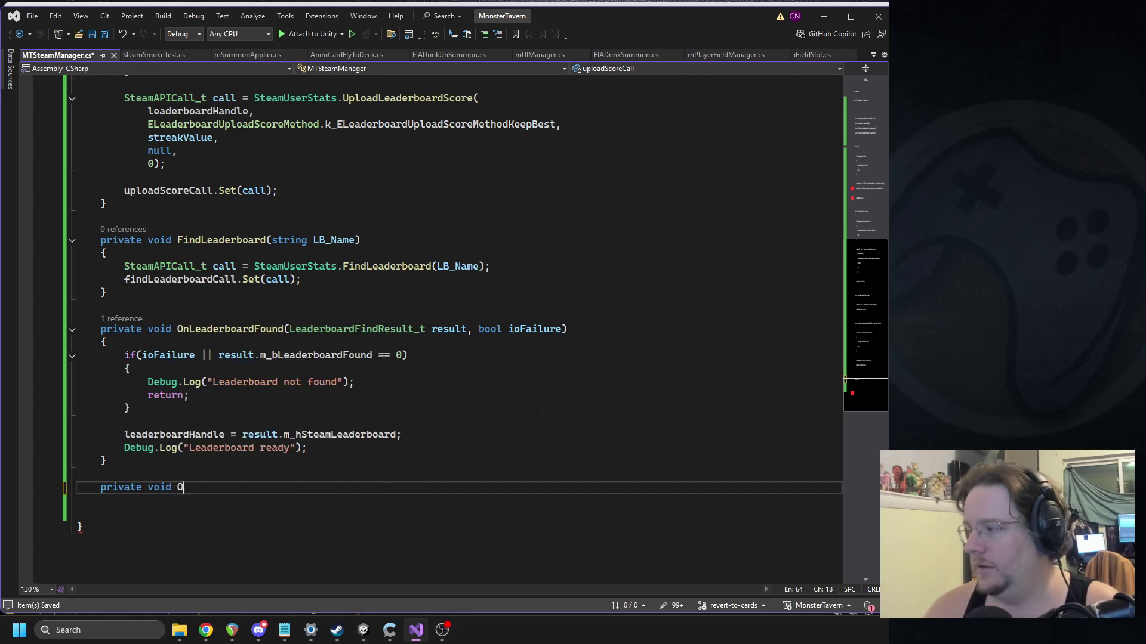
pyautogui.write('nScoreuplo')
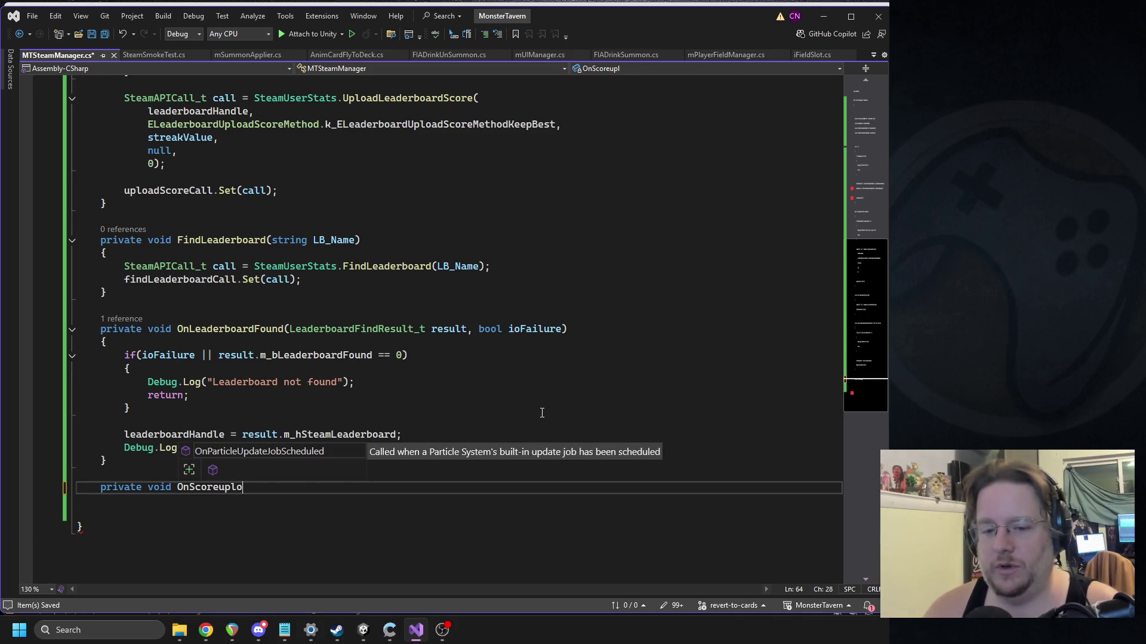
pyautogui.scroll(11, 565, 322)
pyautogui.doubleClick(520, 352)
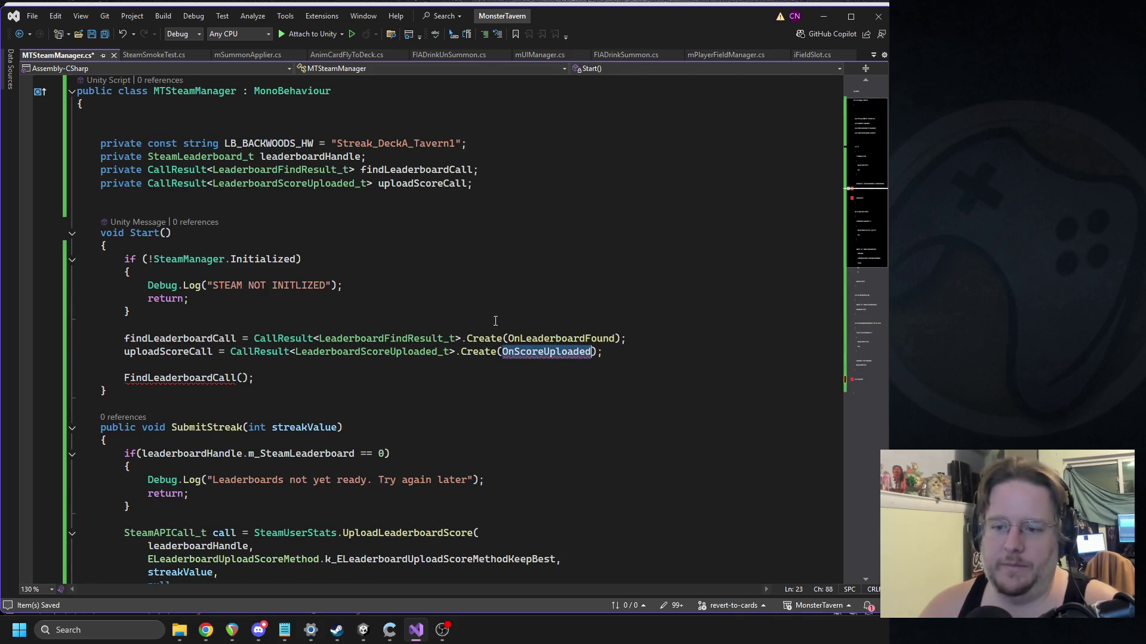
pyautogui.scroll(-11, 418, 329)
pyautogui.click(301, 454)
# Step: Give OnScoreUploaded the parameters LeaderboardScoreUploaded_t result and bool ioFailure, with an empty body
pyautogui.write('aded')
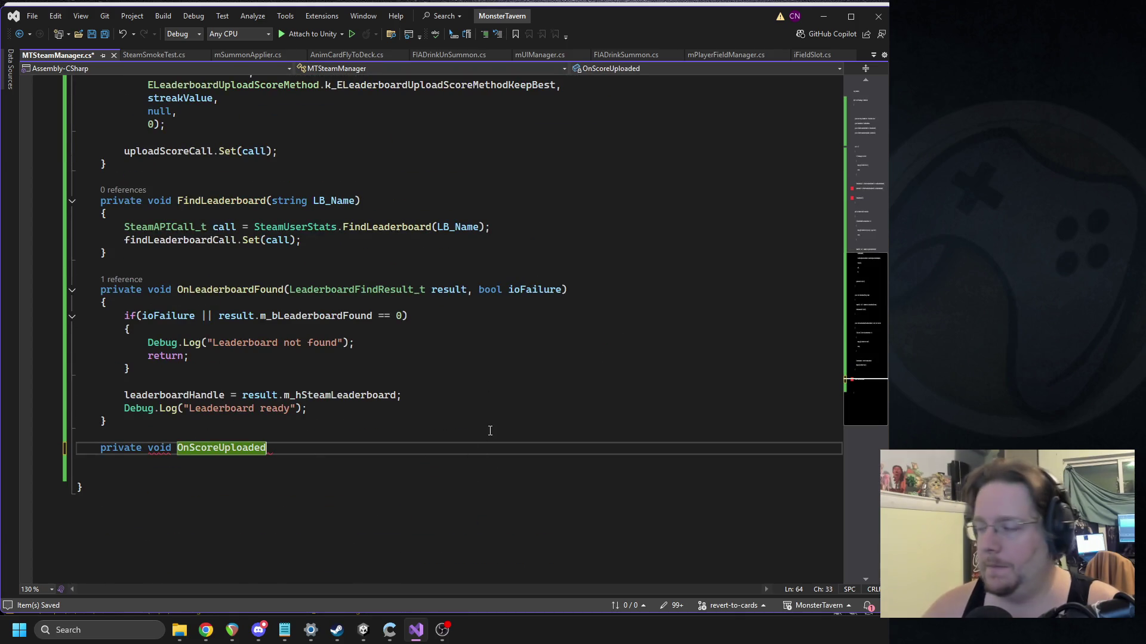
pyautogui.write('(')
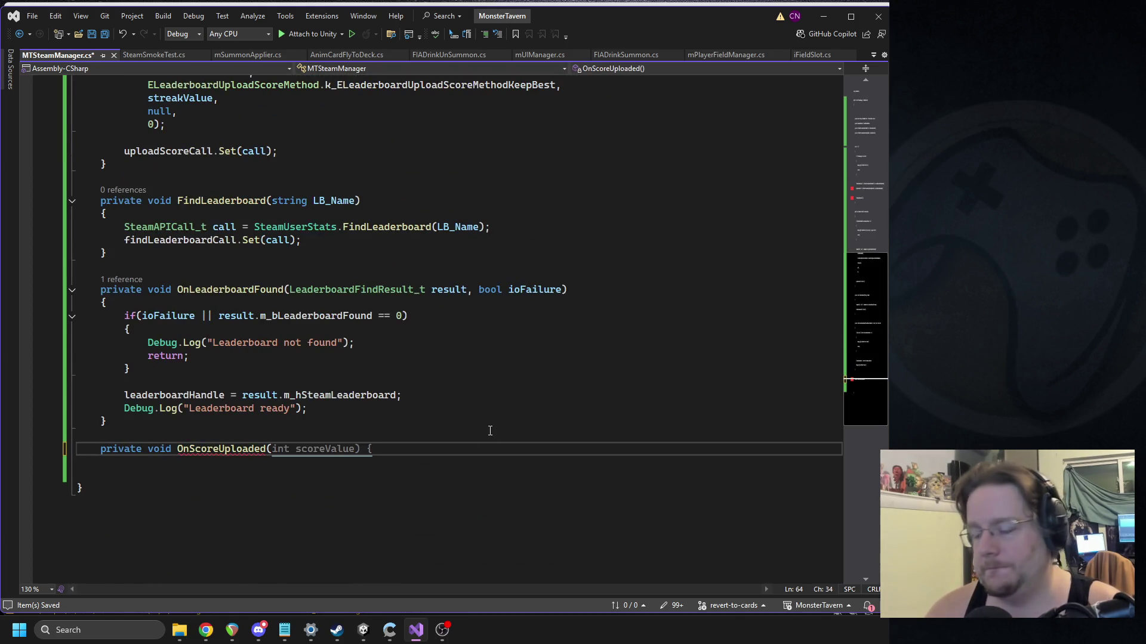
pyautogui.write('Leadeerboardscoreuplo')
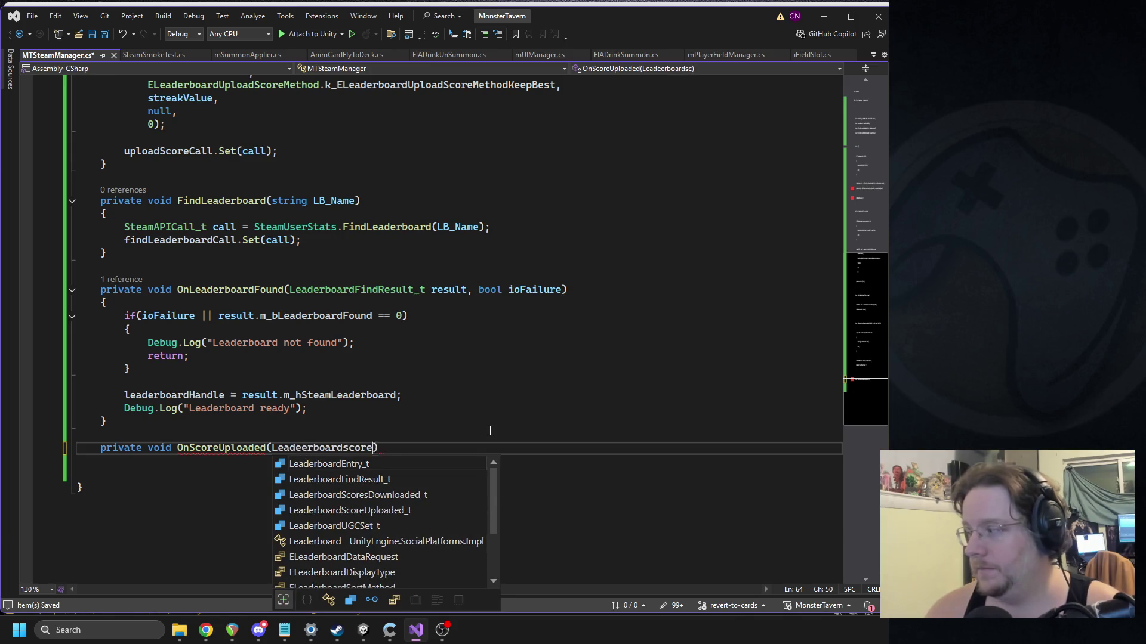
pyautogui.write('aded')
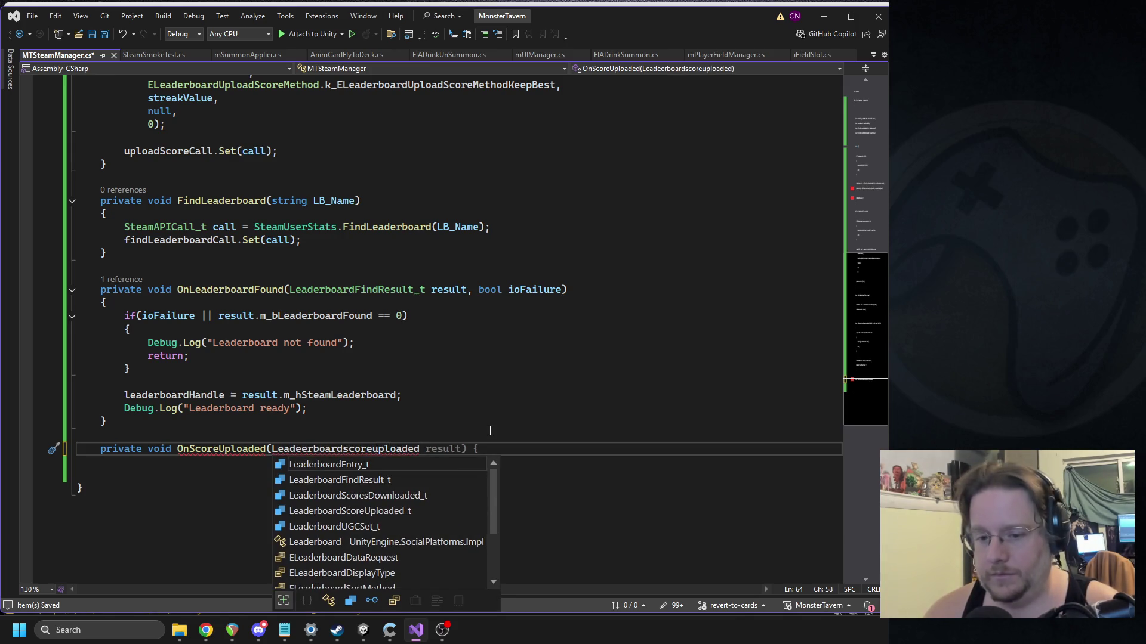
pyautogui.press('BackSpace')
pyautogui.press('BackSpace')
pyautogui.press('BackSpace')
pyautogui.write('r')
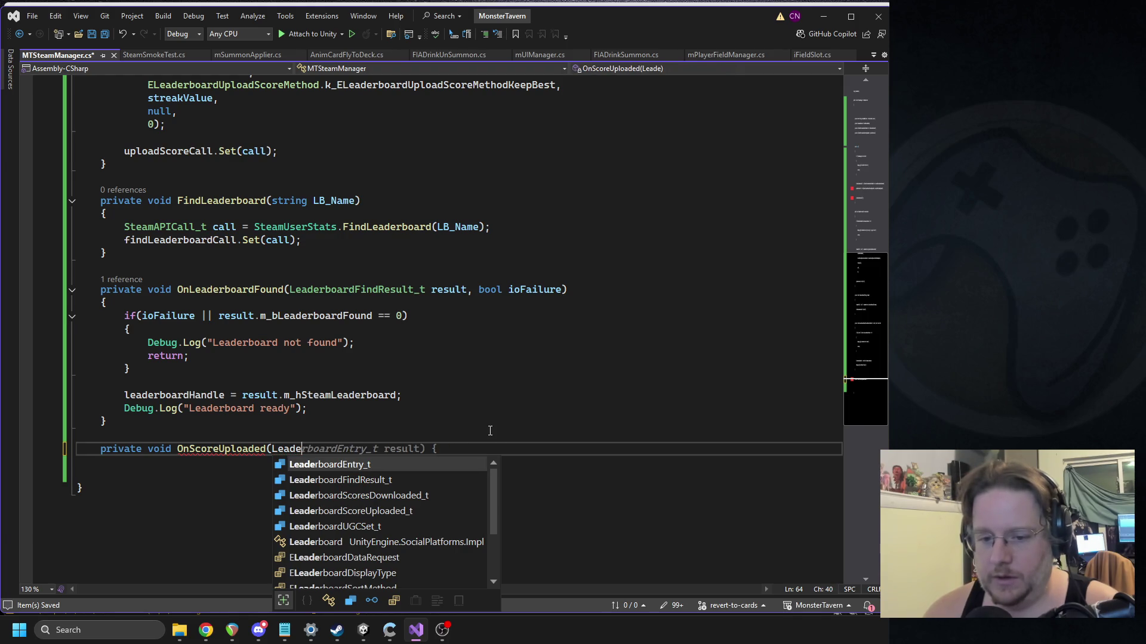
pyautogui.write('board')
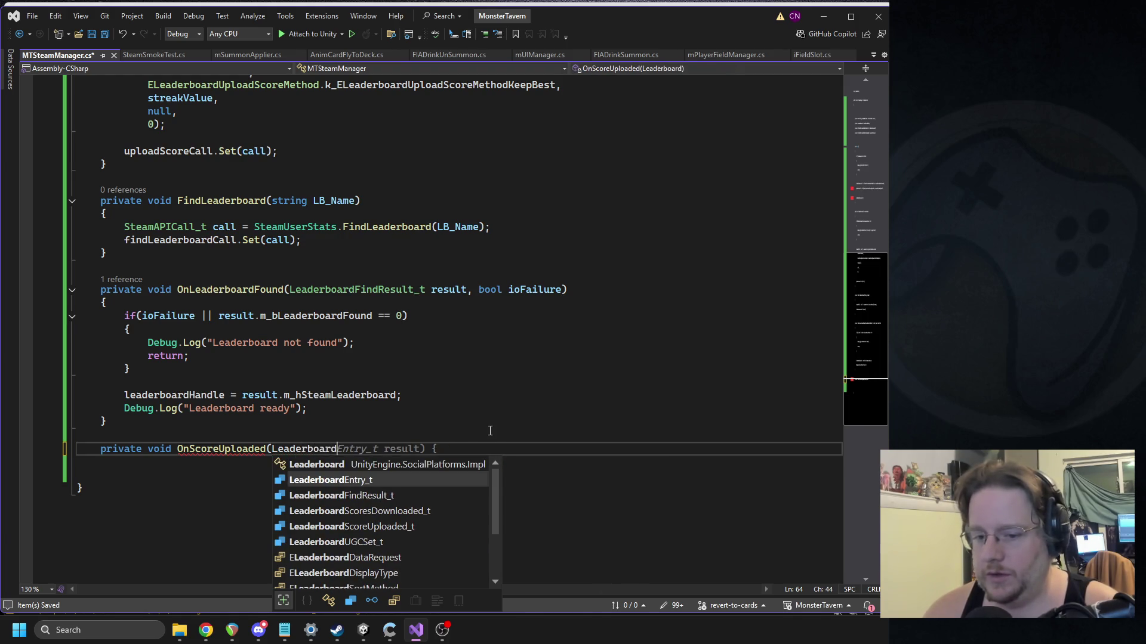
pyautogui.write('scoreupl')
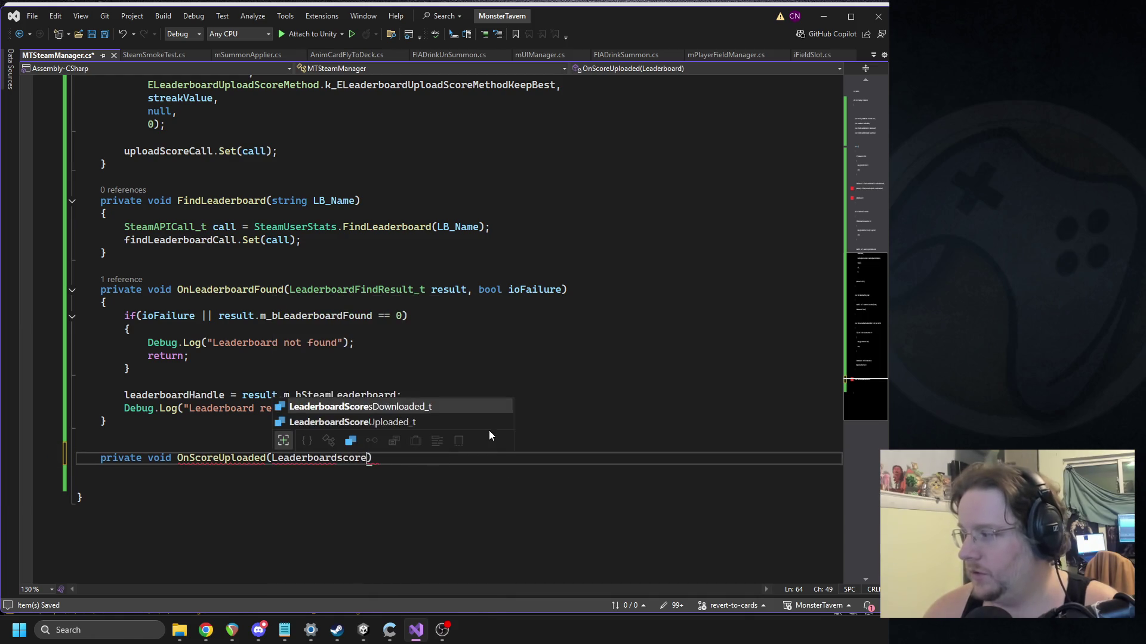
pyautogui.write('oaded')
pyautogui.press('Tab')
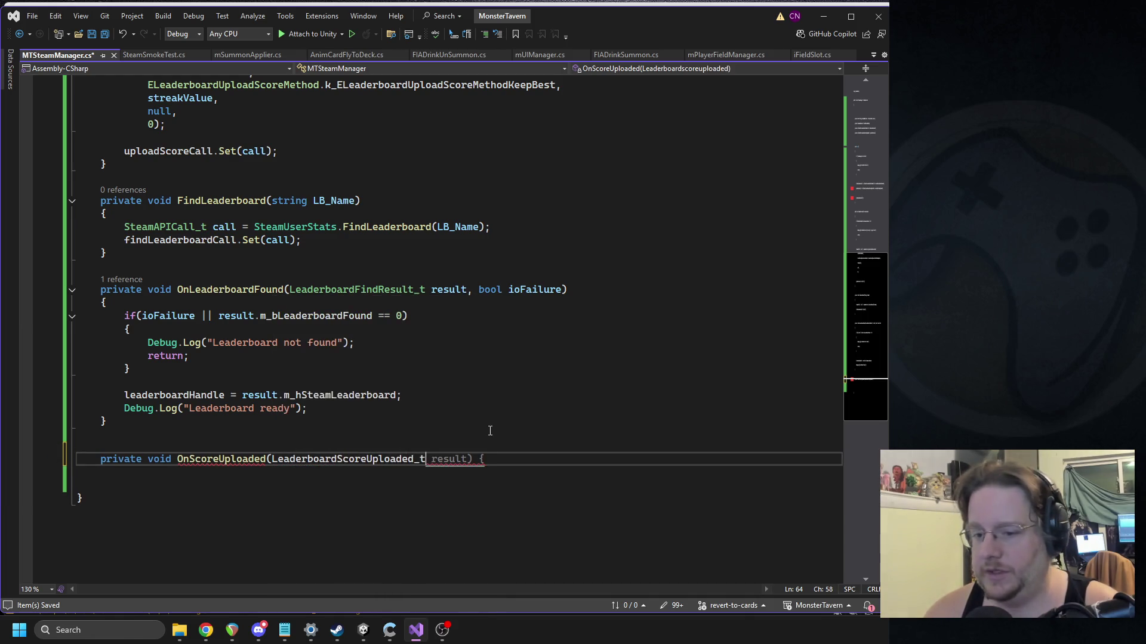
pyautogui.write(' result')
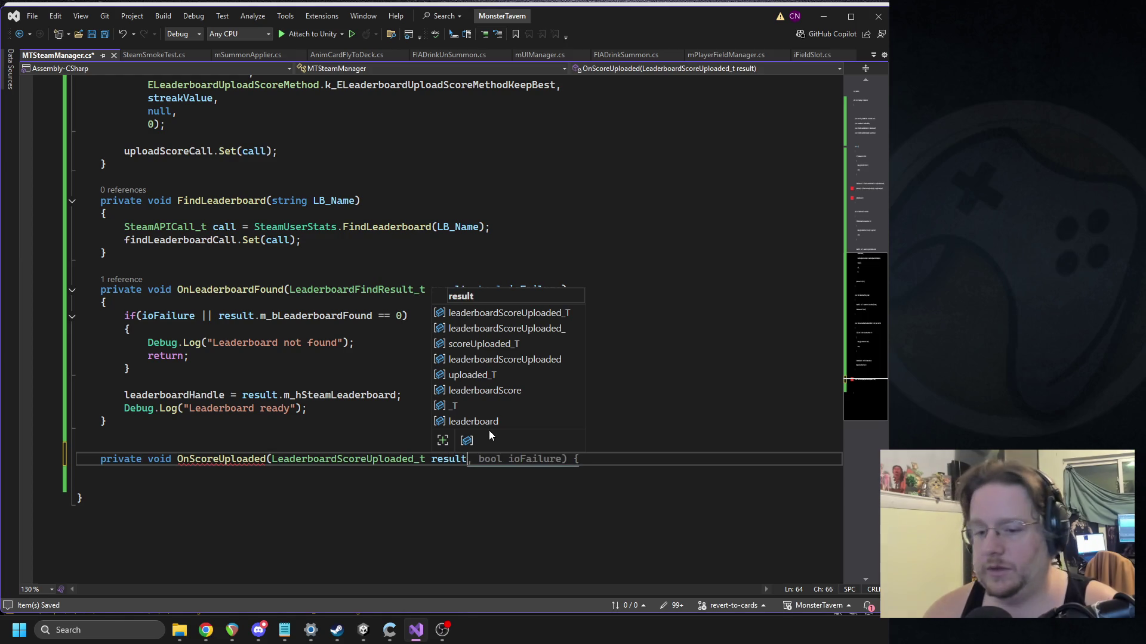
pyautogui.press('Escape')
pyautogui.press('Tab')
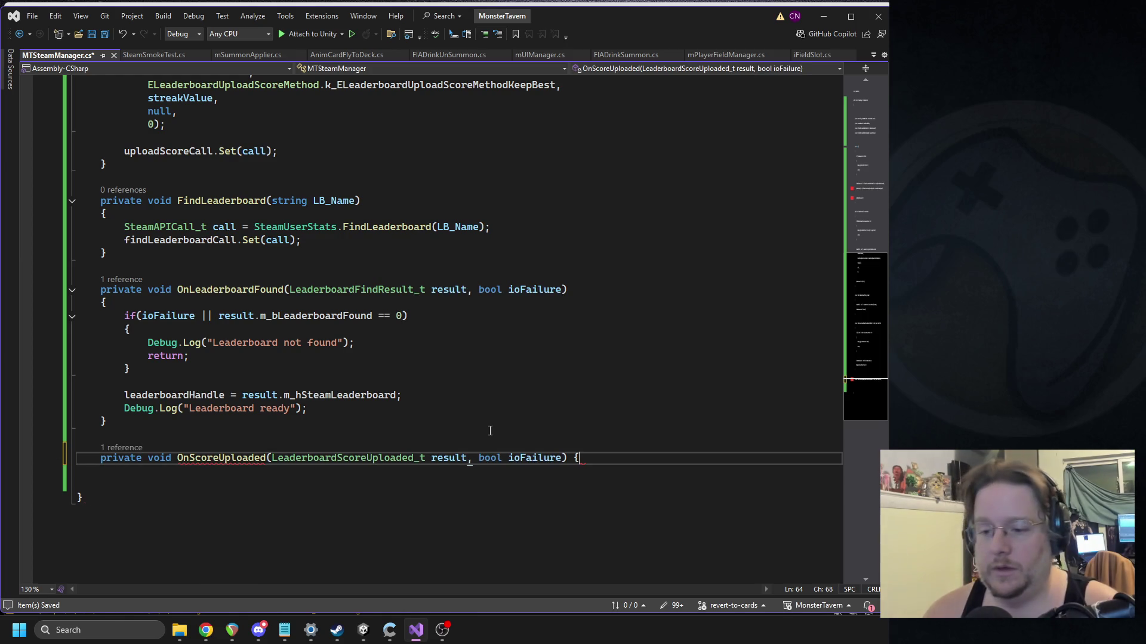
pyautogui.press('Return')
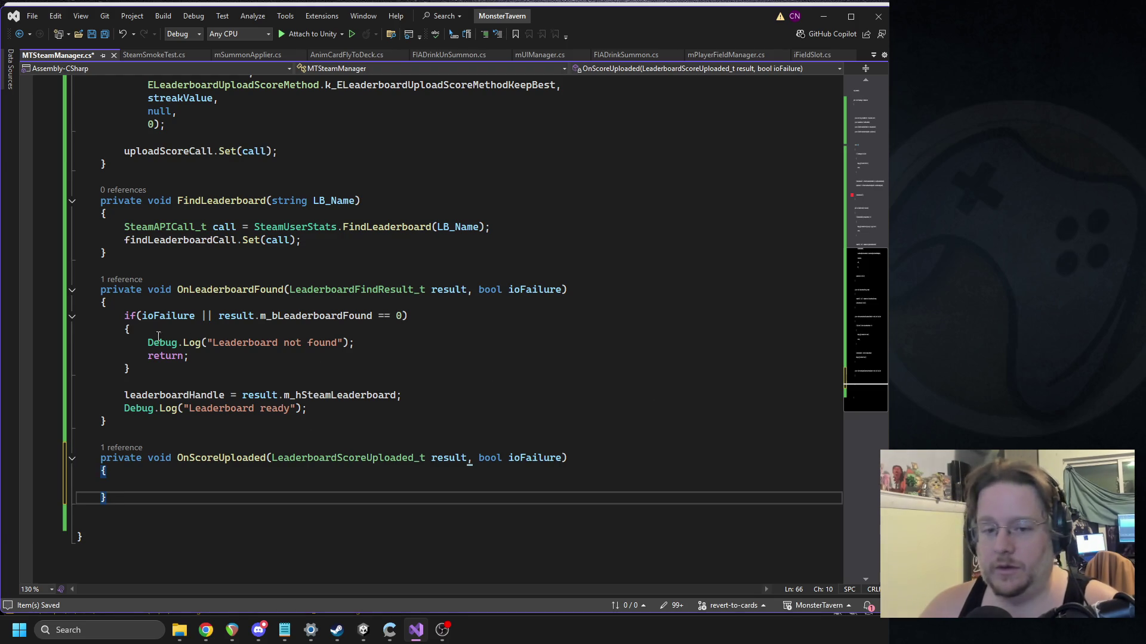
# Step: Copy OnLeaderboardFound's failure check into OnScoreUploaded, with the message changed to "failed to upload score"
pyautogui.moveTo(117, 316); pyautogui.dragTo(157, 367)
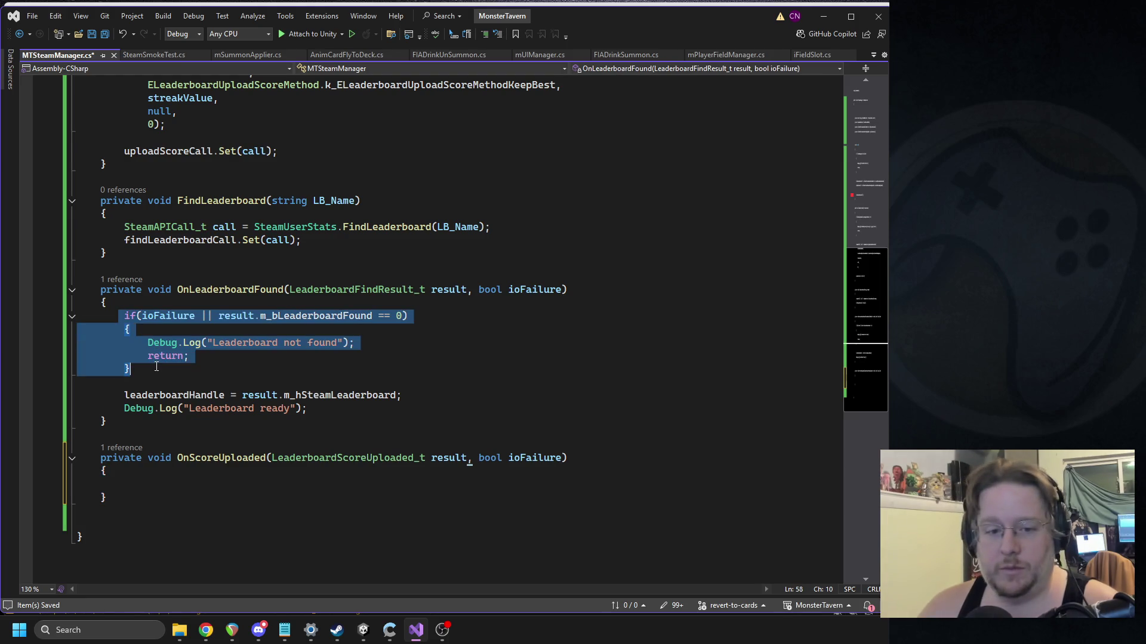
pyautogui.hotkey('ctrl', 'c')
pyautogui.click(149, 482)
pyautogui.hotkey('ctrl', 'v')
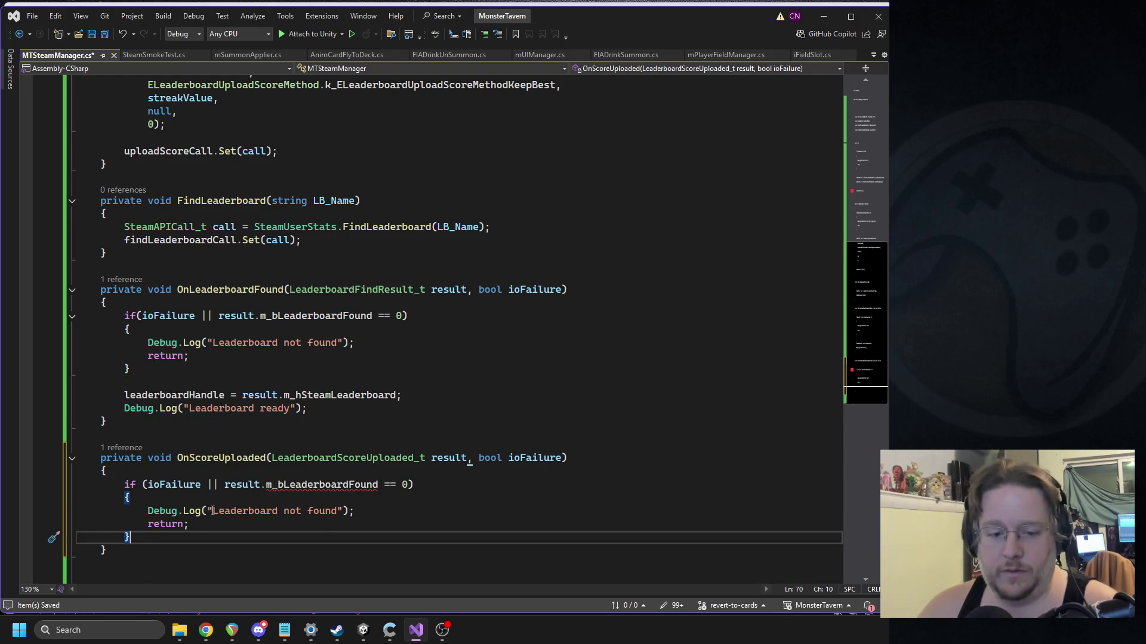
pyautogui.moveTo(207, 511); pyautogui.dragTo(344, 513)
pyautogui.hotkey('shift', 'Left')
pyautogui.write('failed')
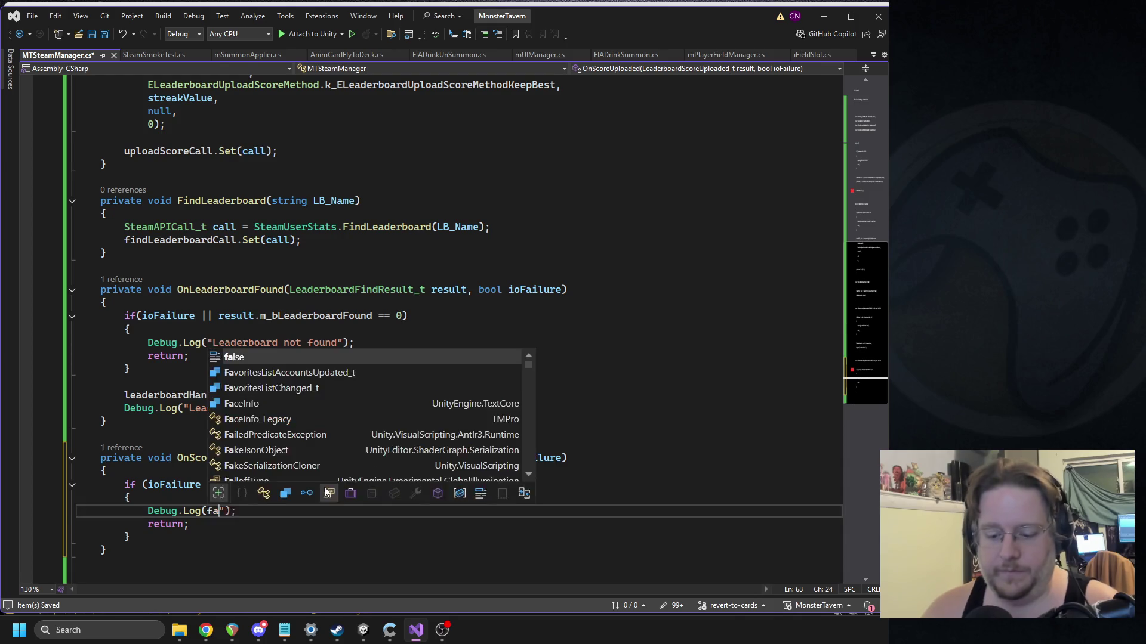
pyautogui.hotkey('ctrl', 'z')
pyautogui.press('BackSpace')
pyautogui.press('BackSpace')
pyautogui.press('BackSpace')
pyautogui.press('BackSpace')
pyautogui.write('"failed')
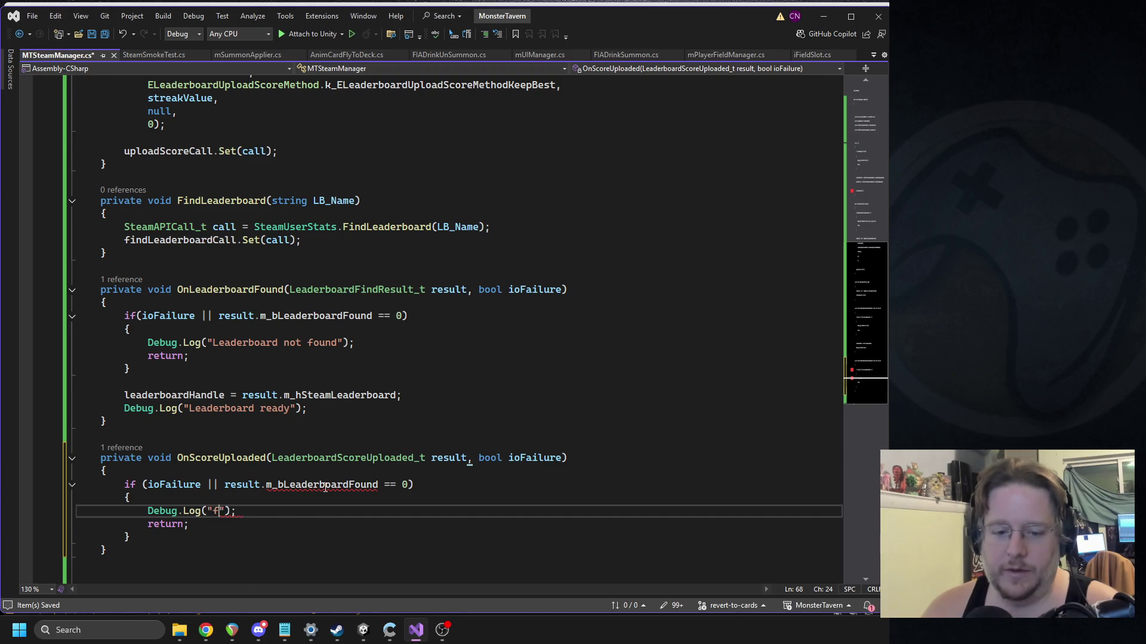
pyautogui.write(' to upload score')
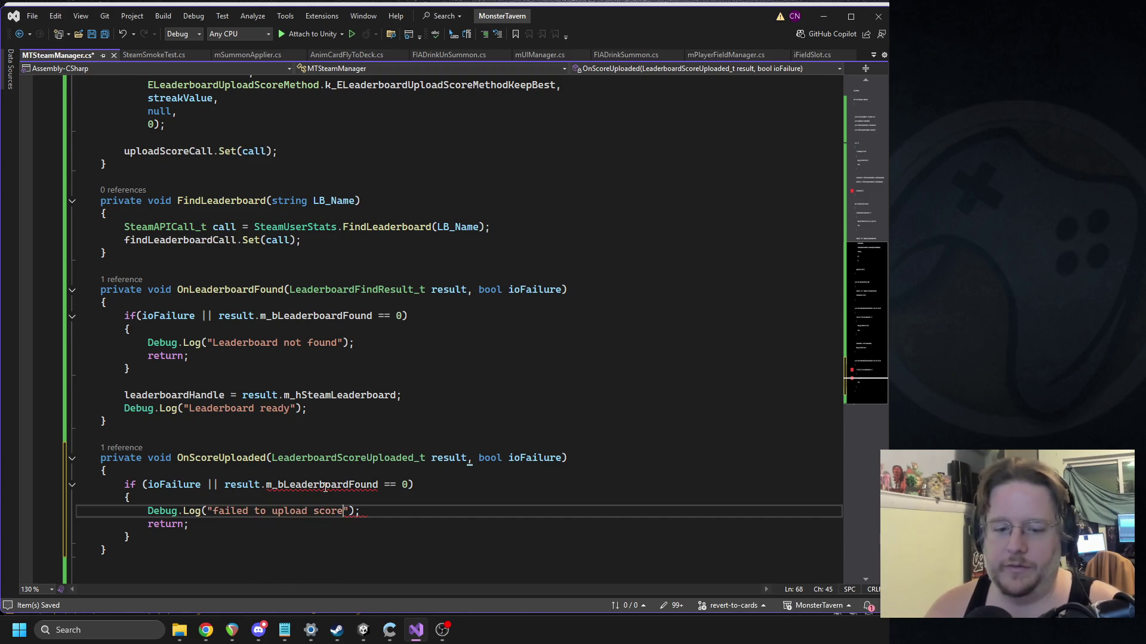
# Step: Change the copied condition to ioFailure || !result.m_bSuccess, dropping the leftover == 0
pyautogui.doubleClick(293, 485)
pyautogui.write('is')
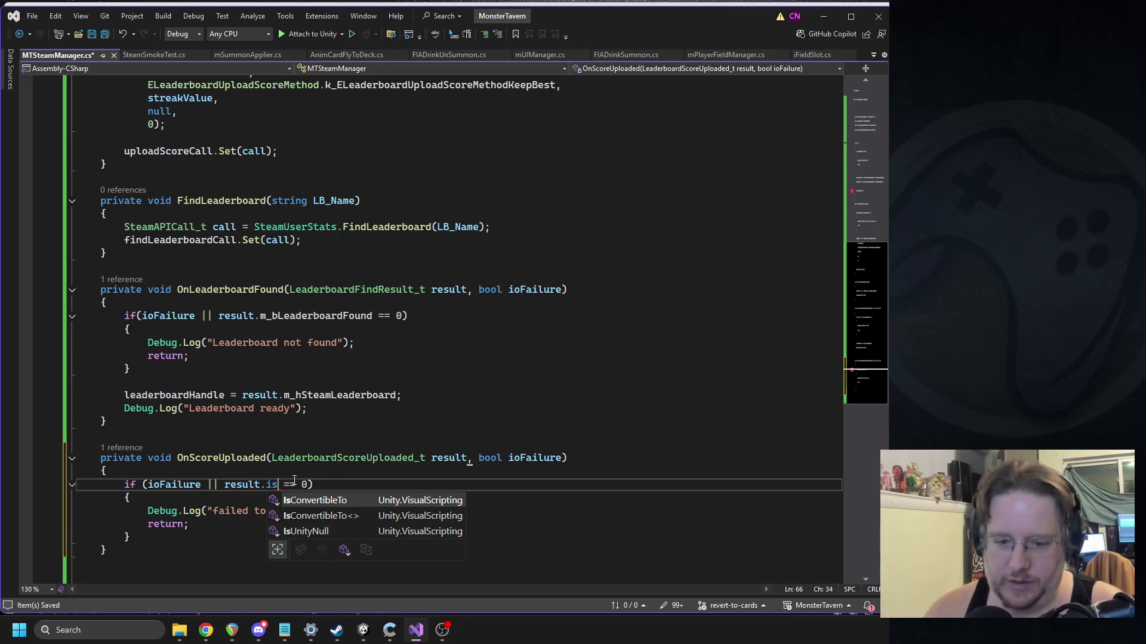
pyautogui.press('BackSpace')
pyautogui.press('BackSpace')
pyautogui.write('succ')
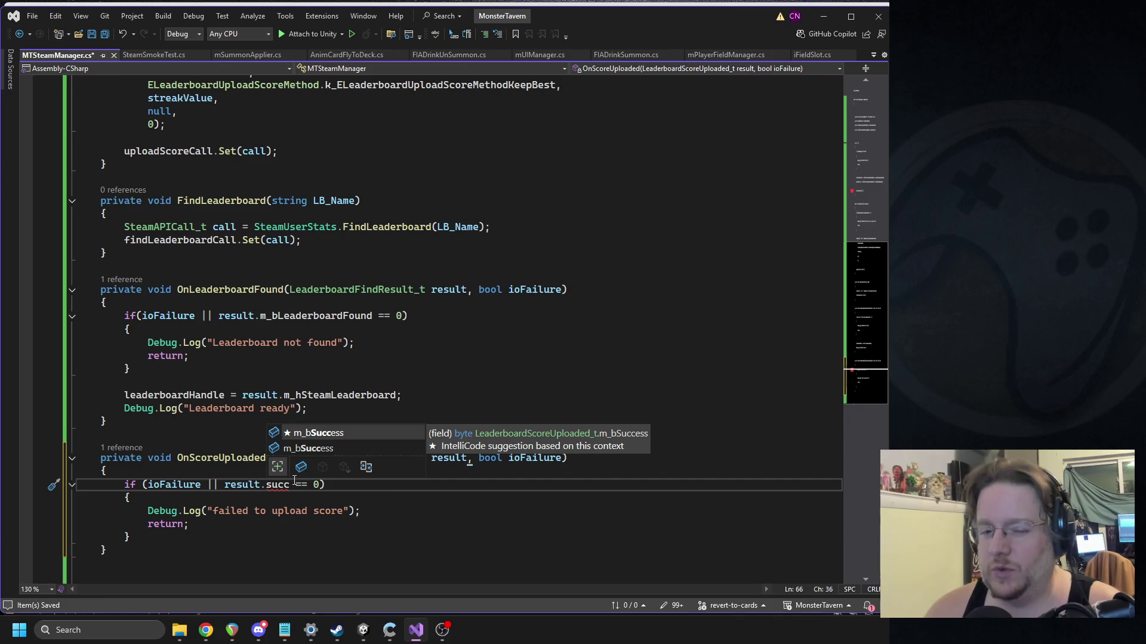
pyautogui.press('Tab')
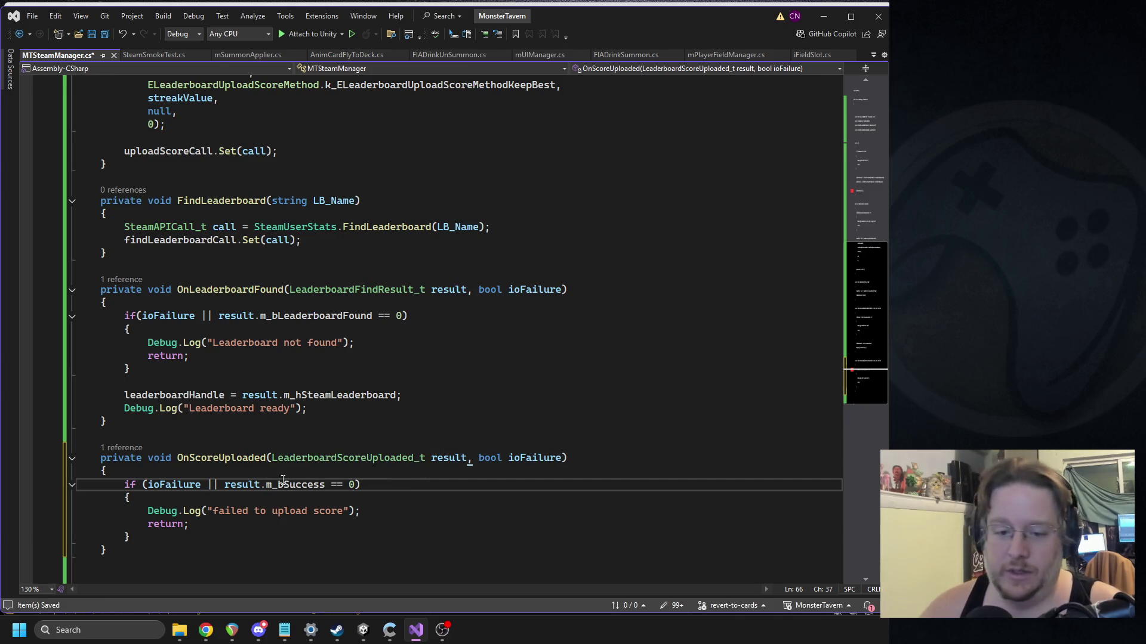
pyautogui.click(225, 485)
pyautogui.write('!')
pyautogui.moveTo(325, 484); pyautogui.dragTo(354, 485)
pyautogui.press('Delete')
pyautogui.click(165, 539)
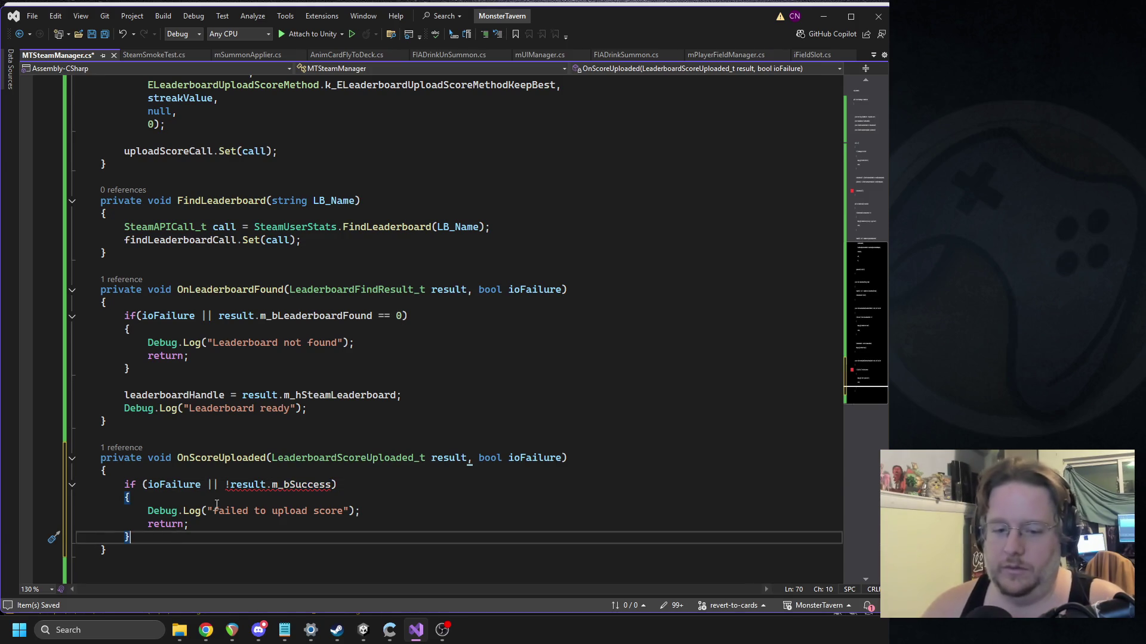
# Step: Retype the m_bSuccess field through IntelliSense and save the script
pyautogui.doubleClick(292, 485)
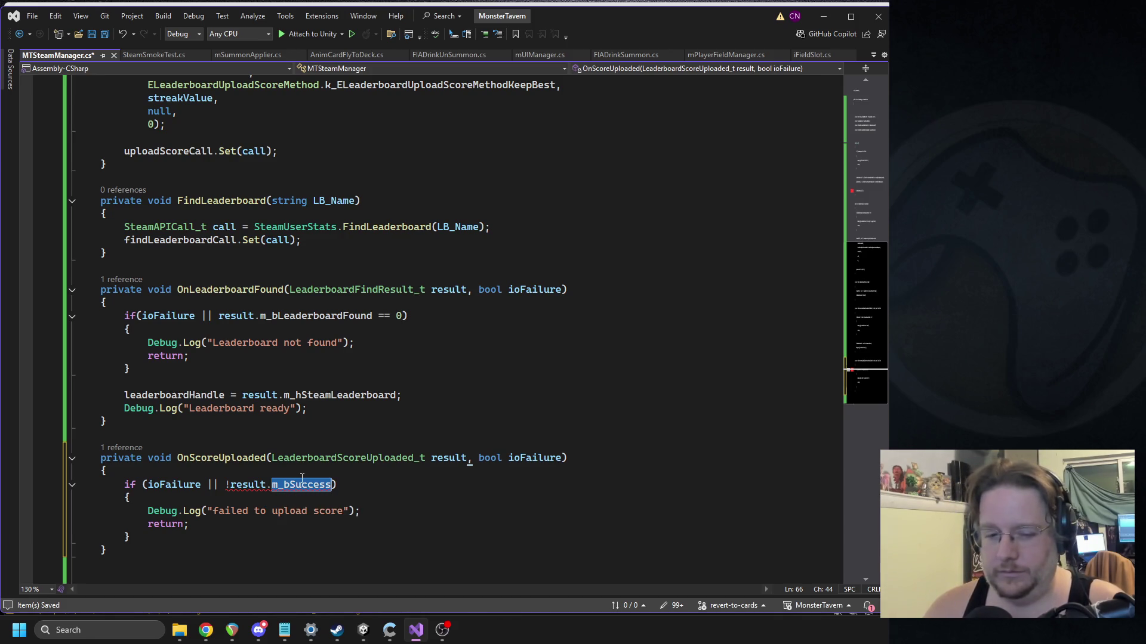
pyautogui.press('BackSpace')
pyautogui.write('m_b')
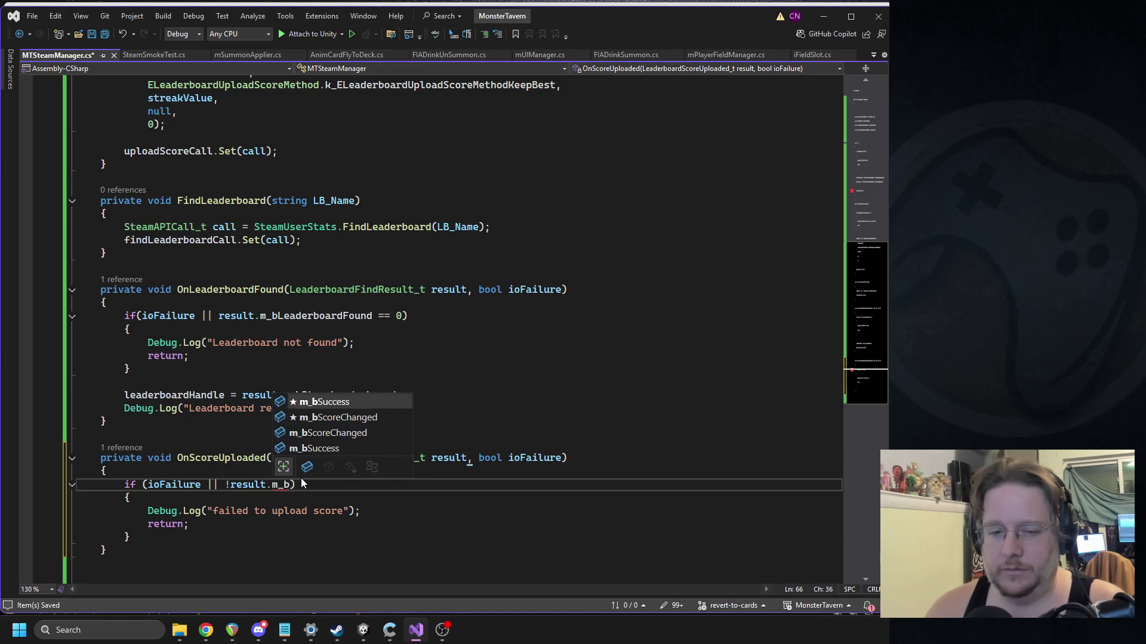
pyautogui.press('Tab')
pyautogui.hotkey('ctrl', 's')
# Step: Replace the negation with a comparison so the condition reads result.m_bSuccess == 0
pyautogui.click(267, 484)
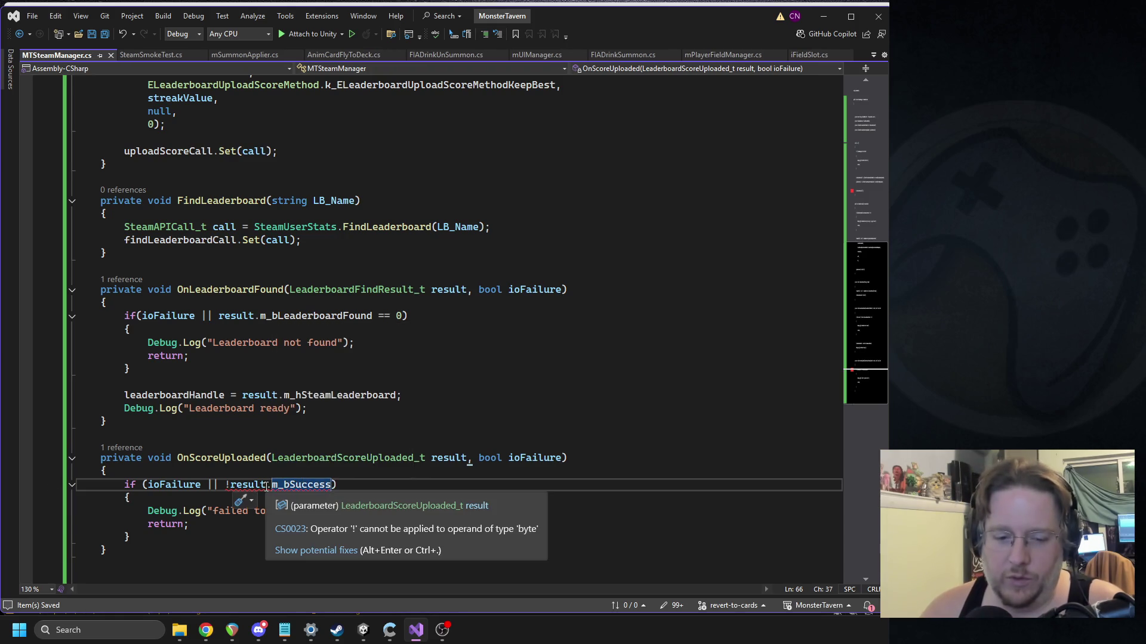
pyautogui.click(231, 484)
pyautogui.press('BackSpace')
pyautogui.press('Right')
pyautogui.press('Right')
pyautogui.press('Right')
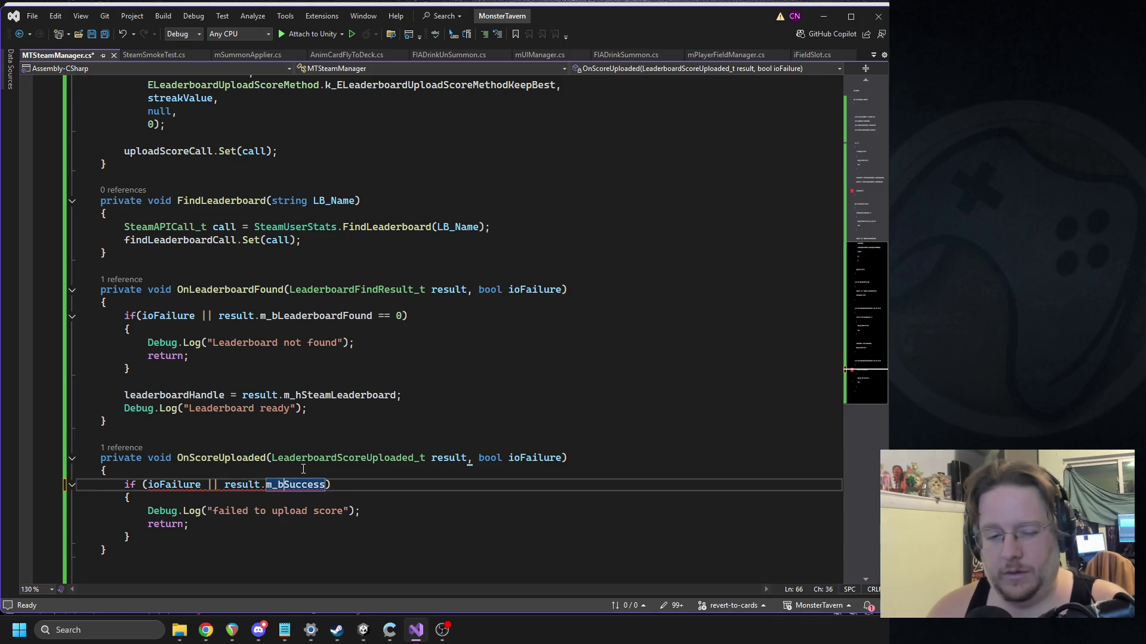
pyautogui.write('==')
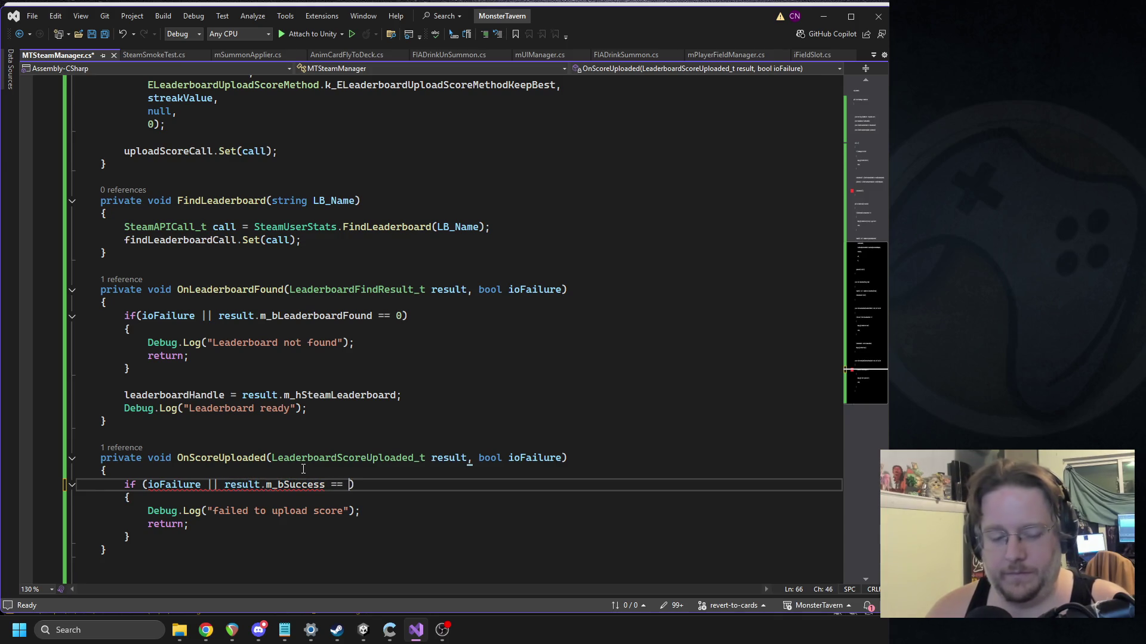
pyautogui.moveTo(295, 484)
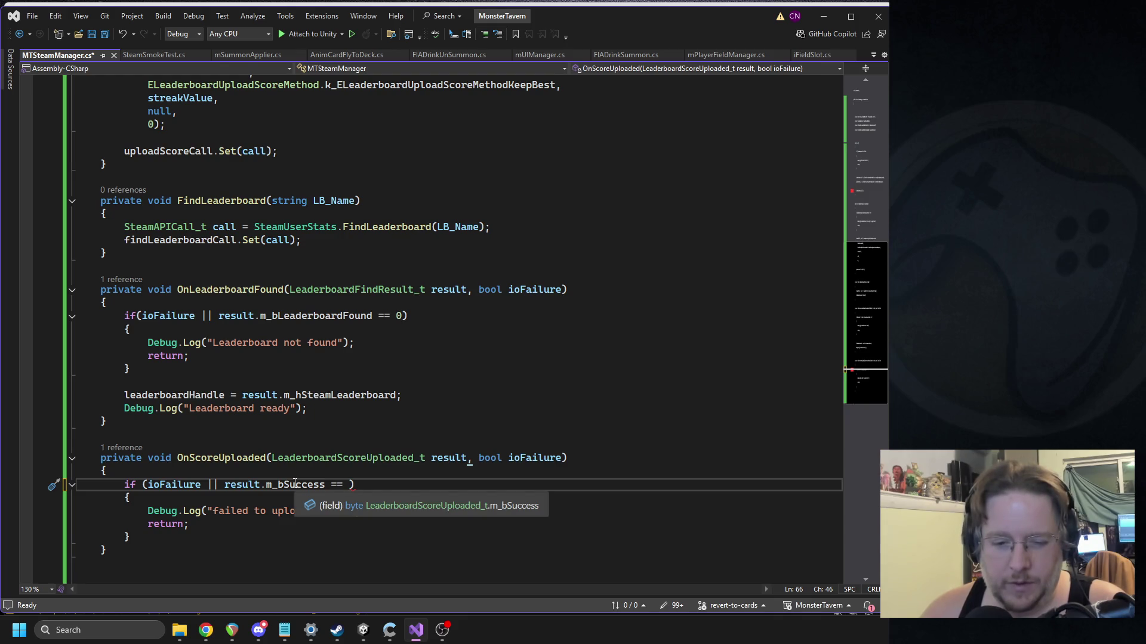
pyautogui.moveTo(250, 484)
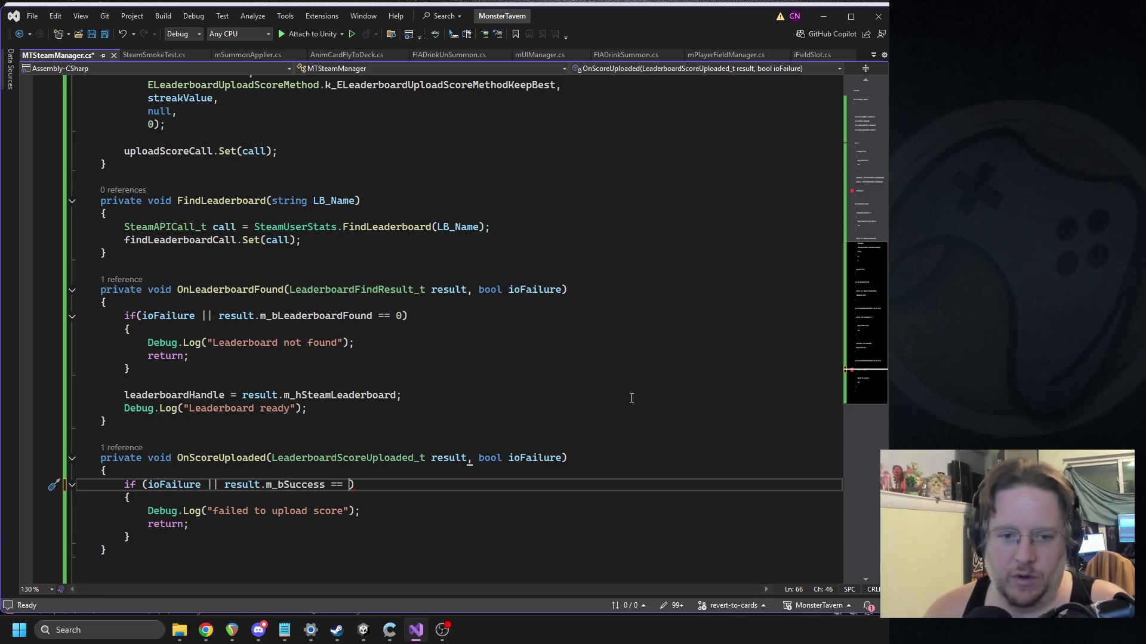
pyautogui.write('0')
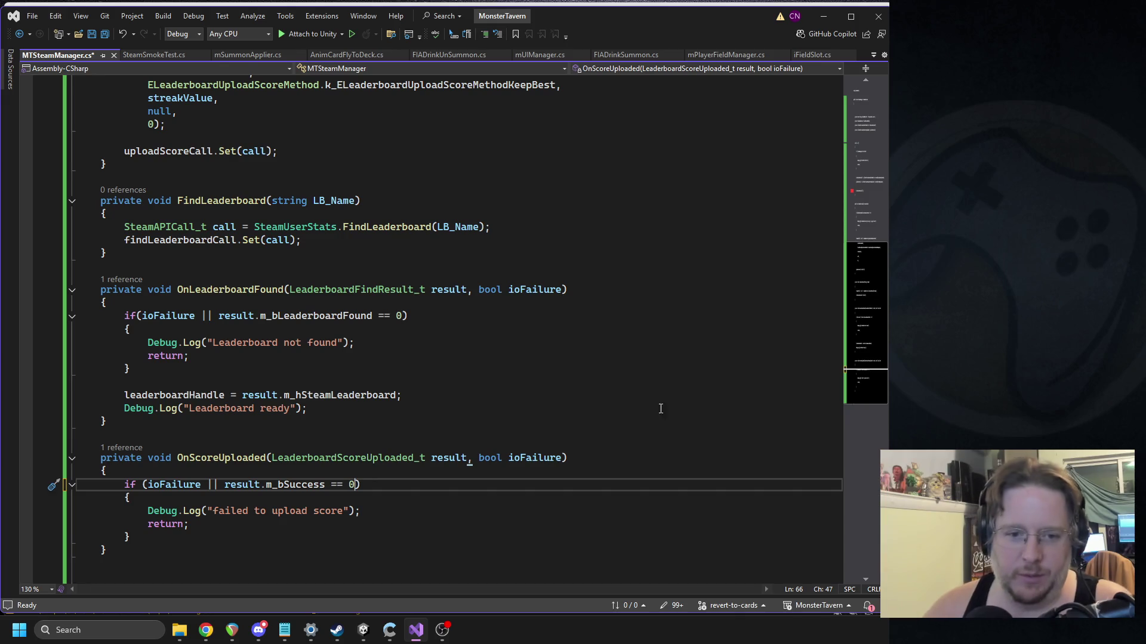
# Step: Compare against the m_bLeaderboardFound check and review the failure log line
pyautogui.click(283, 318)
pyautogui.click(242, 511)
pyautogui.click(131, 536)
pyautogui.click(270, 510)
pyautogui.tripleClick(270, 510)
pyautogui.scroll(-2, 320, 493)
pyautogui.click(138, 459)
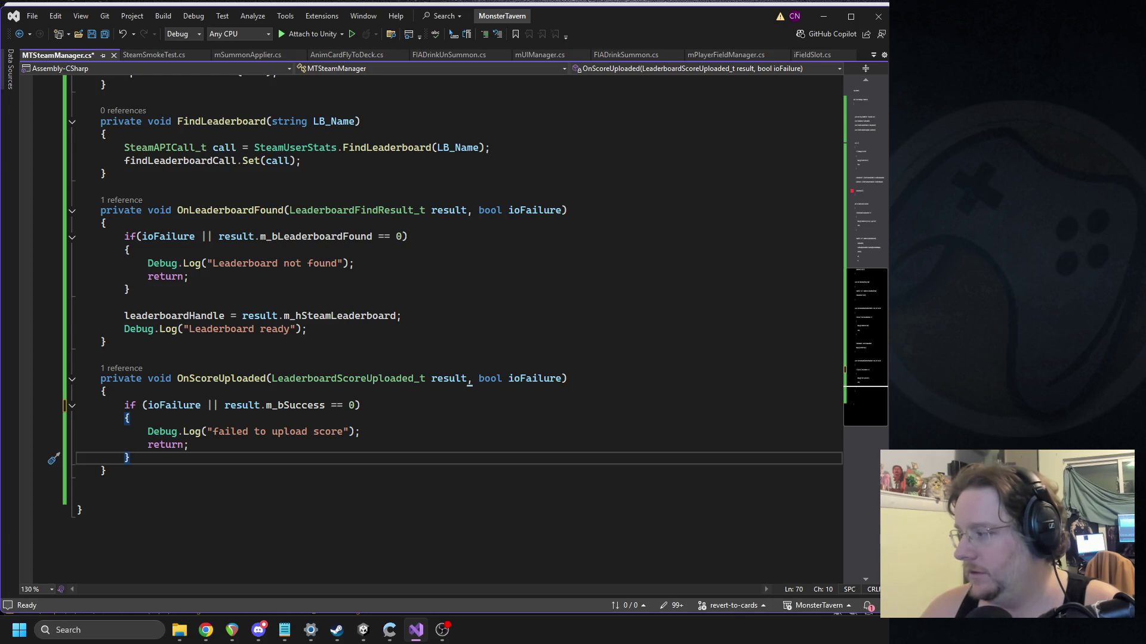
# Step: Log $"Score uploaded! New Personal best: {result.m_nScore}" after the failure block and save
pyautogui.press('Return')
pyautogui.press('Return')
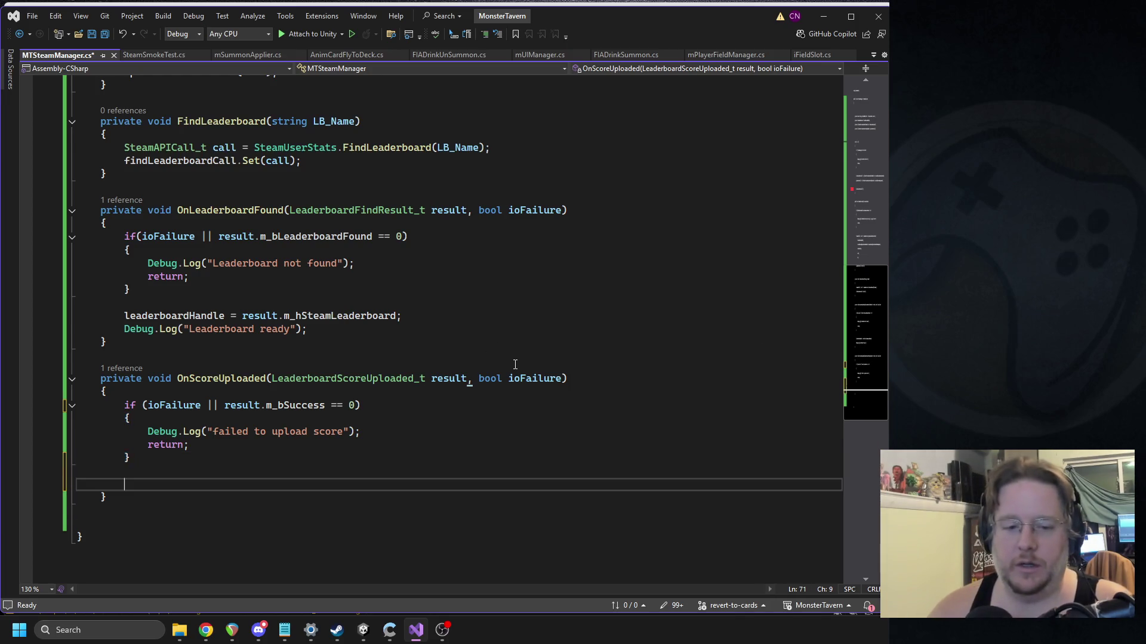
pyautogui.write('Debug.log(')
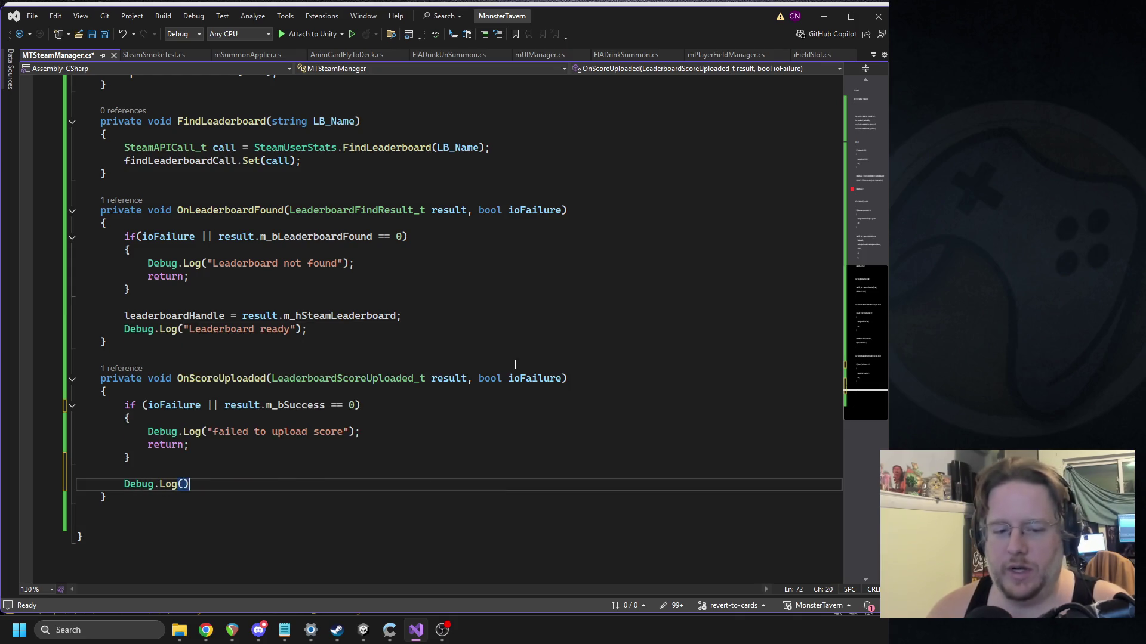
pyautogui.write(';')
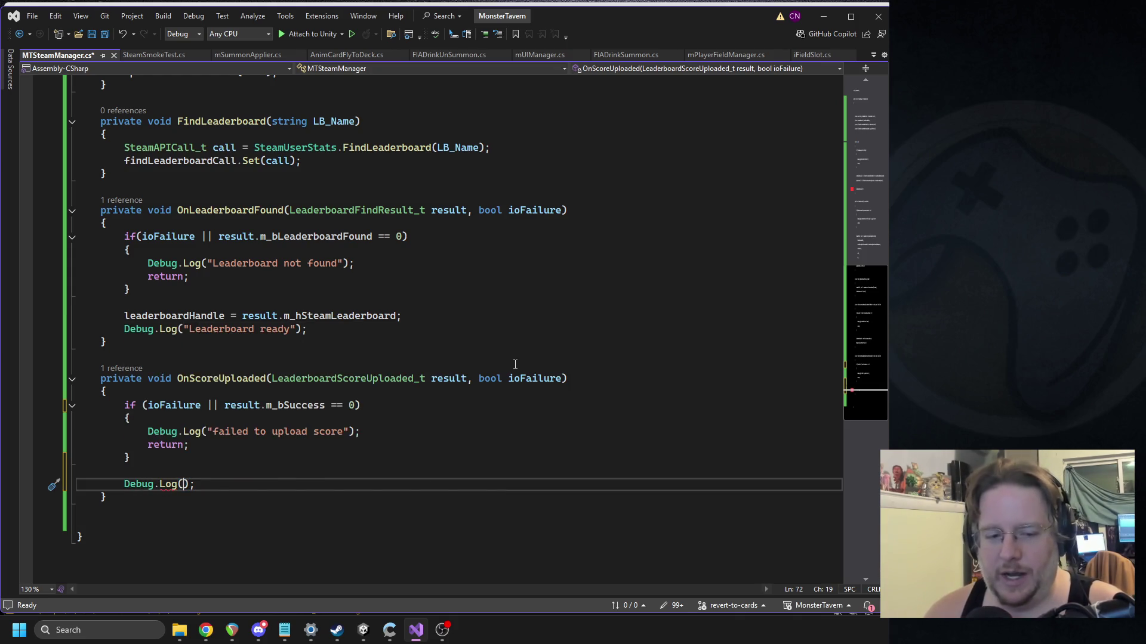
pyautogui.write('$"Score upl')
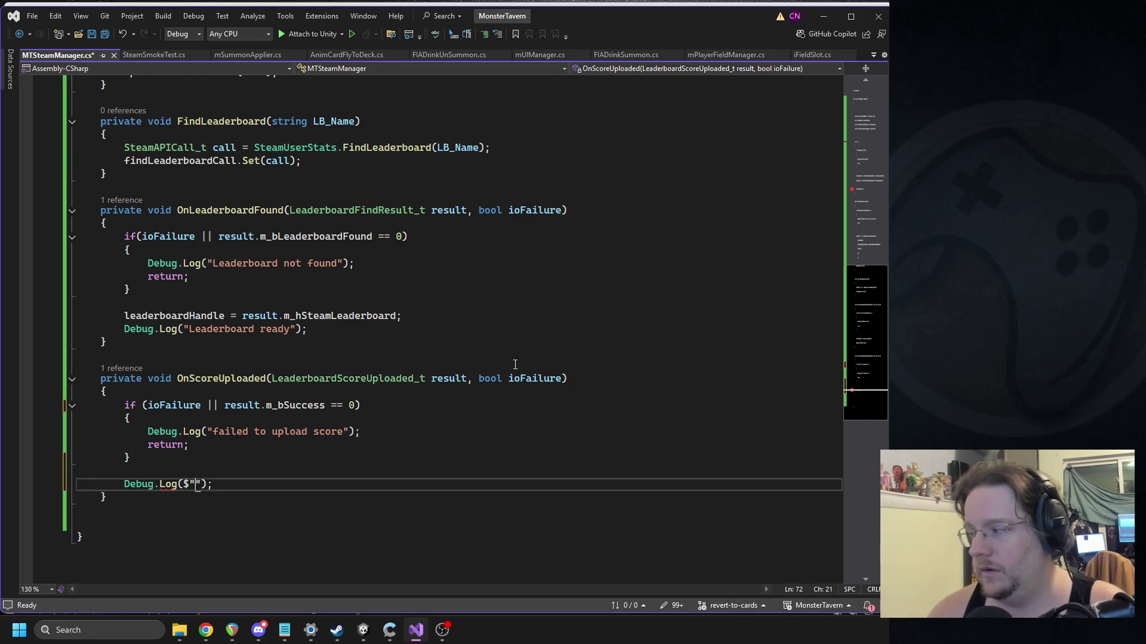
pyautogui.write('oaded! New Pers')
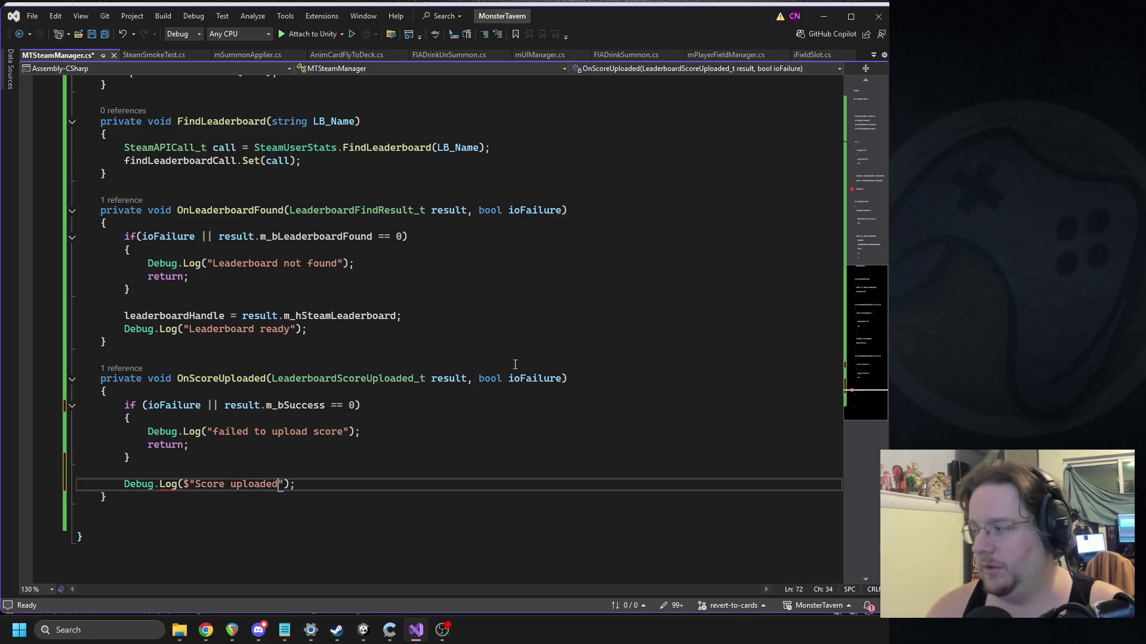
pyautogui.write('onal best: {re')
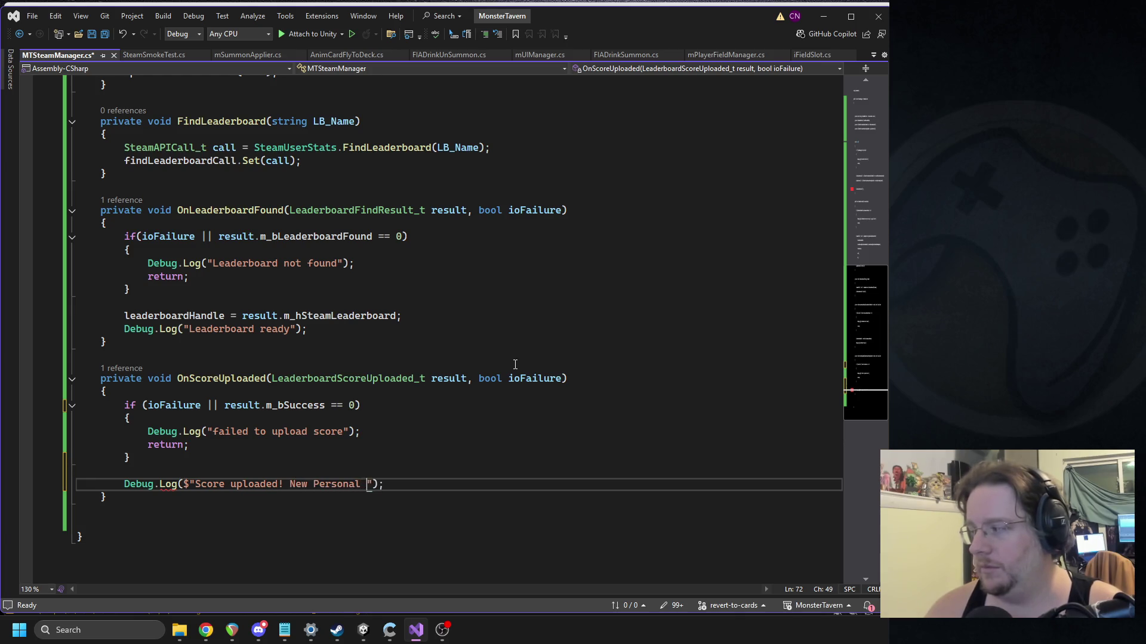
pyautogui.write('sult.m')
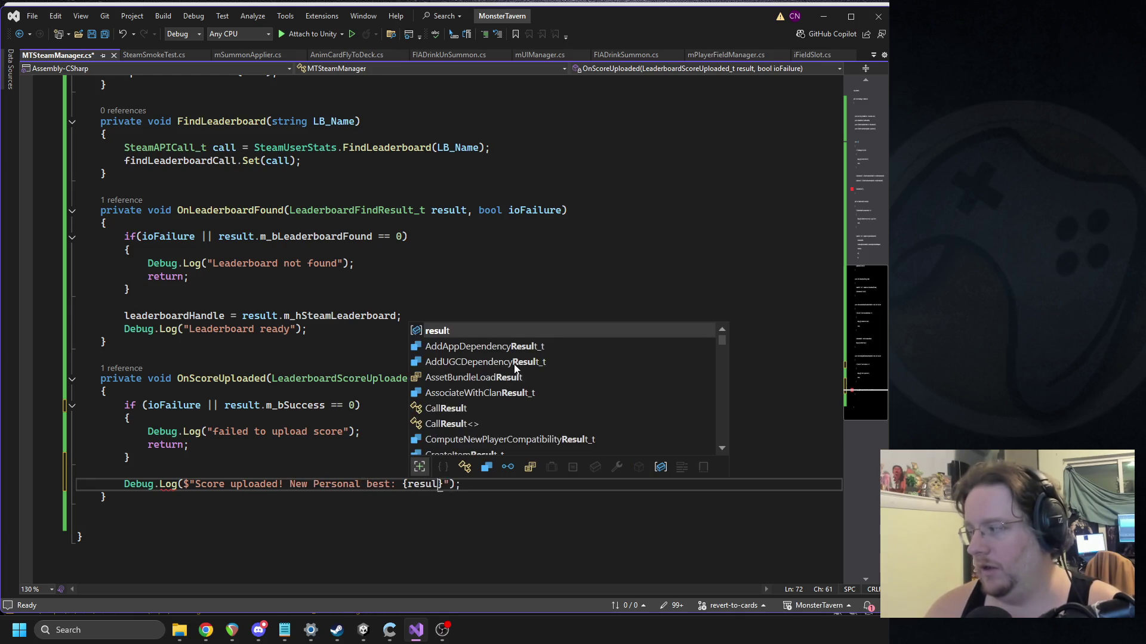
pyautogui.write('_nScore')
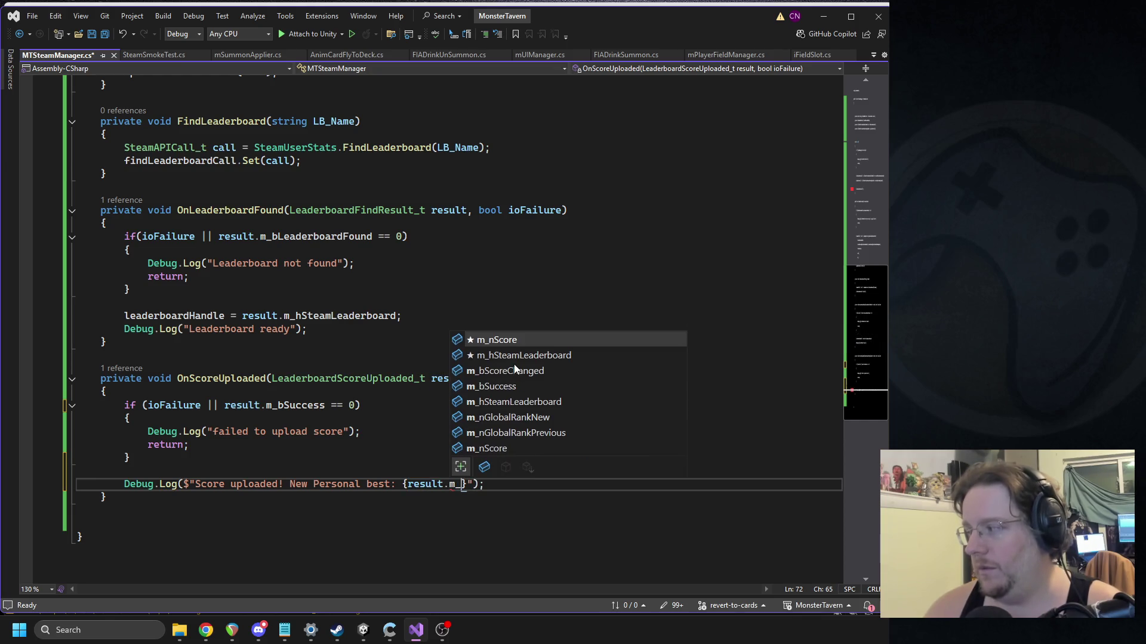
pyautogui.press('Right')
pyautogui.press('Right')
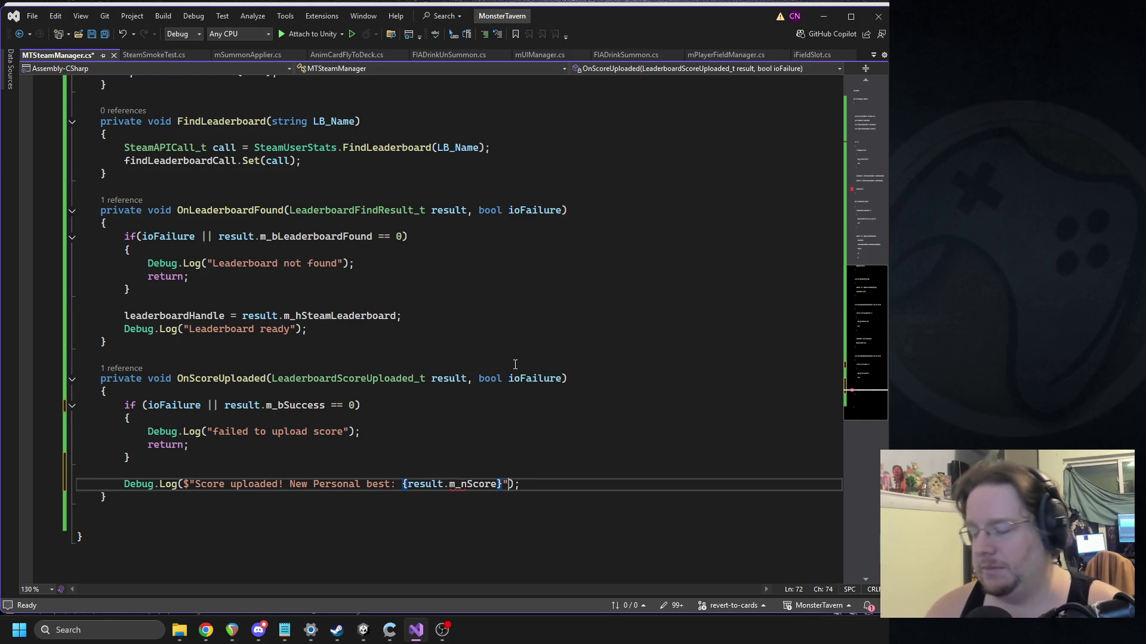
pyautogui.press('Right')
pyautogui.press('Right')
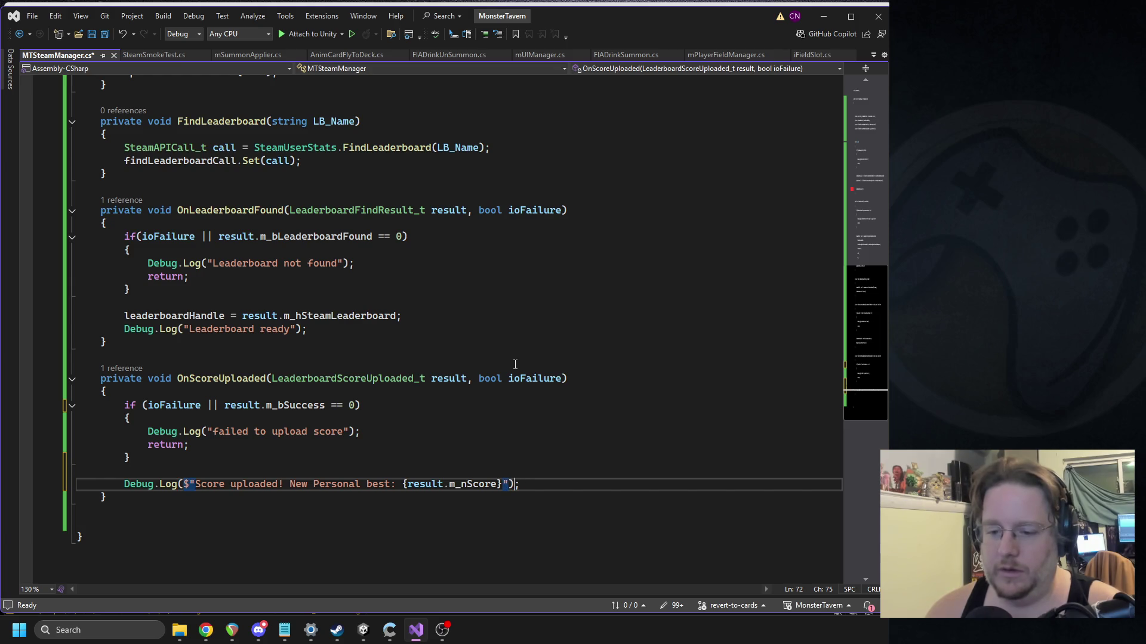
pyautogui.press('Return')
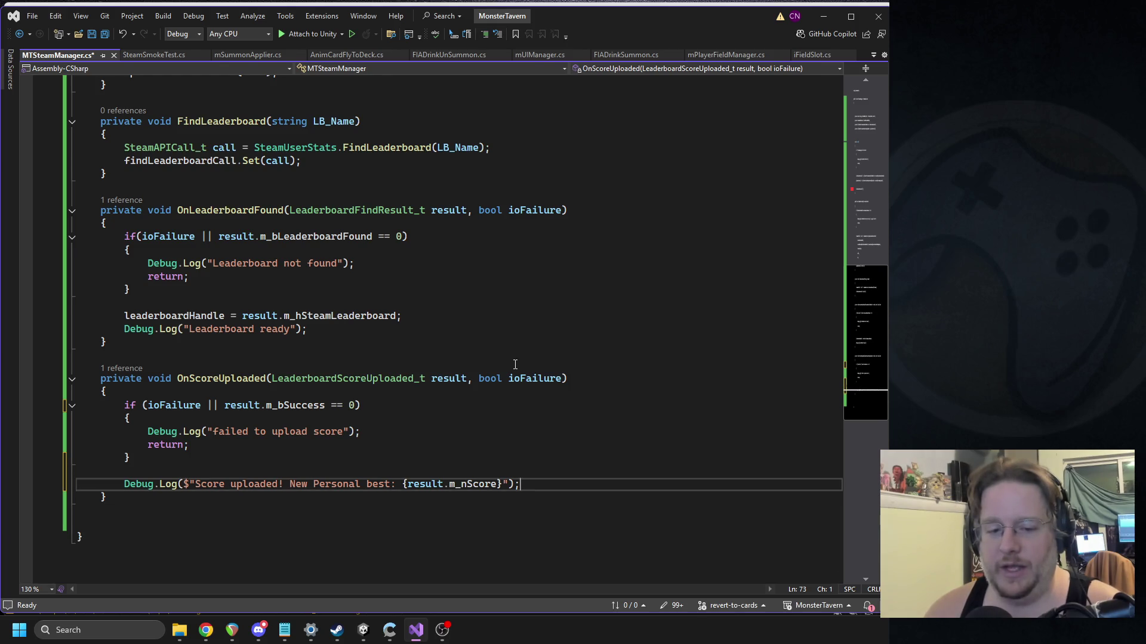
pyautogui.hotkey('ctrl', 's')
pyautogui.scroll(13, 419, 335)
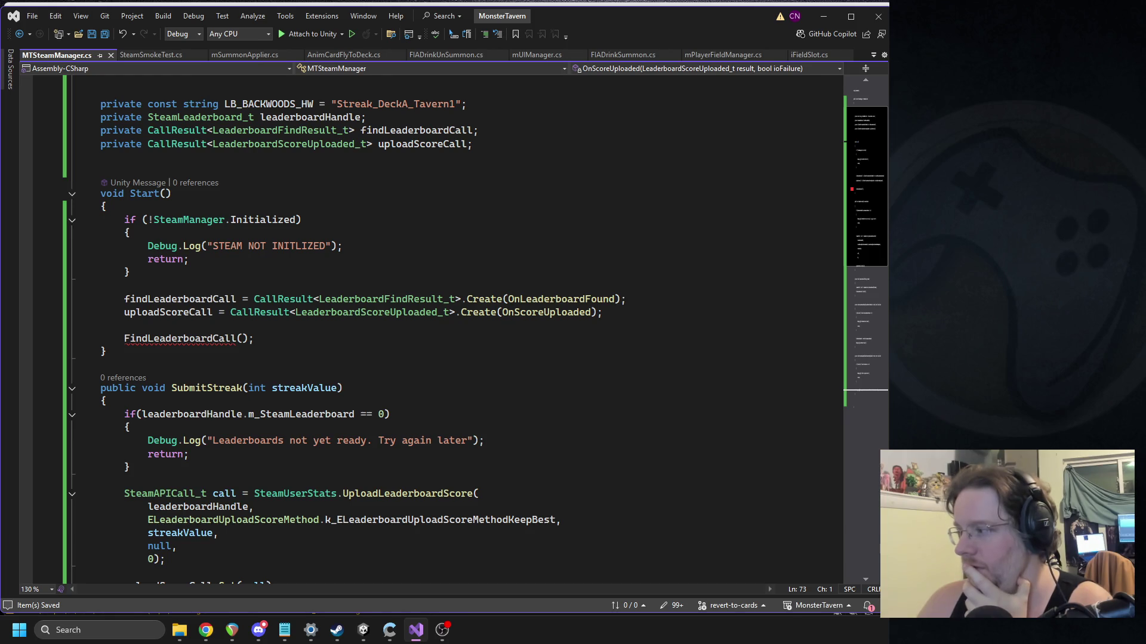
# Step: Rename the FindLeaderboardCall() call in Start() to FindLeaderboard and check the method's parameter
pyautogui.hotkey('alt', 'Tab')
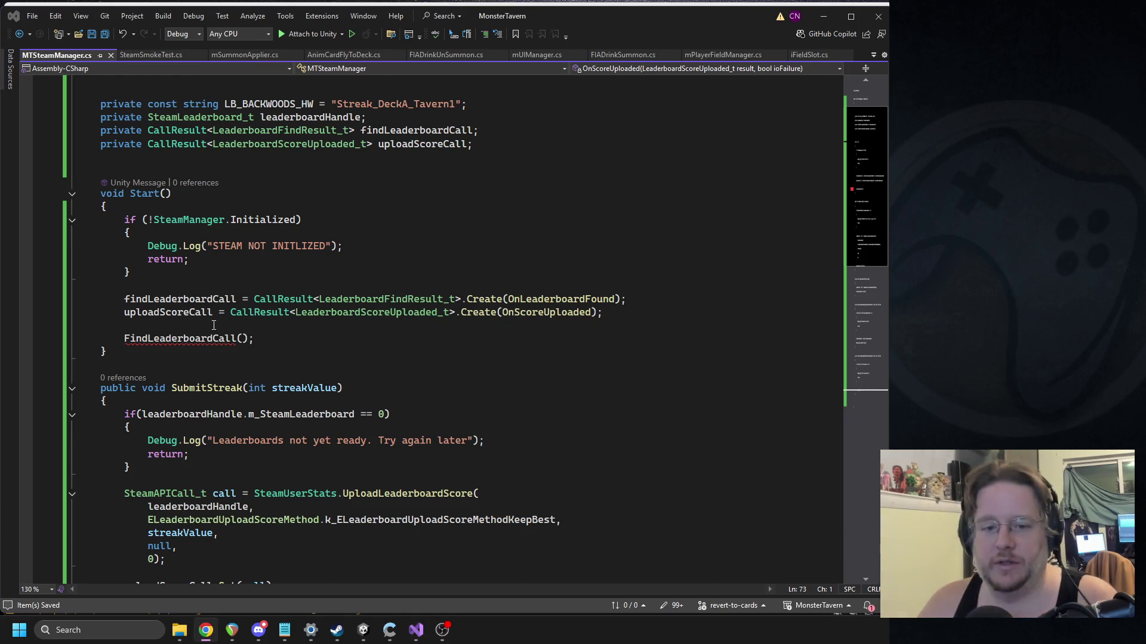
pyautogui.doubleClick(195, 336)
pyautogui.write('FindLeaderboard')
pyautogui.press('Up')
pyautogui.press('Up')
pyautogui.press('Up')
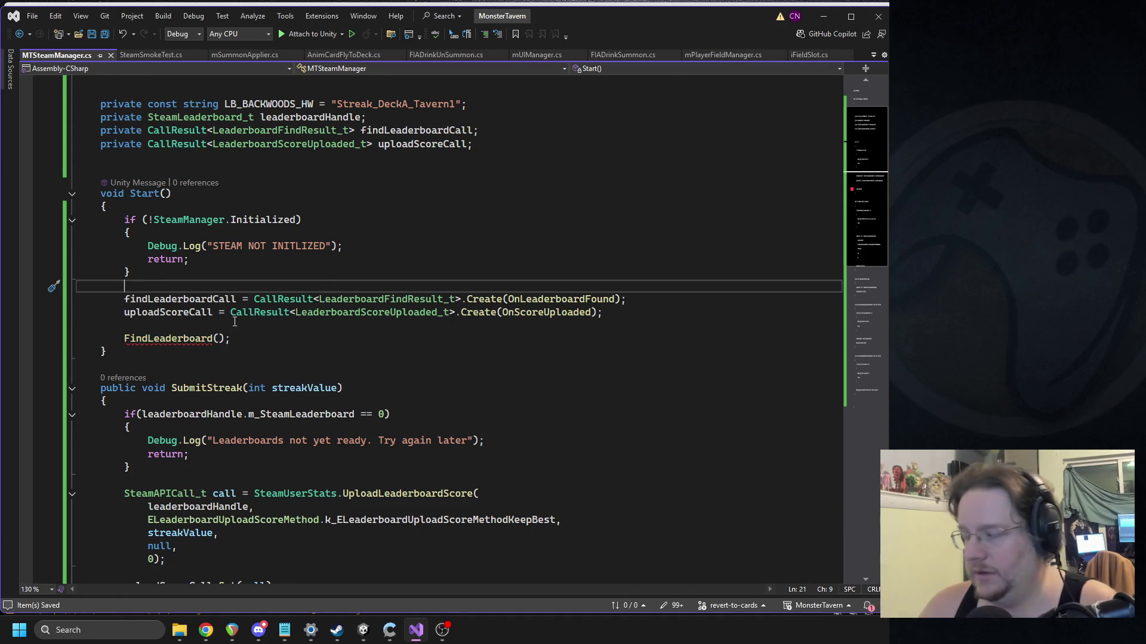
pyautogui.scroll(-4, 234, 322)
pyautogui.click(241, 477)
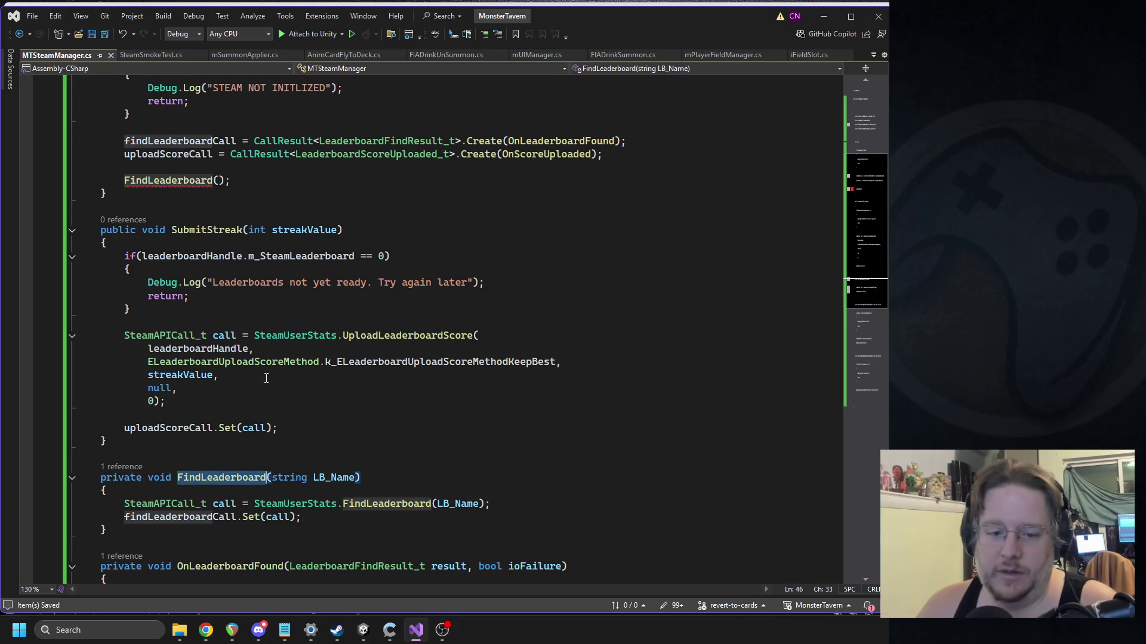
pyautogui.scroll(6, 182, 316)
pyautogui.click(158, 425)
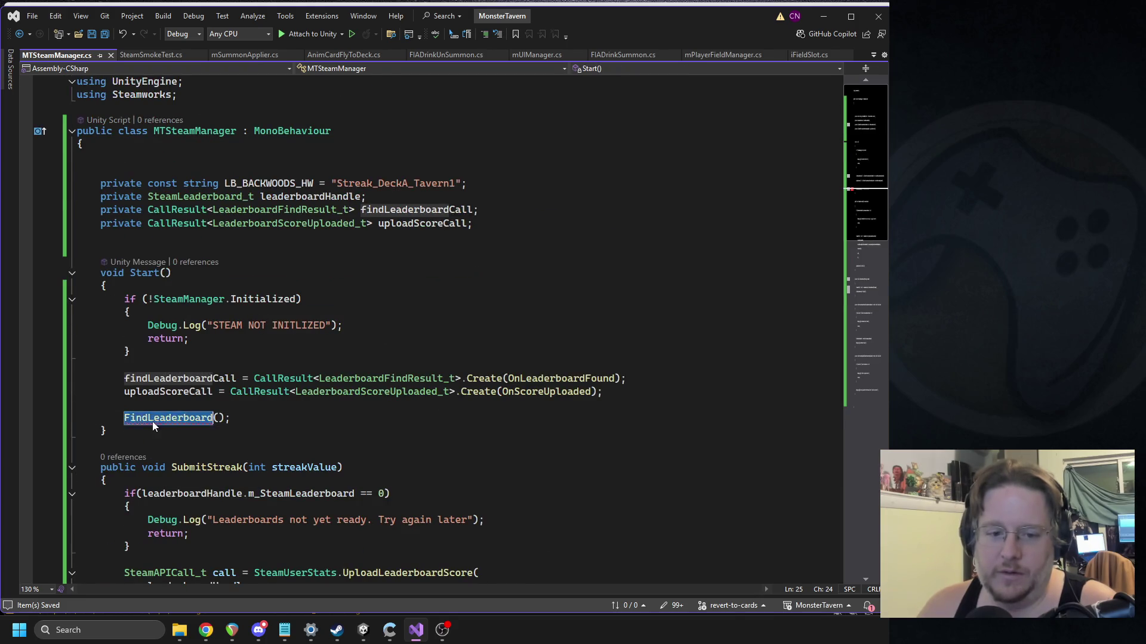
pyautogui.click(344, 325)
pyautogui.scroll(-6, 319, 328)
pyautogui.scroll(-1, 318, 328)
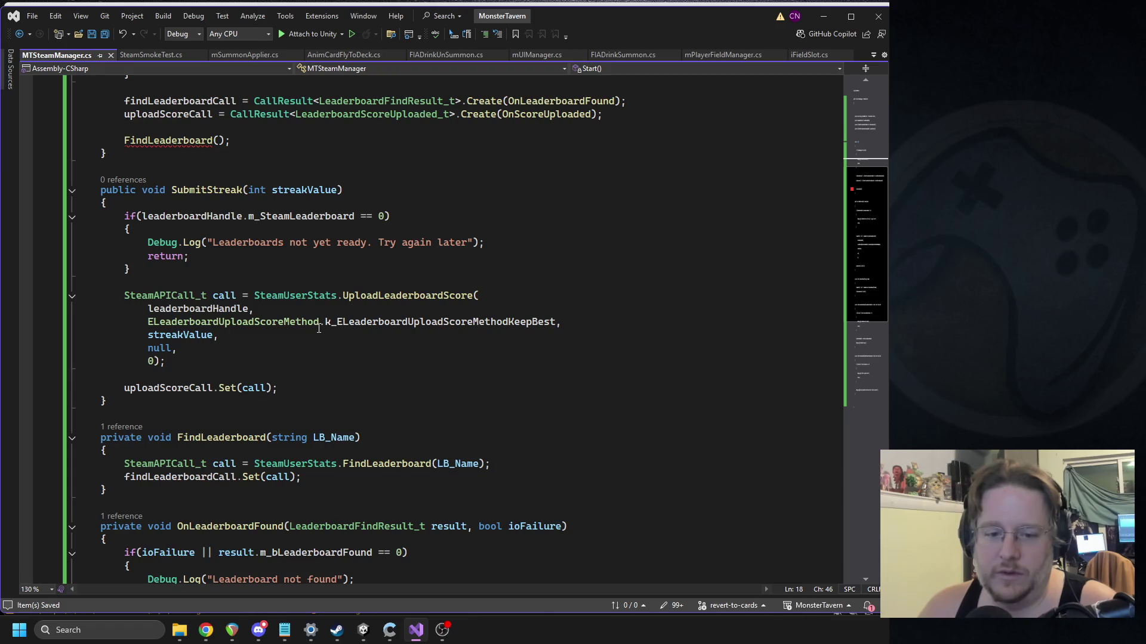
pyautogui.scroll(4, 230, 340)
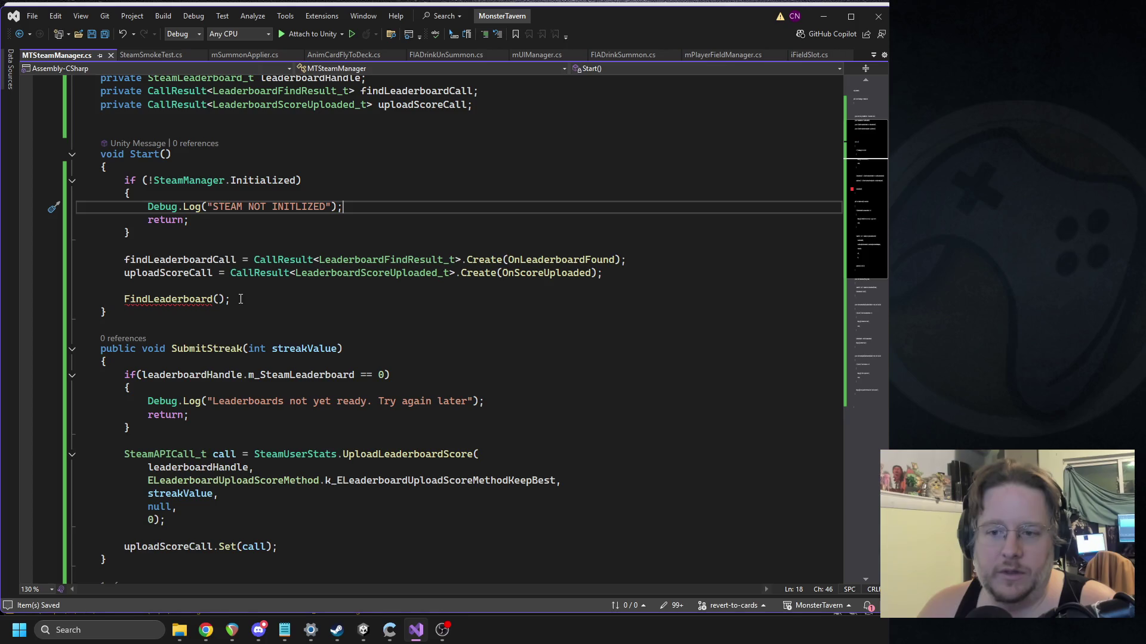
# Step: Pass the LB_BACKWOODS_HW constant as the FindLeaderboard argument
pyautogui.tripleClick(177, 298)
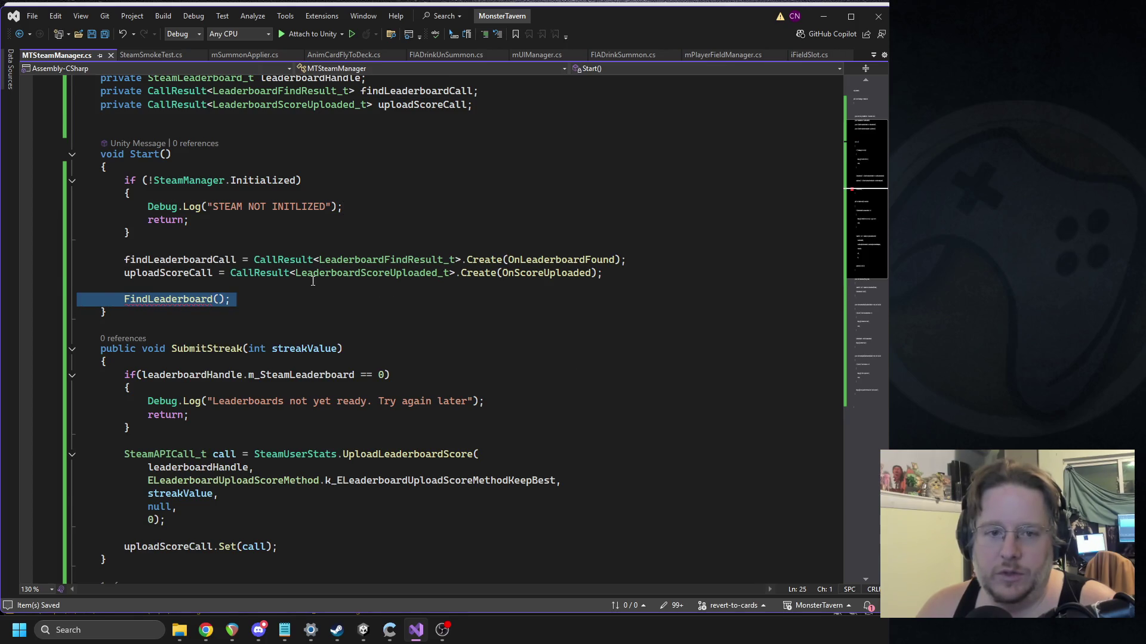
pyautogui.scroll(3, 313, 281)
pyautogui.scroll(-9, 297, 216)
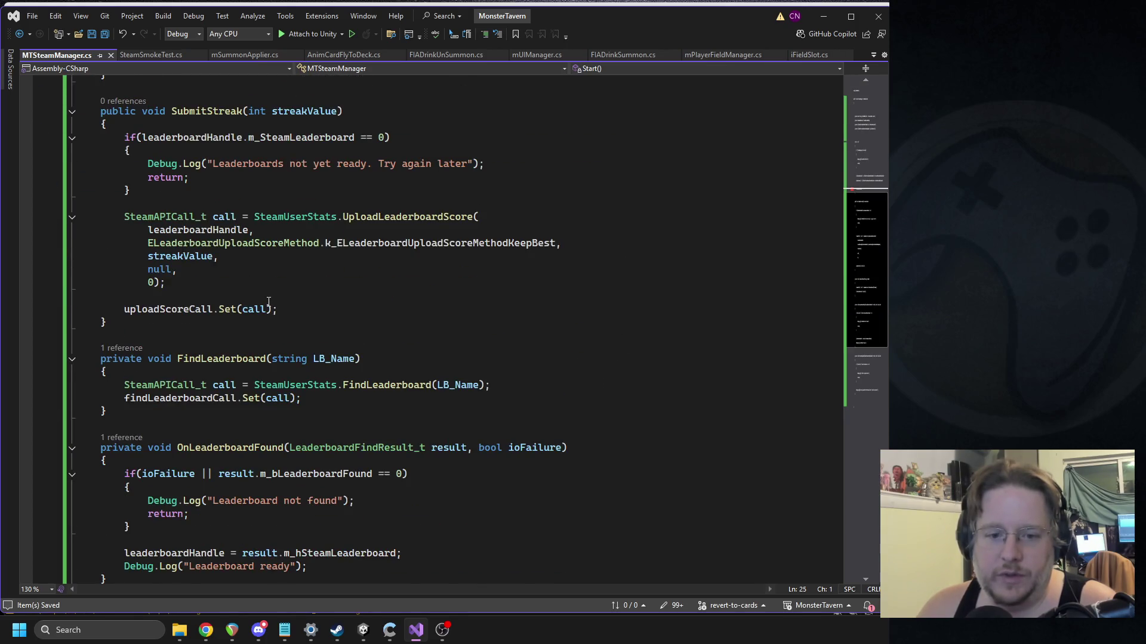
pyautogui.doubleClick(221, 398)
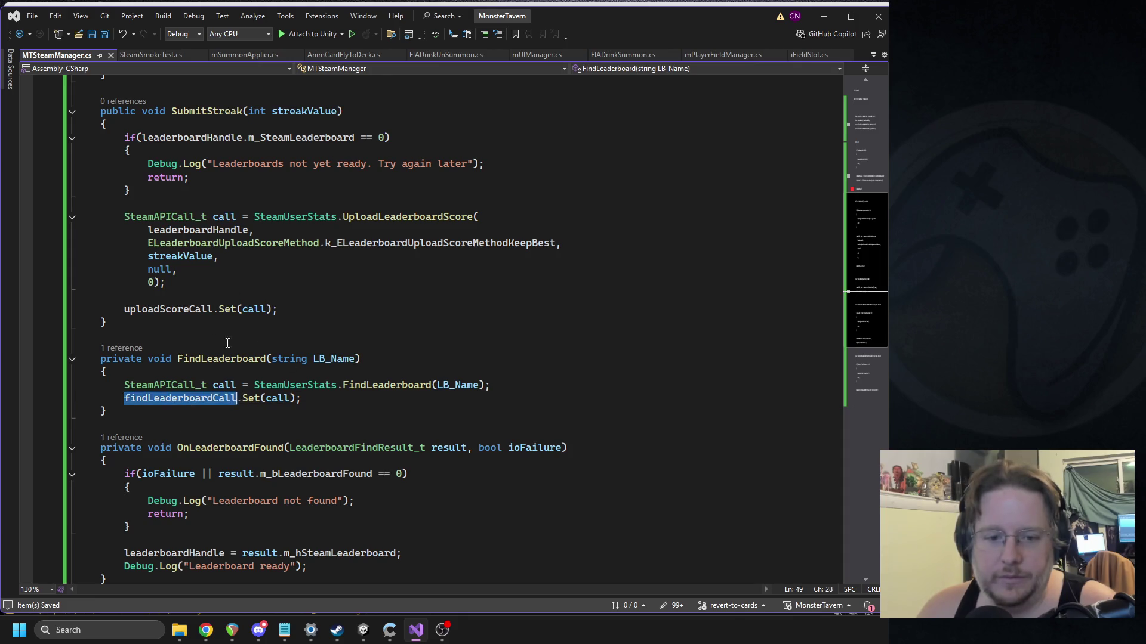
pyautogui.scroll(9, 220, 334)
pyautogui.doubleClick(271, 184)
pyautogui.hotkey('ctrl', 'c')
pyautogui.click(216, 418)
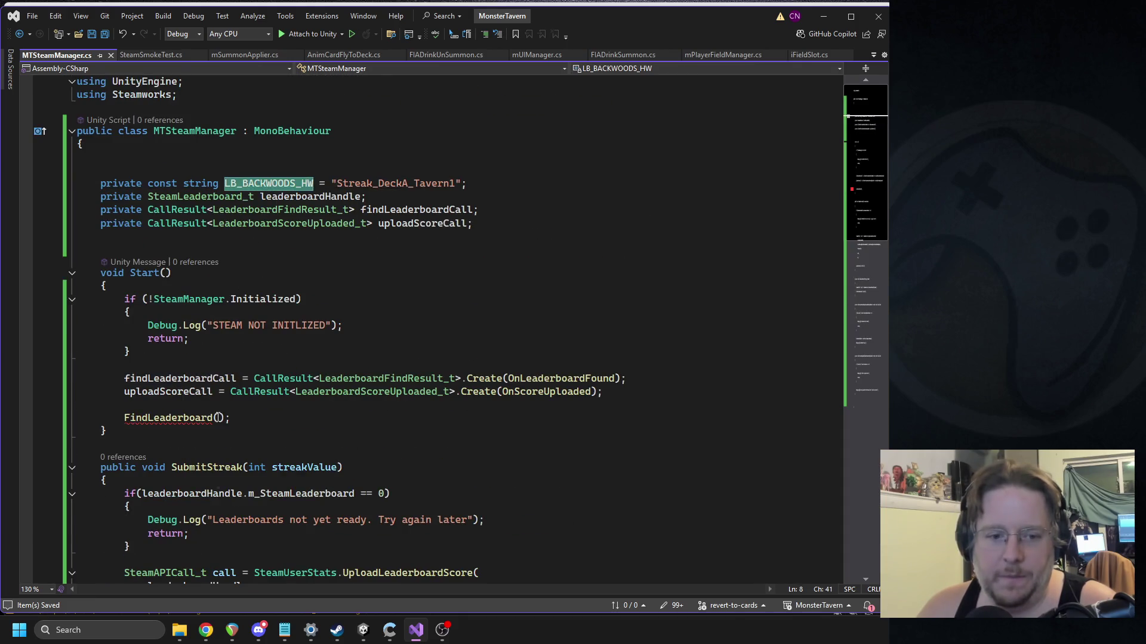
pyautogui.hotkey('ctrl', 'v')
# Step: Review the updated FindLeaderboard(LB_BACKWOODS_HW) line and save the script
pyautogui.click(365, 408)
pyautogui.press('Down')
pyautogui.press('End')
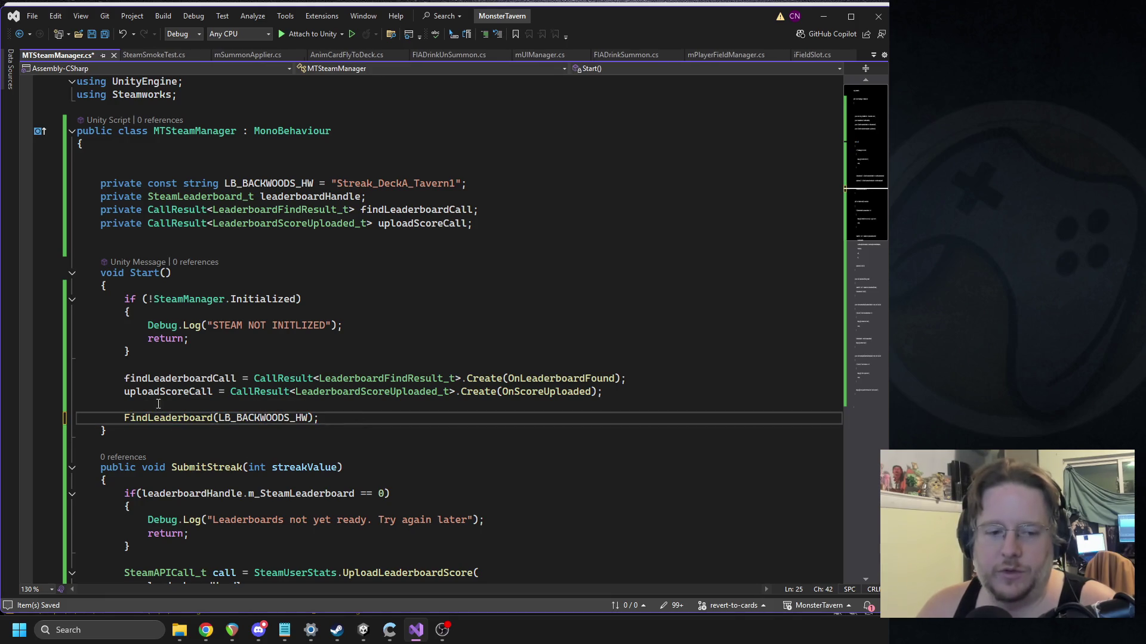
pyautogui.hotkey('shift', 'Home')
pyautogui.hotkey('shift', 'Home')
pyautogui.click(338, 406)
pyautogui.hotkey('ctrl', 's')
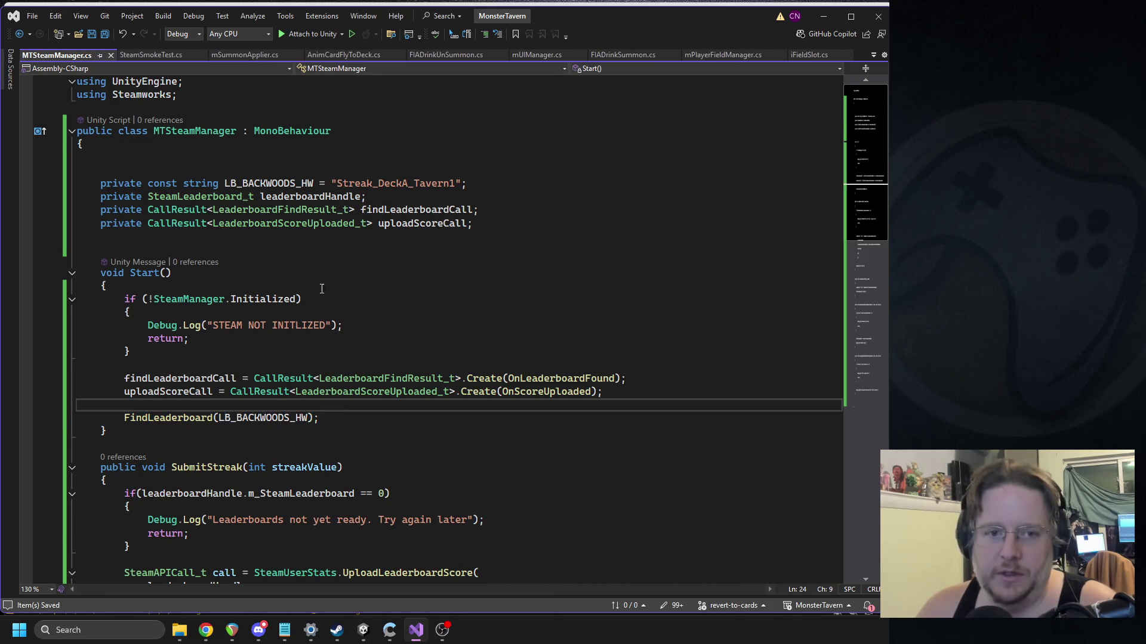
pyautogui.scroll(-1, 137, 345)
pyautogui.scroll(-11, 137, 345)
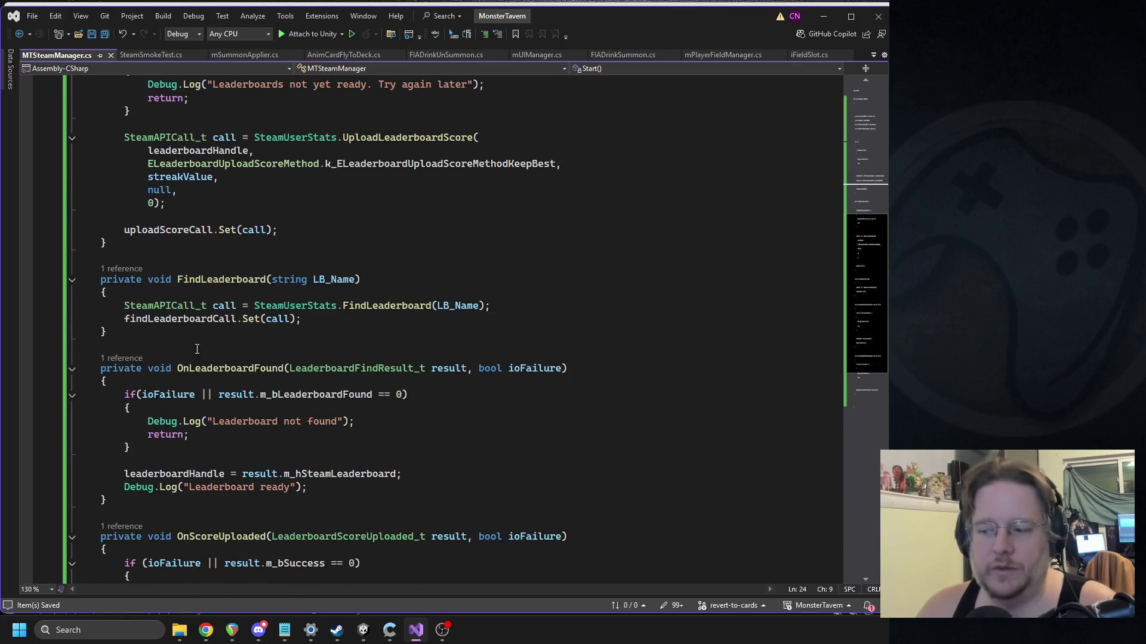
pyautogui.scroll(5, 687, 397)
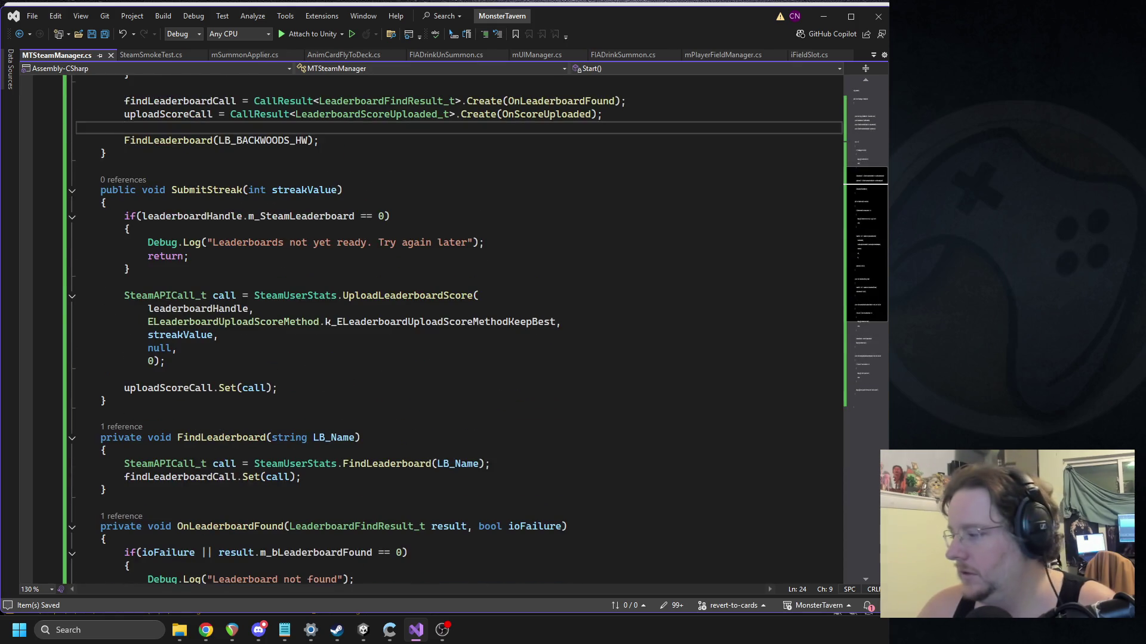
pyautogui.hotkey('alt', 'Tab')
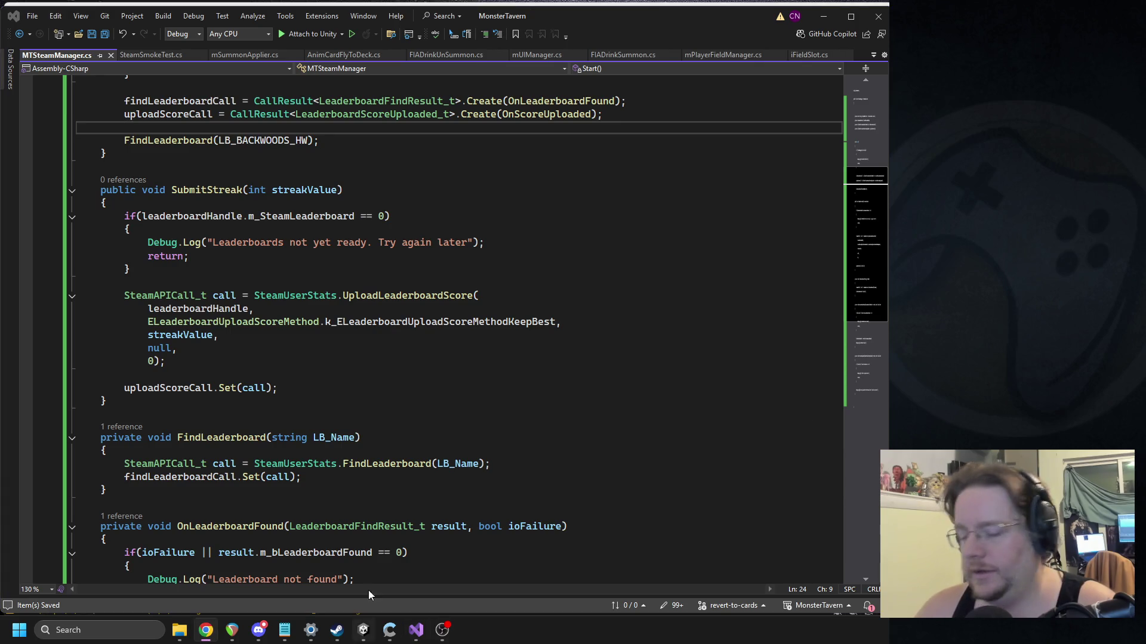
pyautogui.click(363, 631)
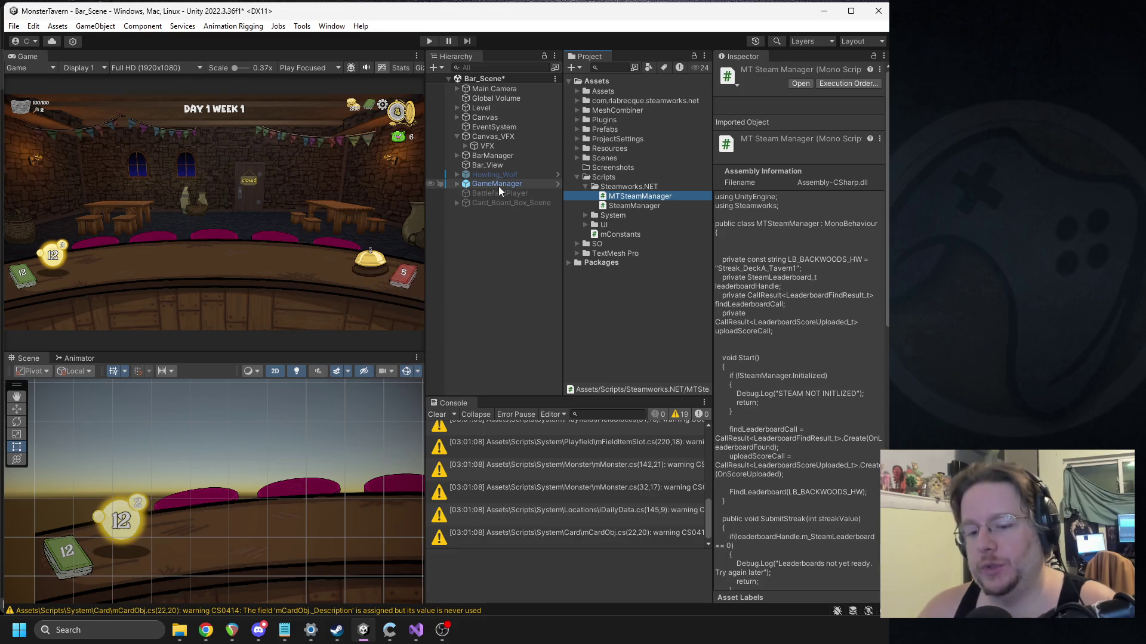
pyautogui.click(499, 186)
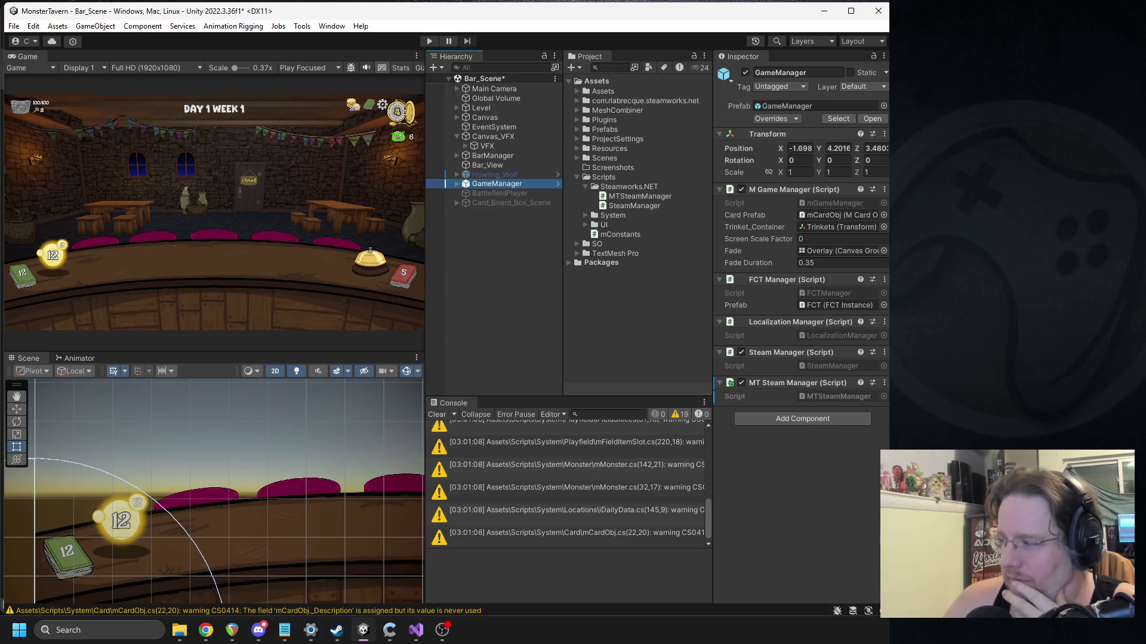
pyautogui.hotkey('alt', 'Tab')
pyautogui.rightClick(774, 384)
pyautogui.press('Escape')
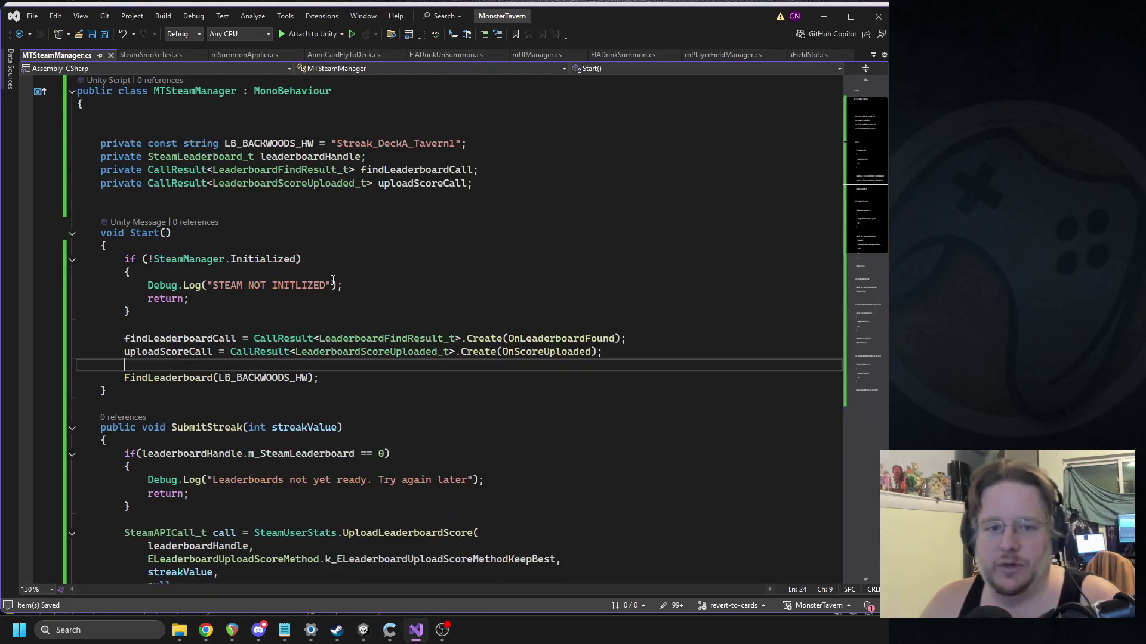
# Step: Declare a public static MTSteamManager instance field at the top of the class
pyautogui.click(219, 156)
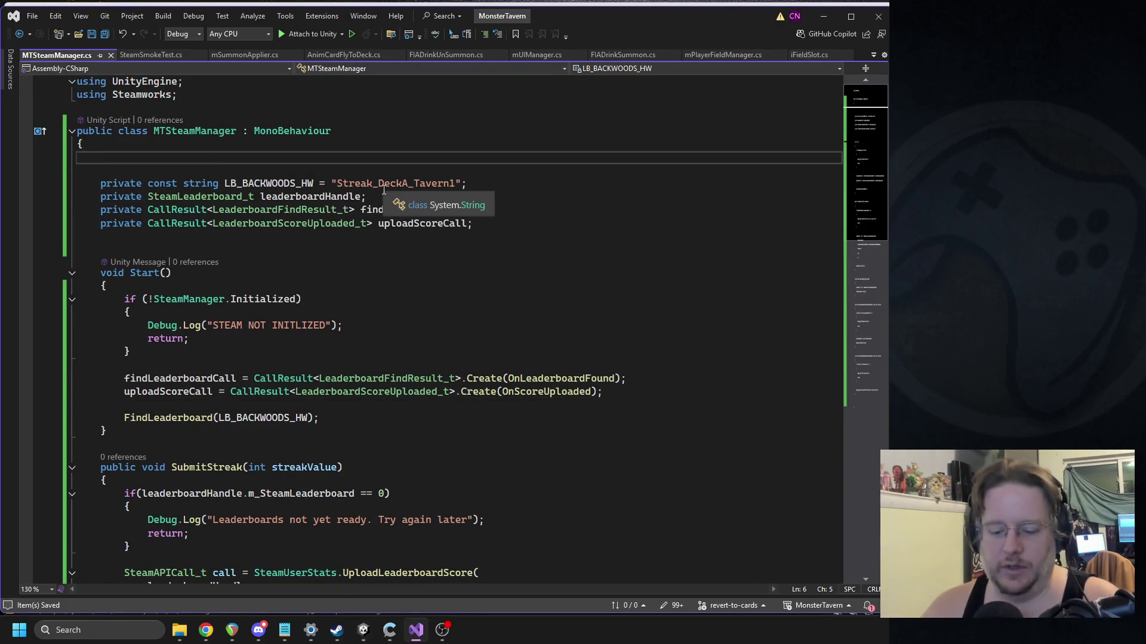
pyautogui.write('public static MTSteamManager instance;')
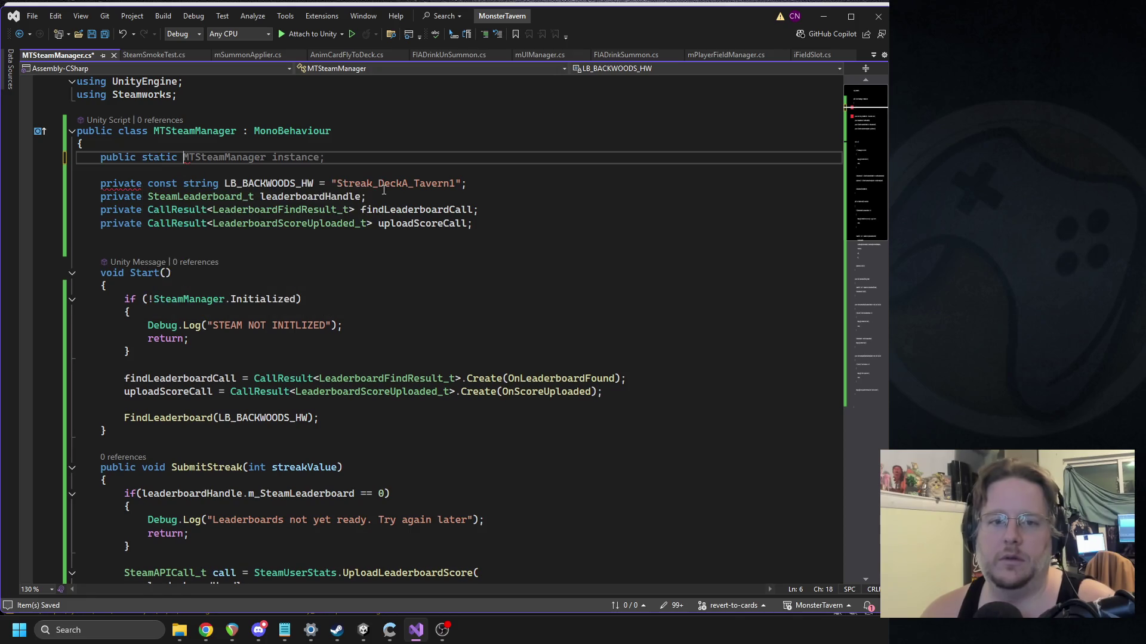
pyautogui.doubleClick(297, 157)
pyautogui.click(155, 248)
pyautogui.write('void')
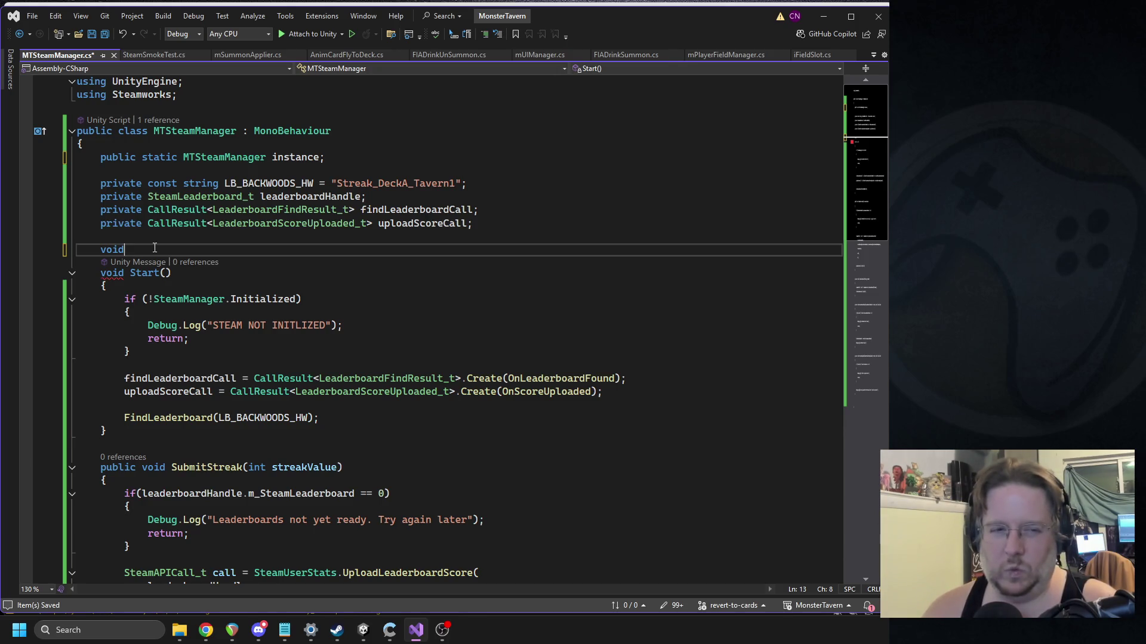
pyautogui.write(' awake')
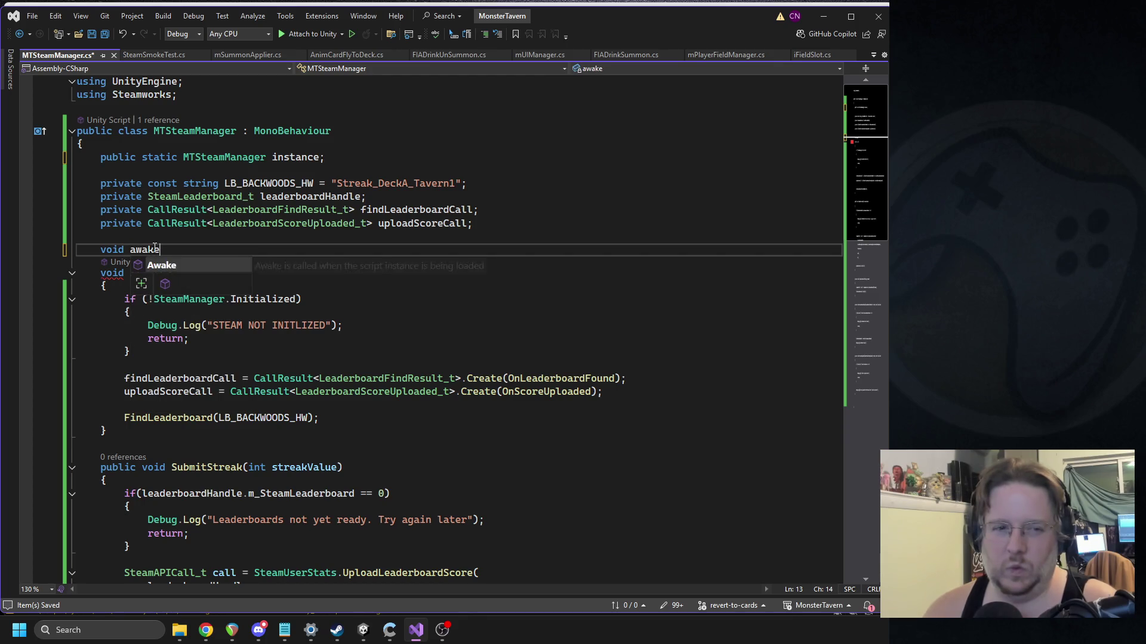
pyautogui.press('BackSpace')
pyautogui.press('BackSpace')
pyautogui.press('BackSpace')
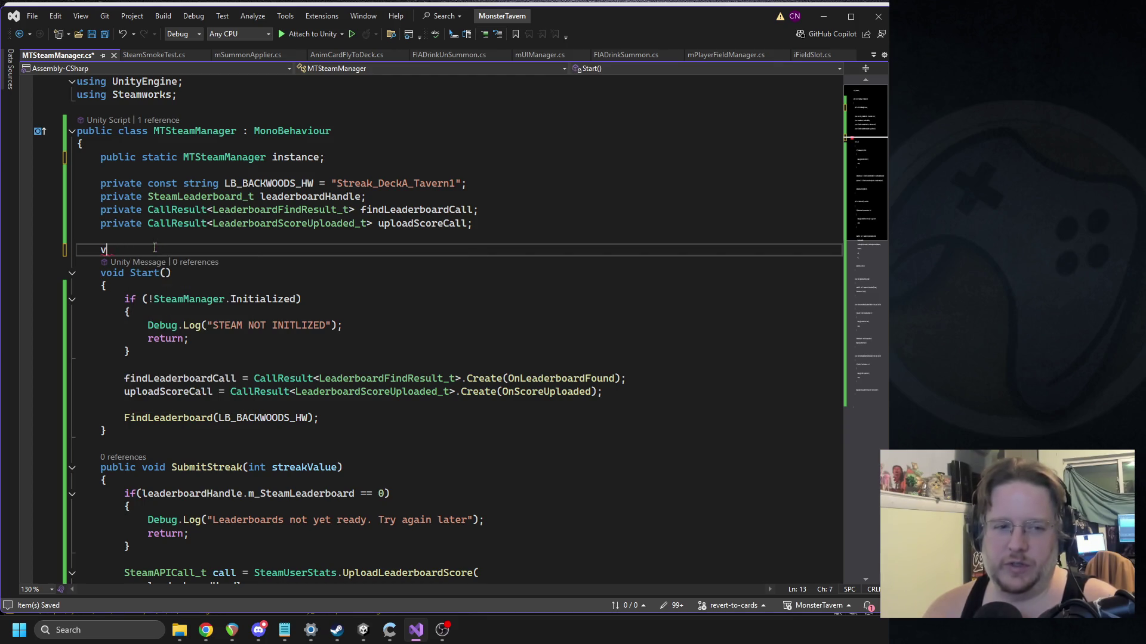
pyautogui.press('Down')
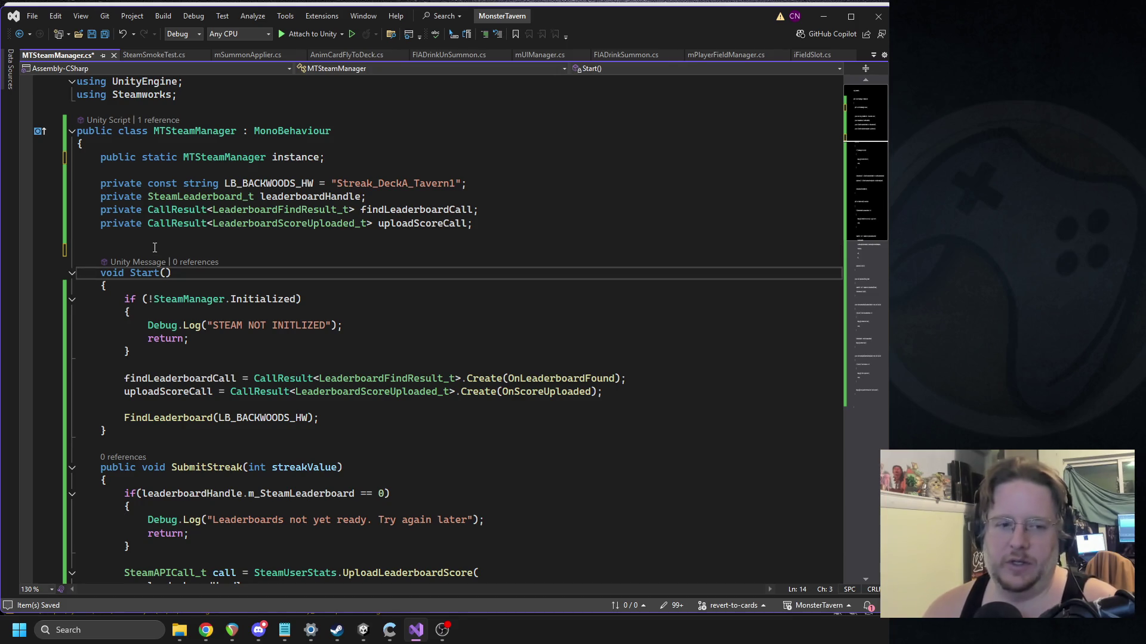
# Step: Add then delete 'instance = this;' in Start(), cut the static instance field, and save
pyautogui.click(165, 290)
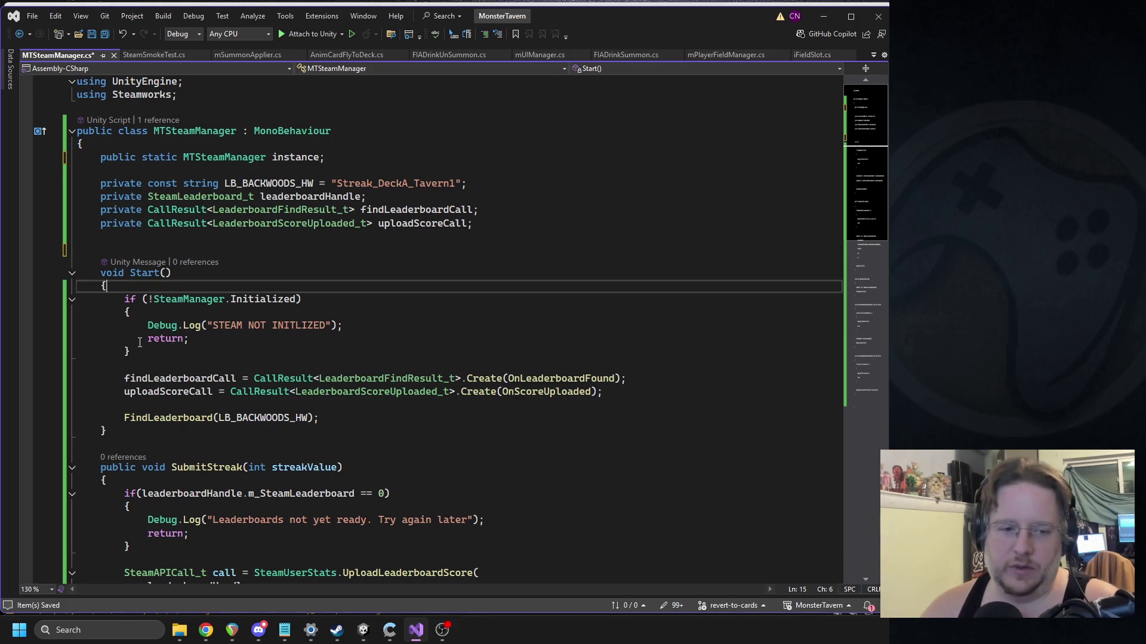
pyautogui.press('Return')
pyautogui.write('instance = this;')
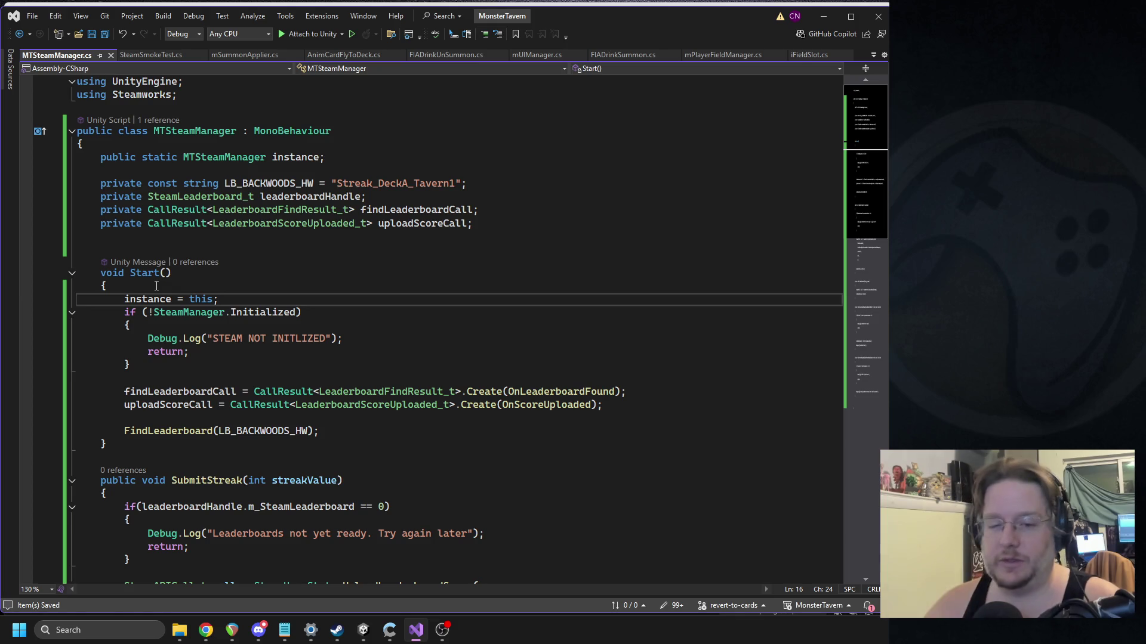
pyautogui.tripleClick(149, 299)
pyautogui.press('Delete')
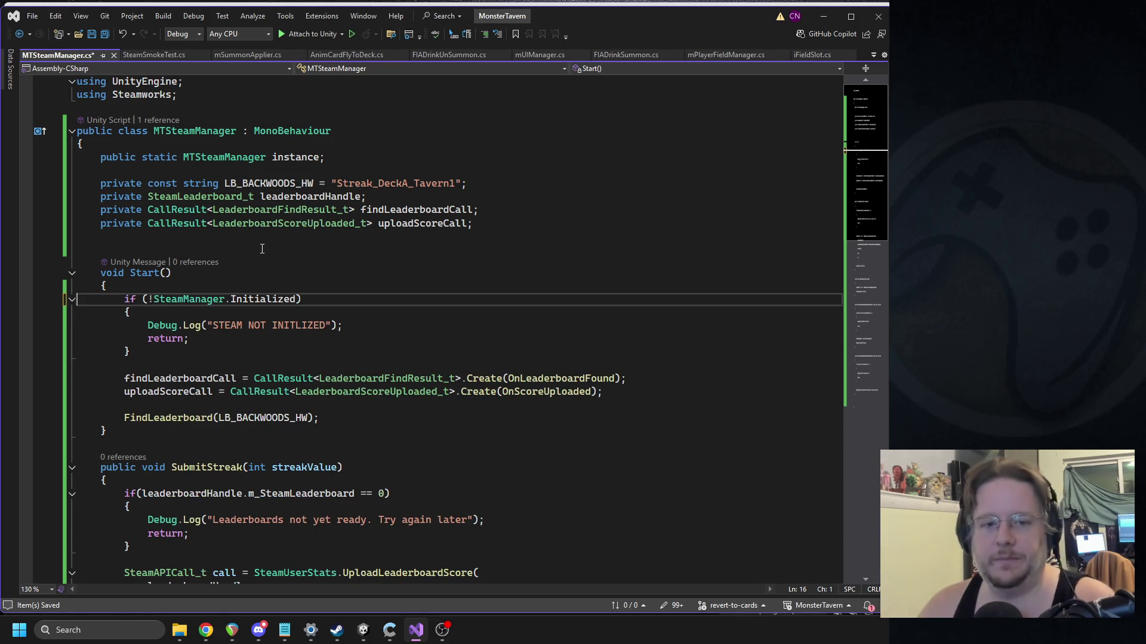
pyautogui.click(233, 159)
pyautogui.hotkey('ctrl', 'x')
pyautogui.click(421, 171)
pyautogui.doubleClick(201, 130)
pyautogui.hotkey('ctrl', 's')
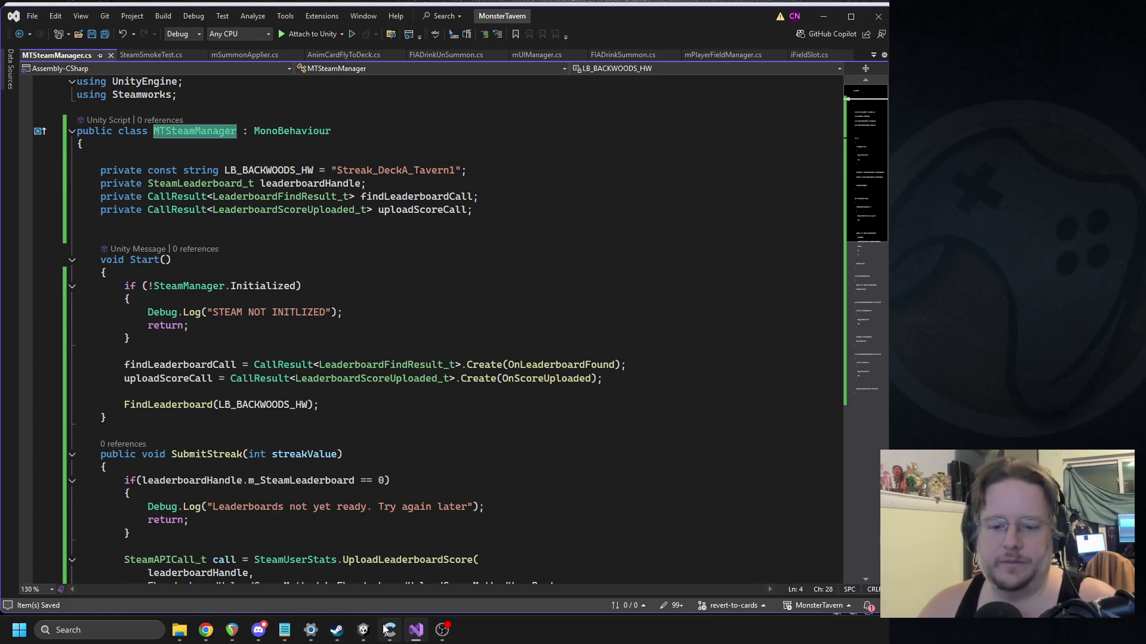
# Step: Open the M Game Manager (Script) component's script from Unity's Inspector via Edit Script
pyautogui.hotkey('alt', 'Tab')
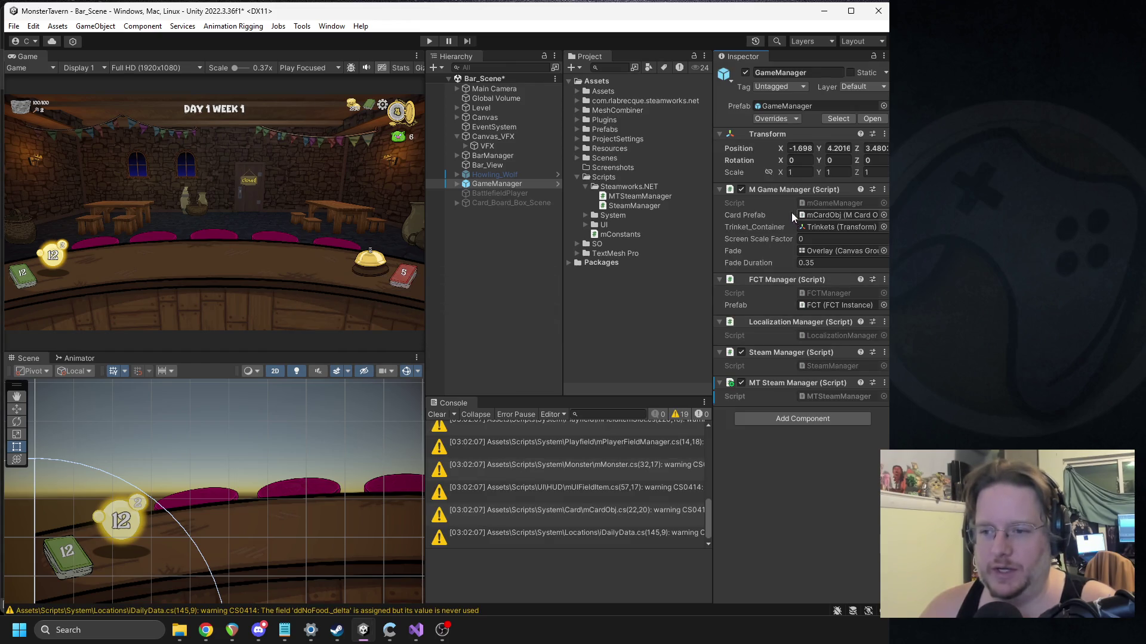
pyautogui.rightClick(762, 191)
pyautogui.click(796, 360)
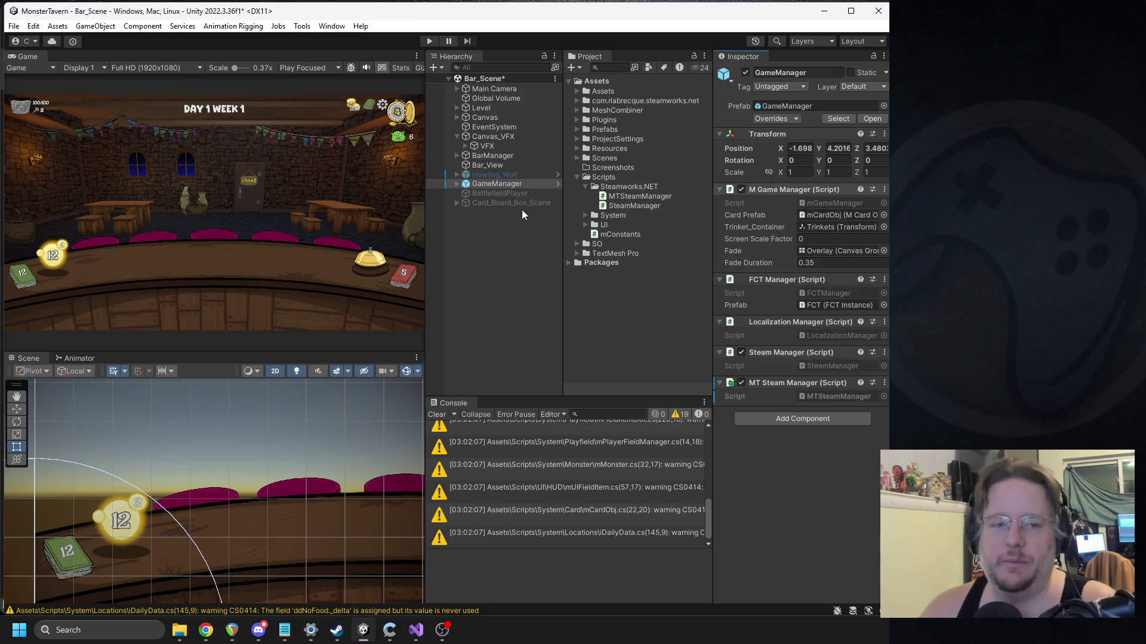
pyautogui.click(446, 329)
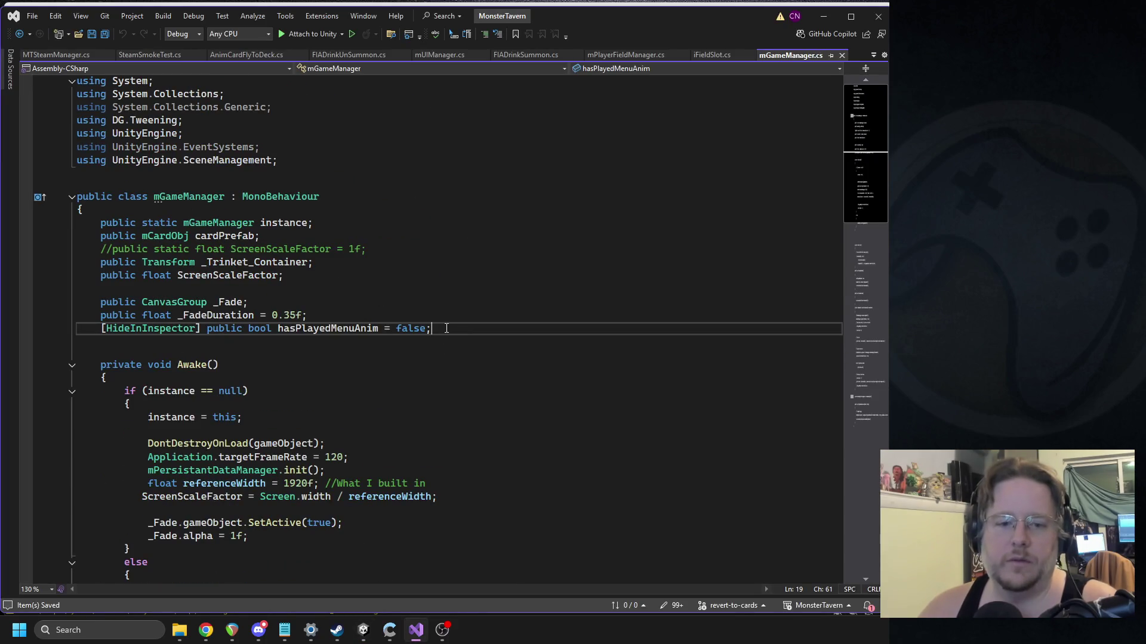
# Step: Add 'public MTSteamManager _mt_steam_manager;' below hasPlayedMenuAnim, then return to Unity
pyautogui.press('Return')
pyautogui.press('Return')
pyautogui.write('public ')
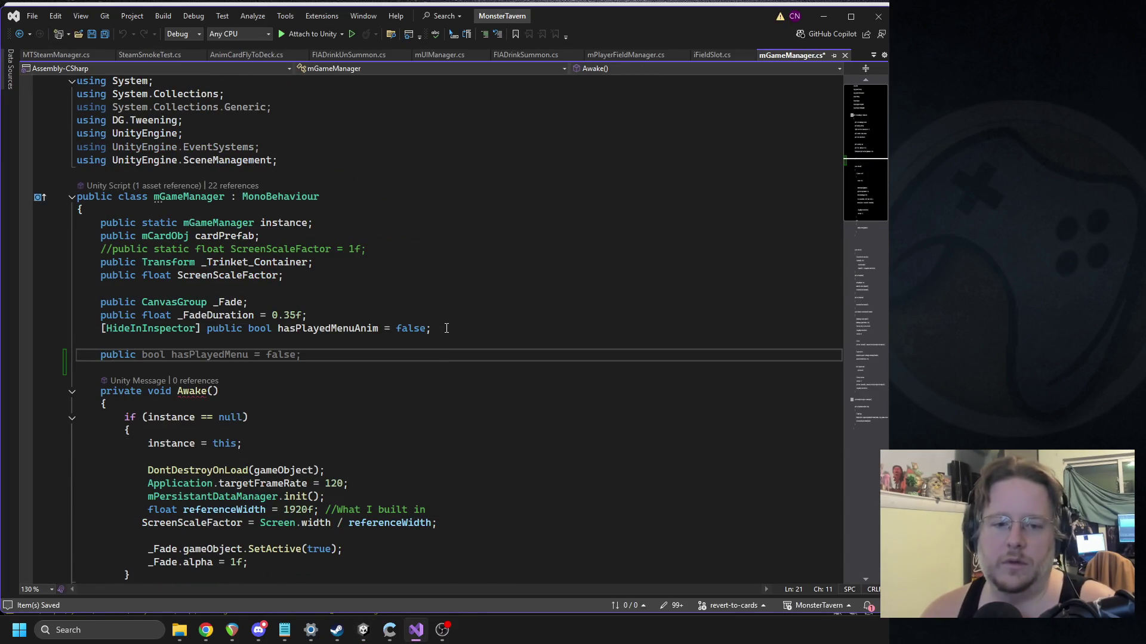
pyautogui.write('mtsteamm')
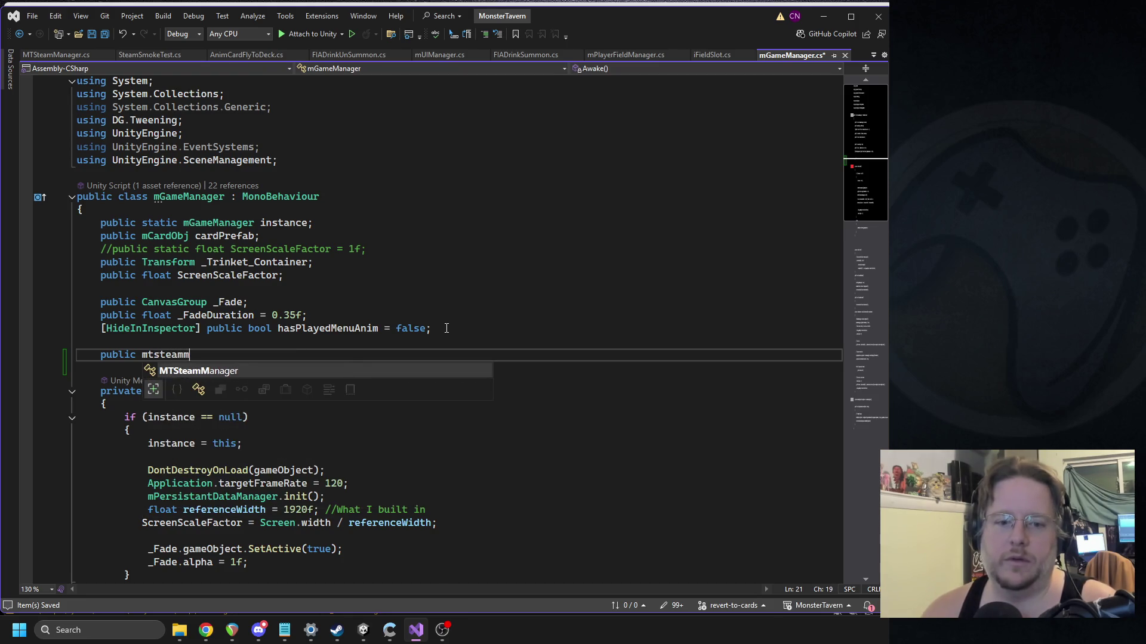
pyautogui.press('Tab')
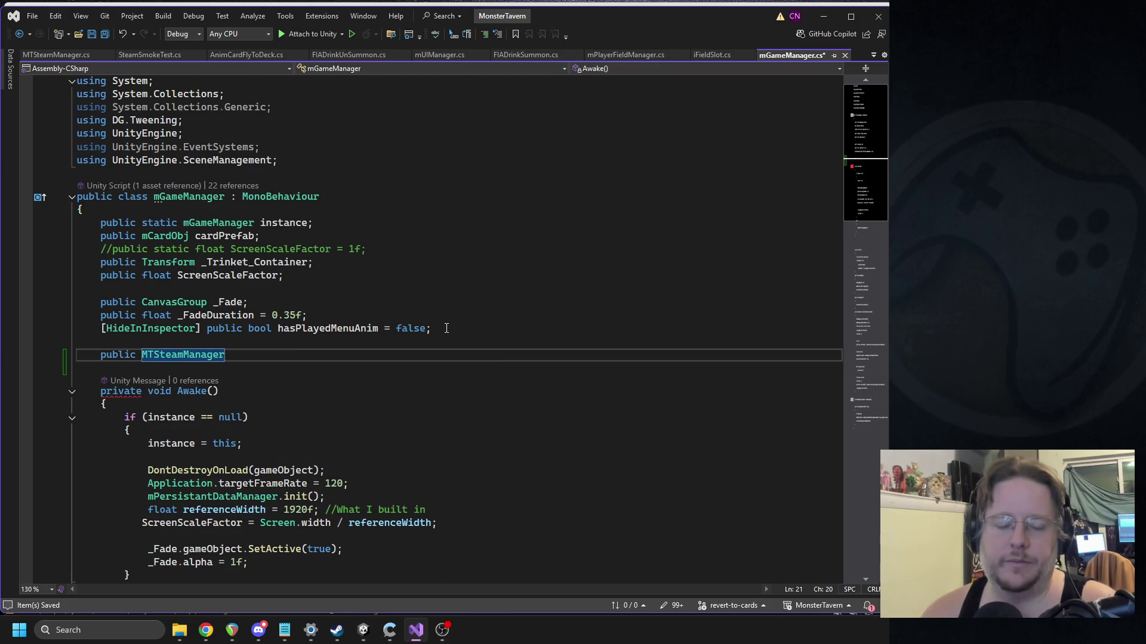
pyautogui.write('_stea')
pyautogui.press('BackSpace')
pyautogui.press('BackSpace')
pyautogui.press('BackSpace')
pyautogui.write('mt_steam_manager;')
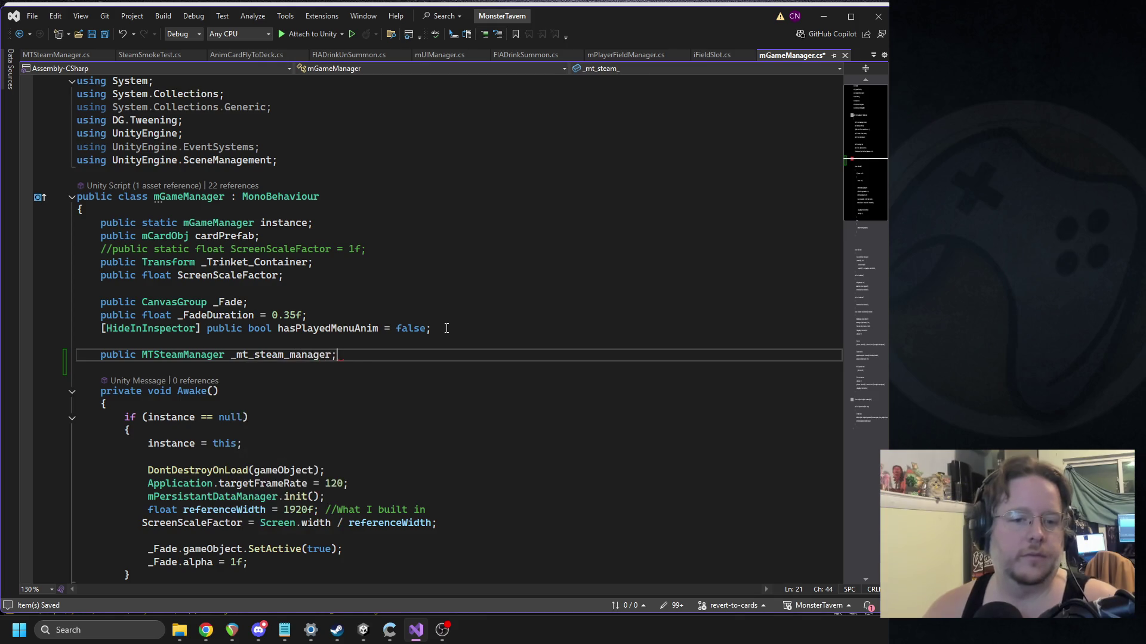
pyautogui.click(364, 630)
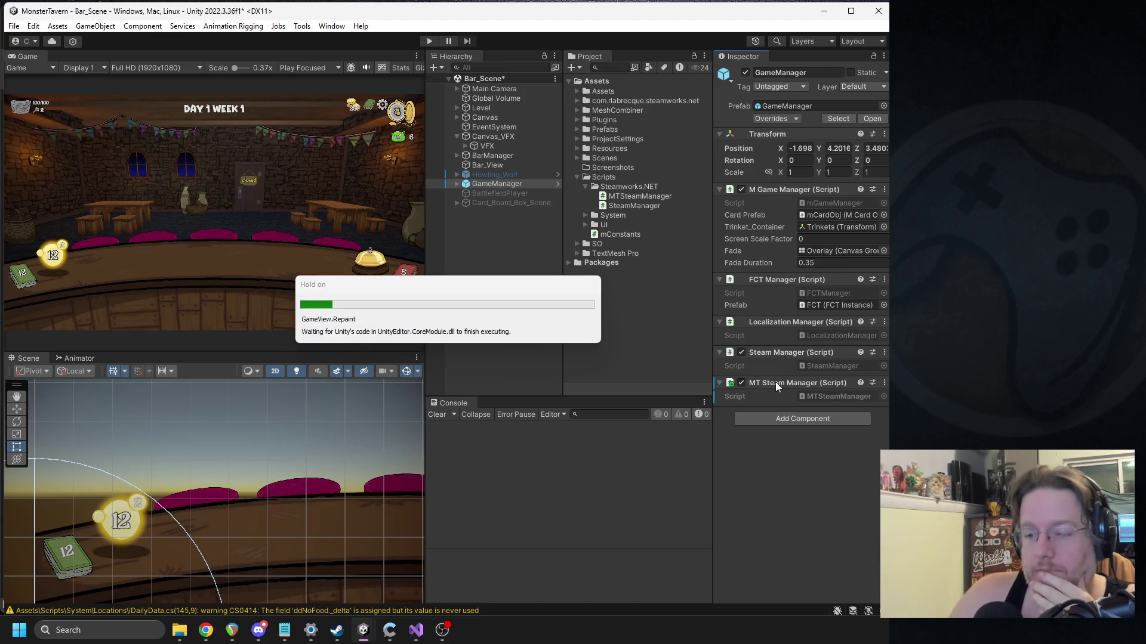
# Step: Assign the MT Steam Manager component to Mt_steam_manager and open MTSteamManager.cs via Edit Script
pyautogui.moveTo(777, 391)
pyautogui.mouseDown()
pyautogui.moveTo(826, 317)
pyautogui.moveTo(825, 278)
pyautogui.mouseUp()
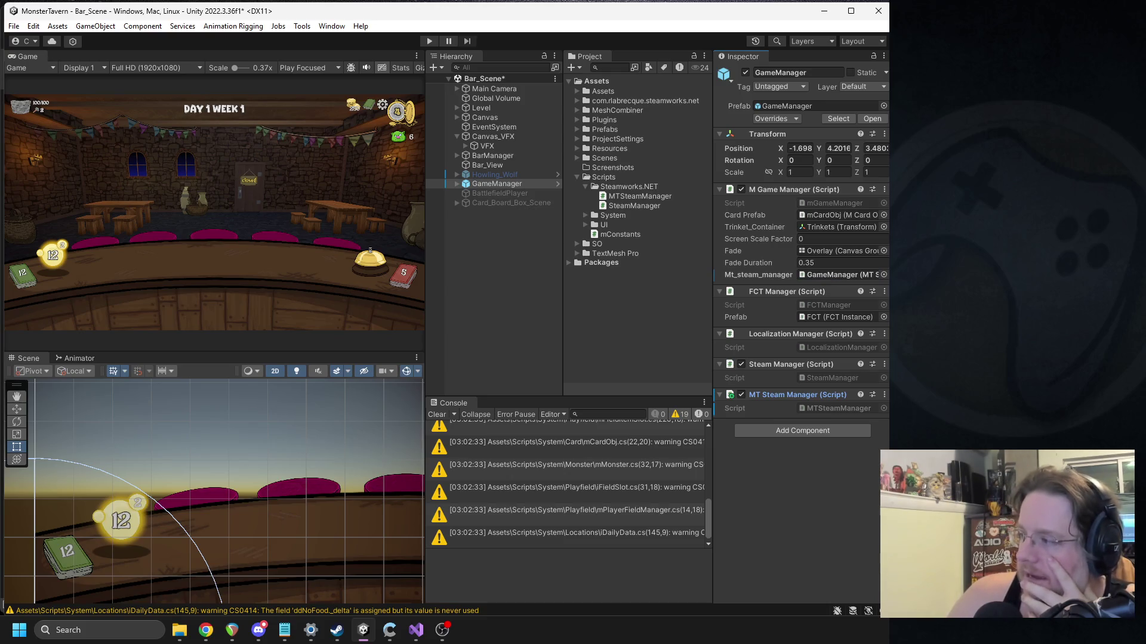
pyautogui.click(205, 630)
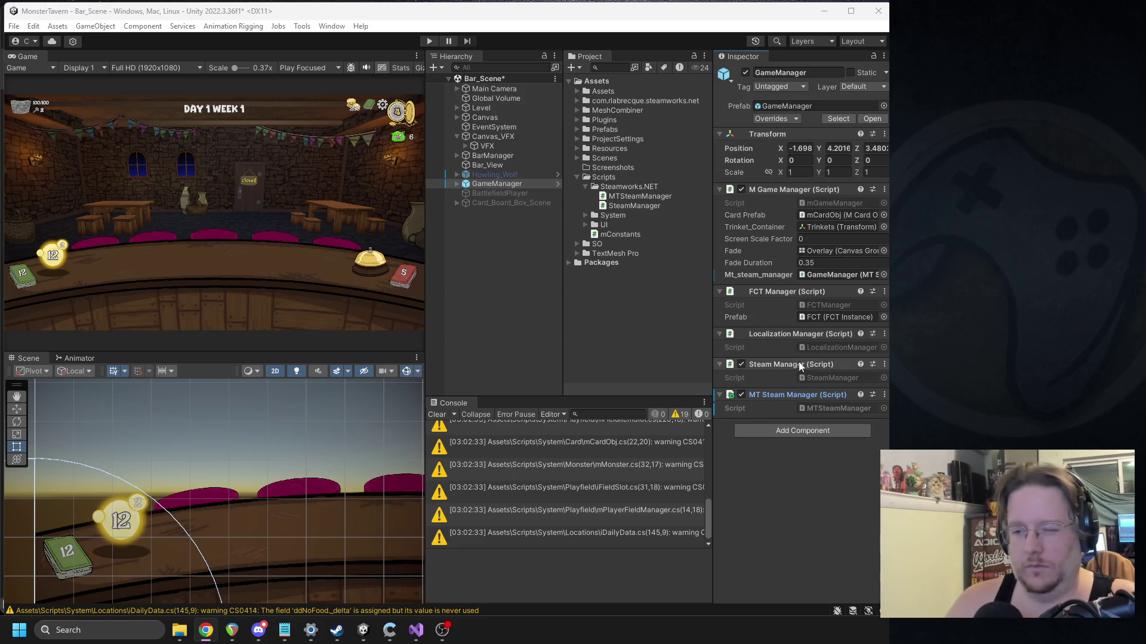
pyautogui.rightClick(776, 397)
pyautogui.click(789, 578)
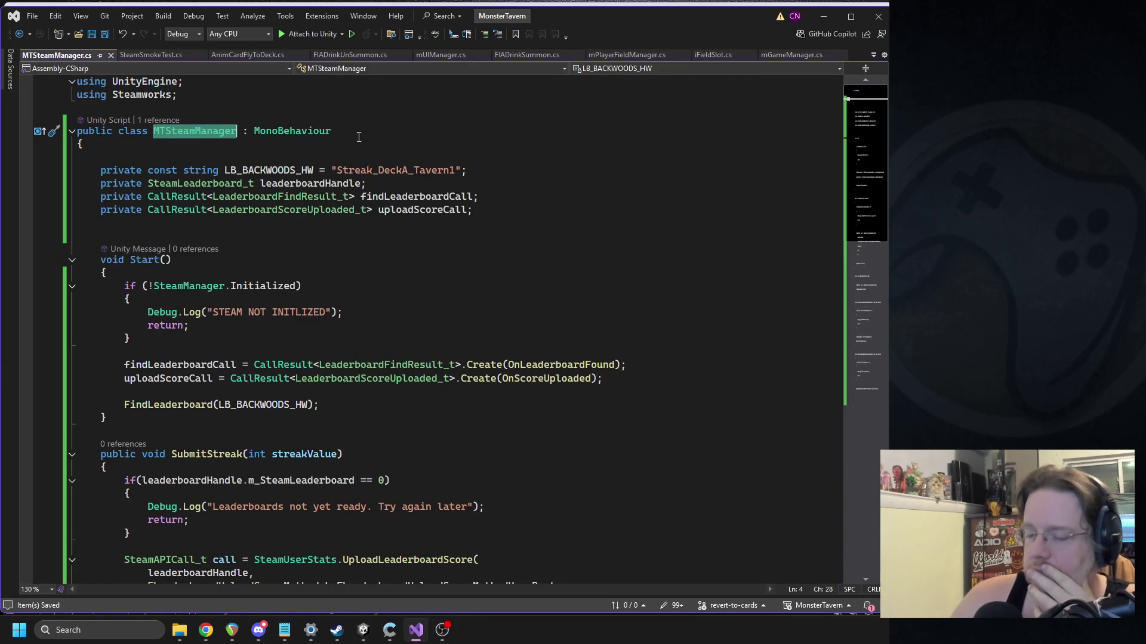
# Step: Add 'private const int MAX_ENTRIES = 100;' below the CallResult fields and save
pyautogui.click(182, 222)
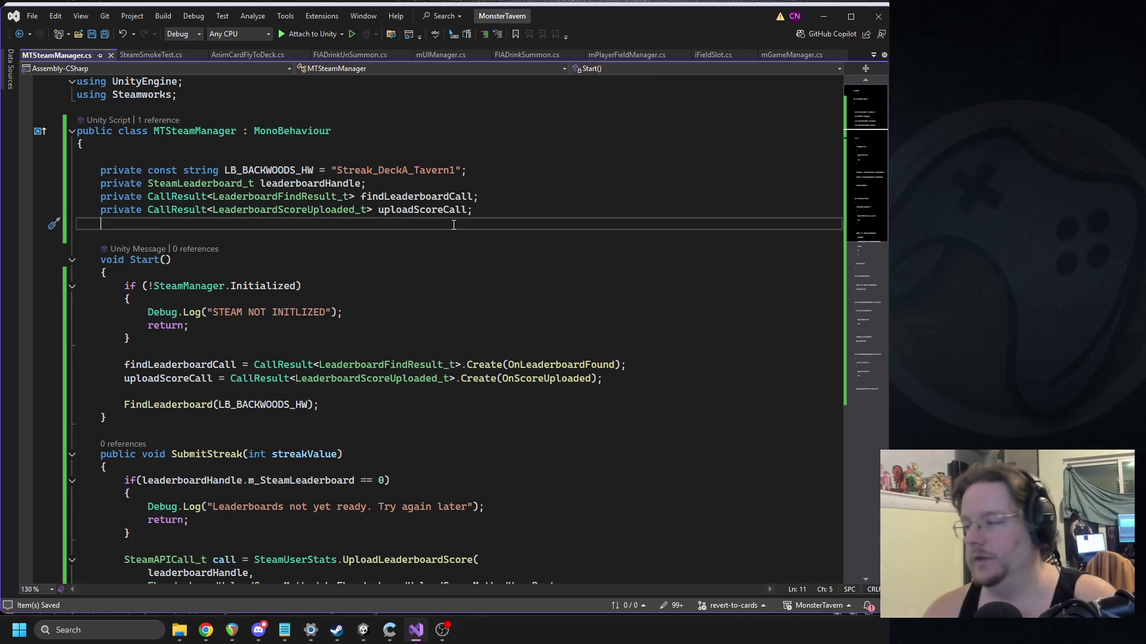
pyautogui.press('Return')
pyautogui.write('private con')
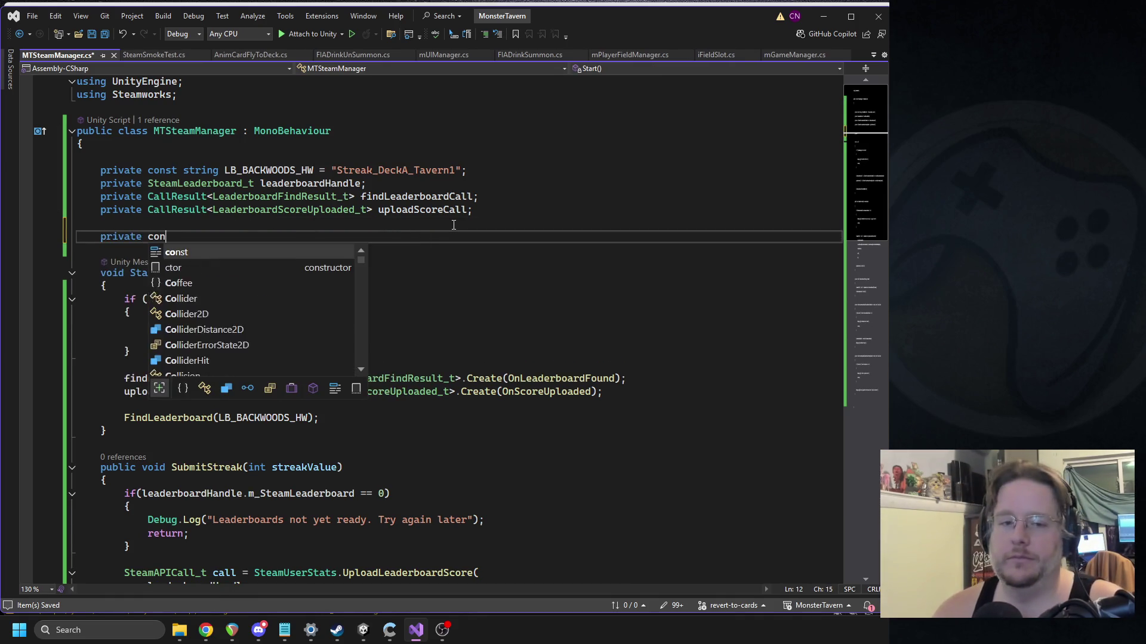
pyautogui.write('st int MA')
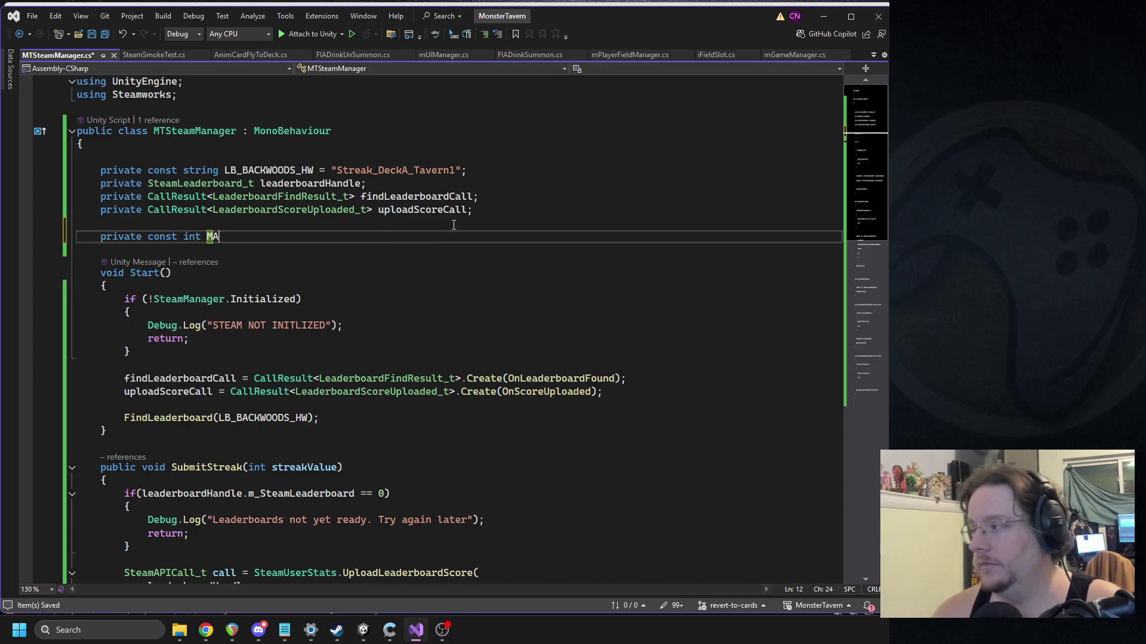
pyautogui.write('X_ENTRIES = ')
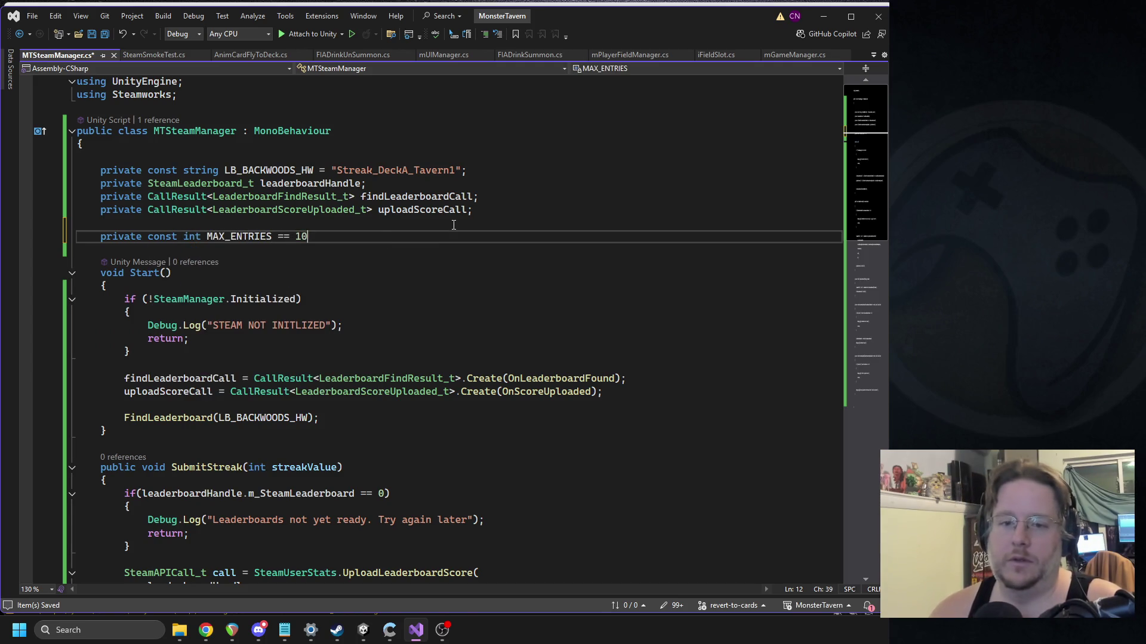
pyautogui.write('100;')
pyautogui.hotkey('ctrl', 's')
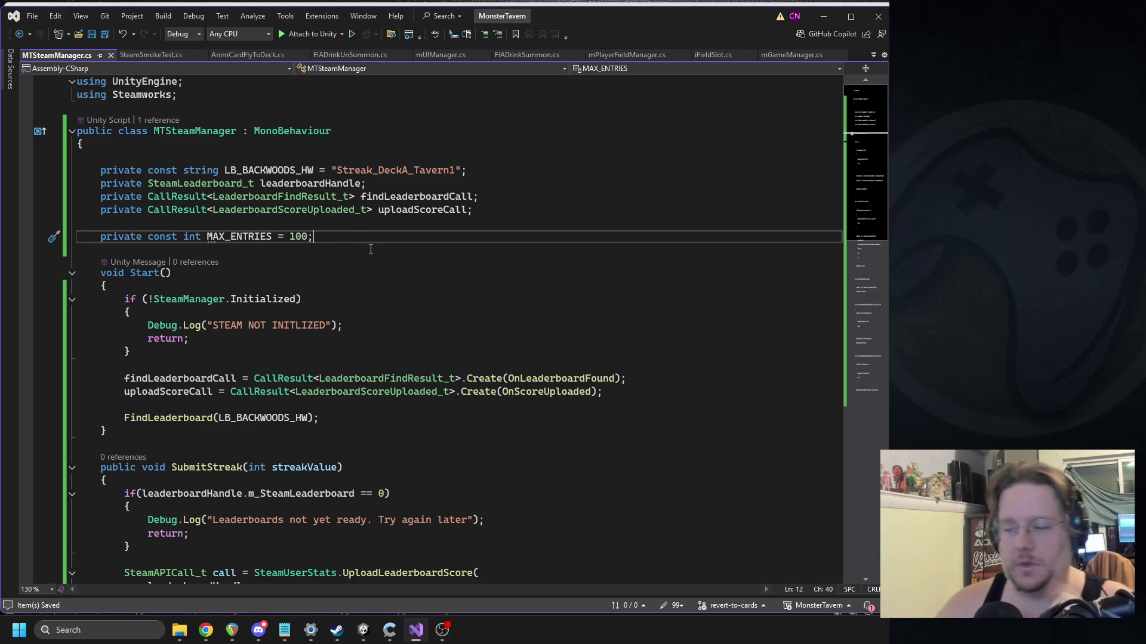
# Step: Start a new public ClassicToken field declaration on the next line
pyautogui.press('Return')
pyautogui.press('Return')
pyautogui.write('public classic')
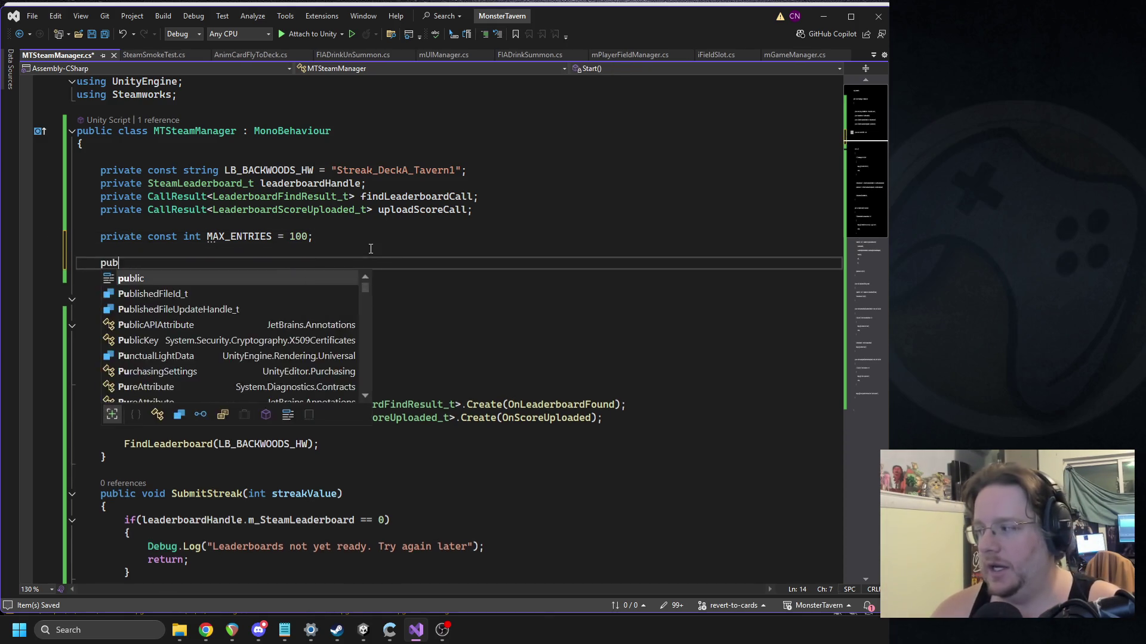
pyautogui.press('Tab')
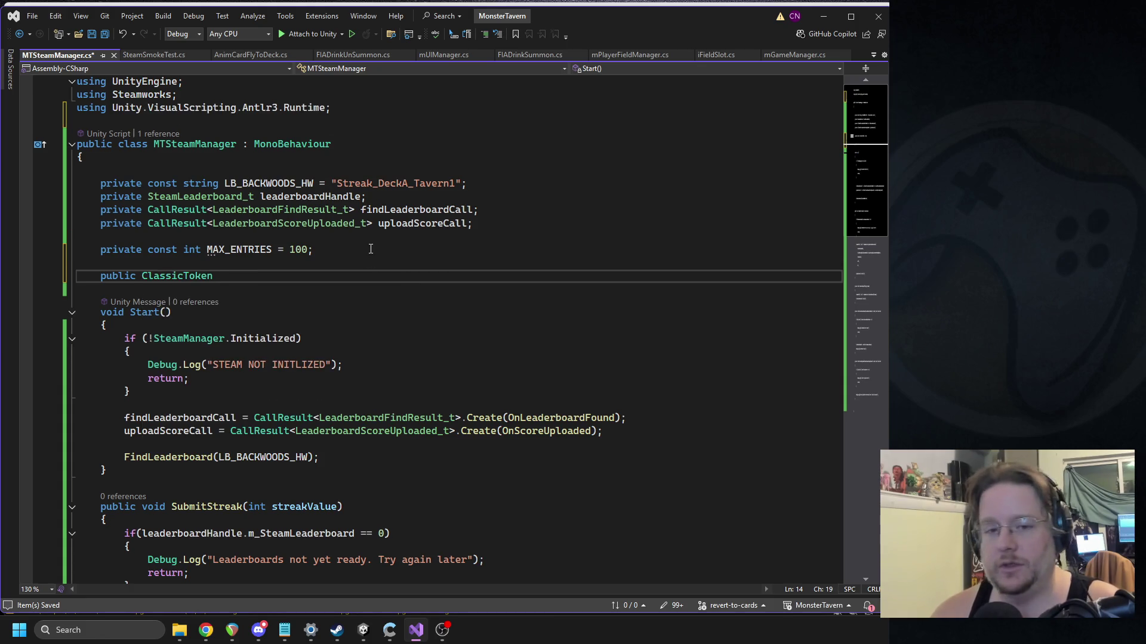